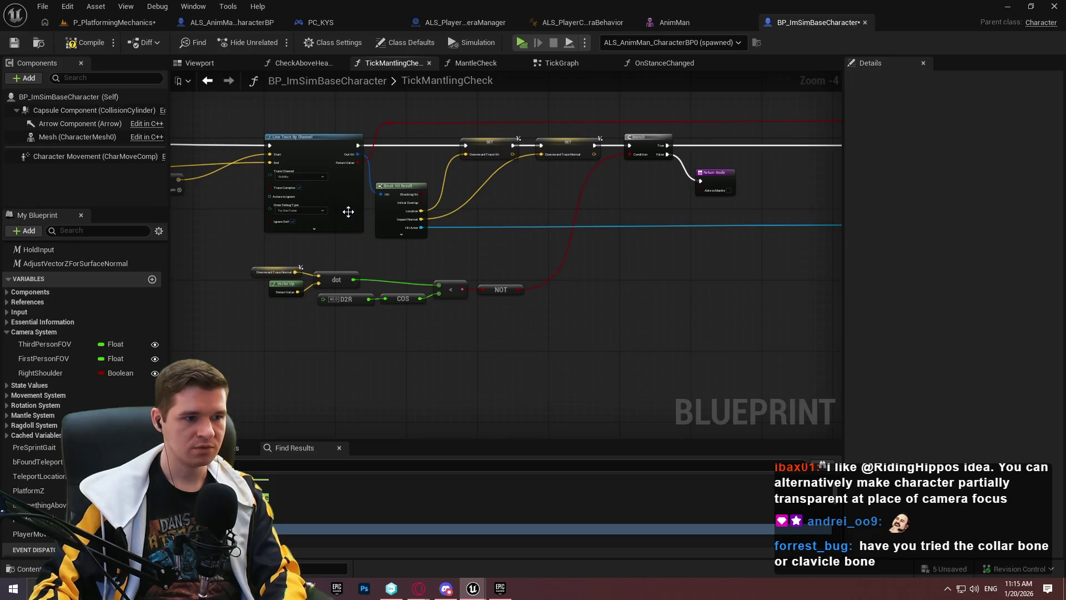
# - Review the Draw Debug Type settings on the capsule trace and line trace nodes
pyautogui.click(288, 222)
pyautogui.click(610, 223)
pyautogui.moveTo(605, 234)
pyautogui.mouseDown()
pyautogui.moveTo(524, 248)
pyautogui.moveTo(586, 301)
pyautogui.mouseUp()
pyautogui.click(495, 254)
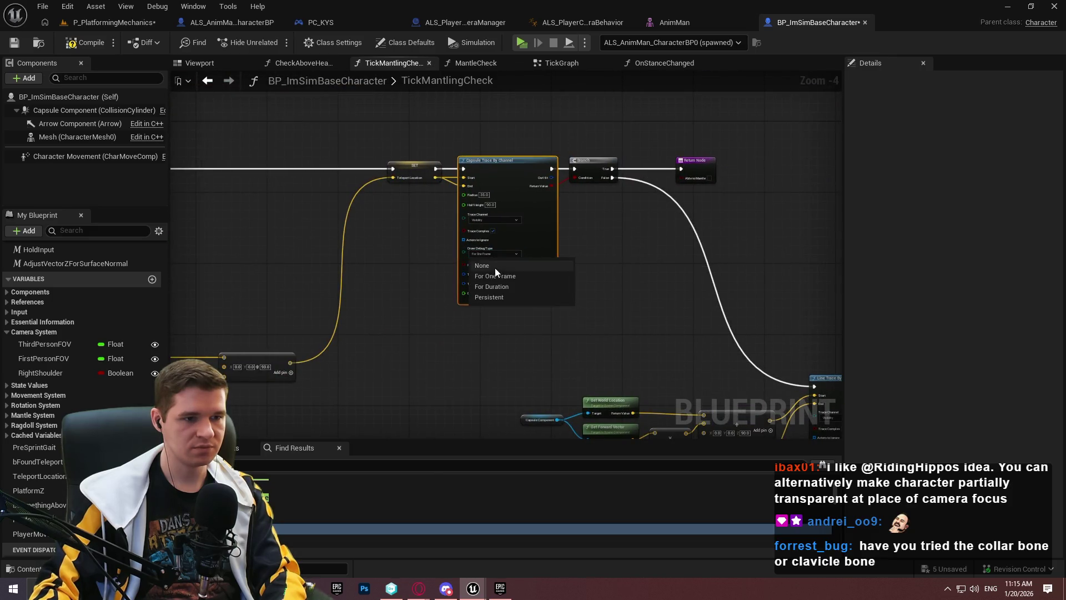
pyautogui.click(503, 355)
pyautogui.click(482, 300)
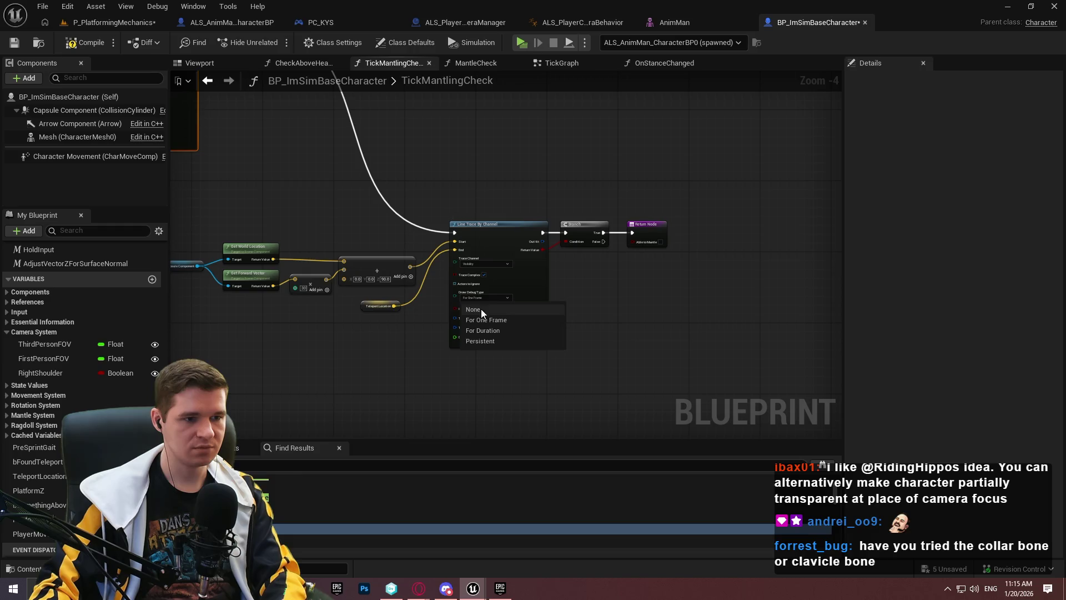
# - Save the character blueprint, go to the CheckAboveHeadWhileCrouching graph, and start a play session
pyautogui.click(16, 47)
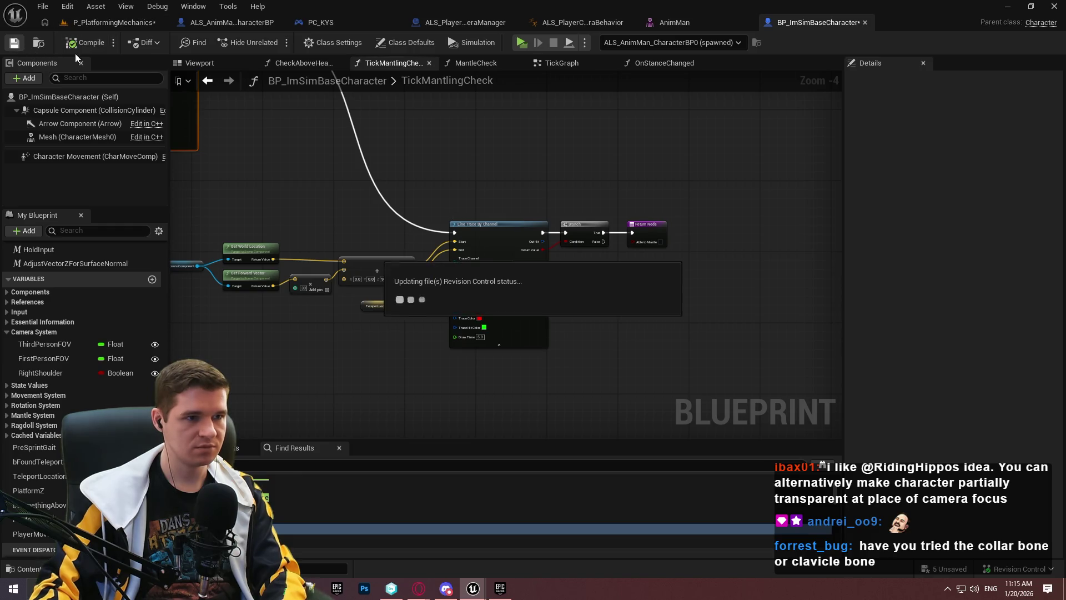
pyautogui.click(304, 63)
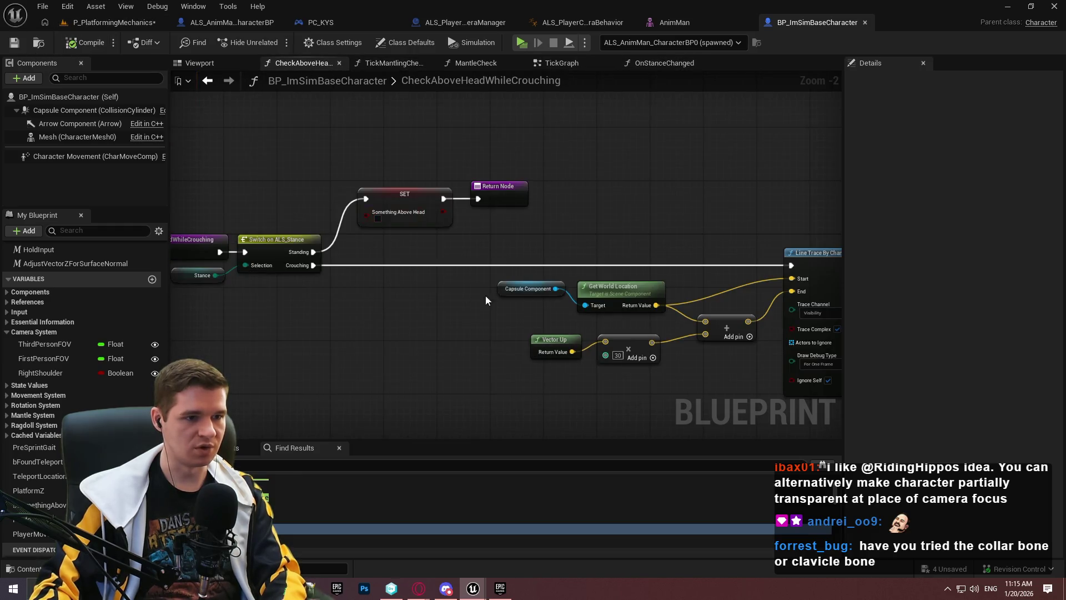
pyautogui.scroll(2, 575, 277)
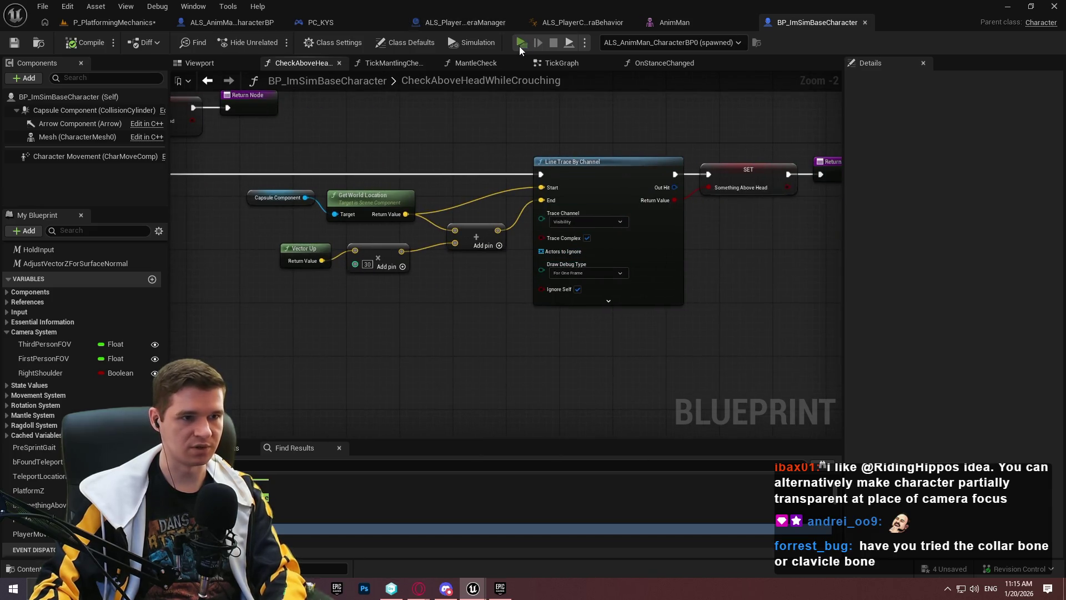
pyautogui.click(521, 44)
pyautogui.click(533, 475)
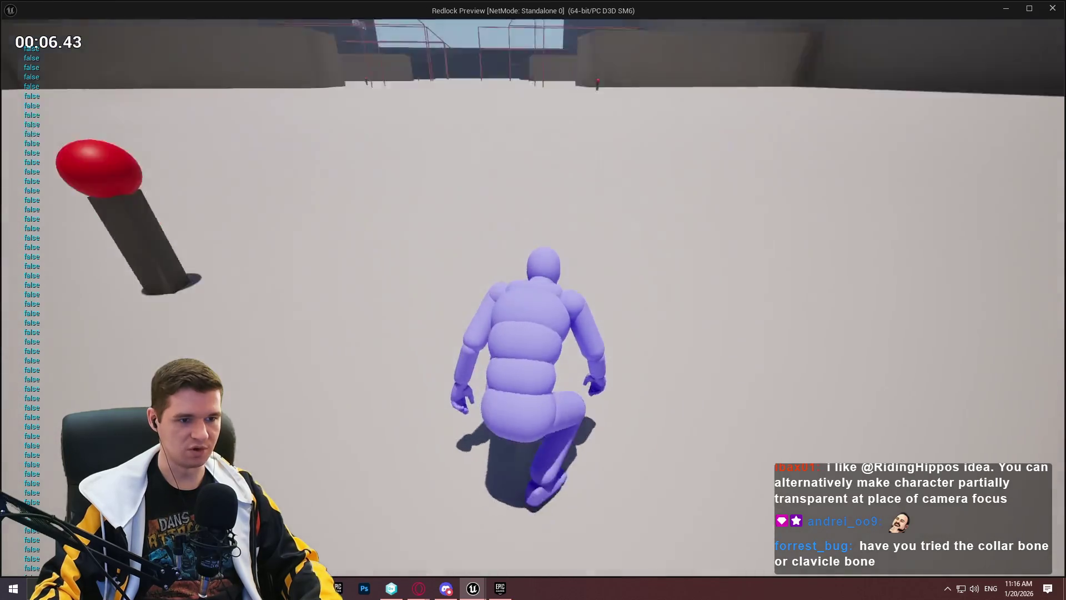
# - View the crouched character in wireframe, then stop the play session and return to the graph
pyautogui.press('F1')
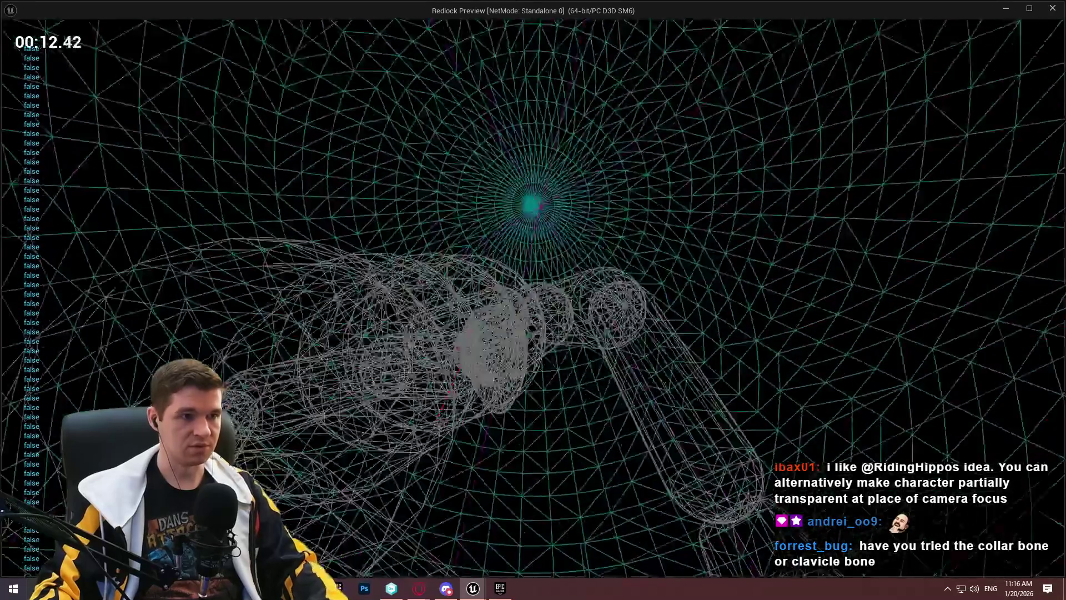
pyautogui.press('Escape')
pyautogui.scroll(2, 470, 256)
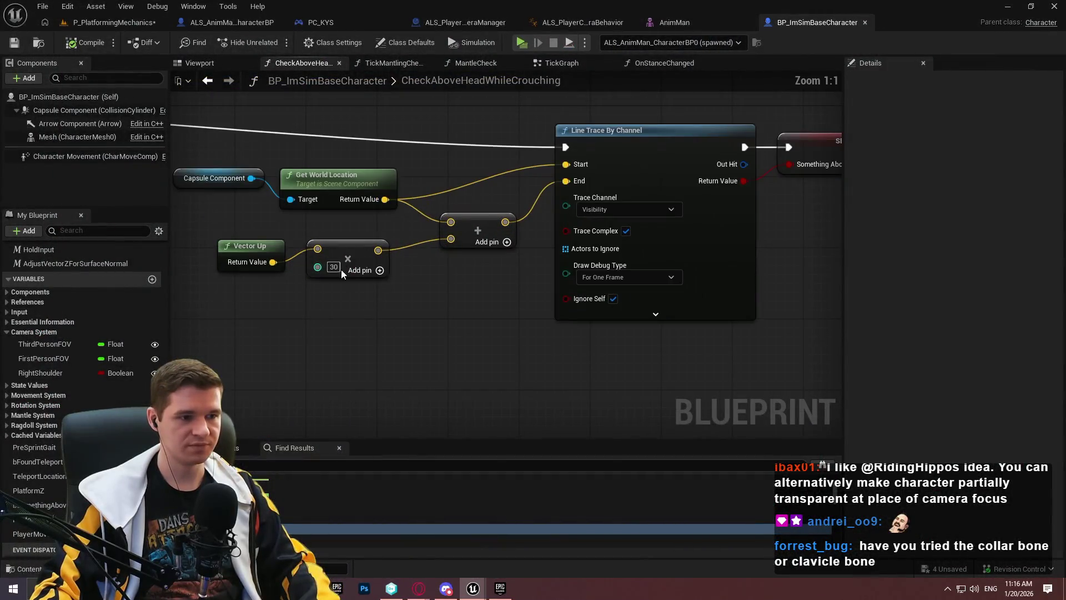
# - Set the Vector Up multiplier to 150 and playtest by walking the crouched character forward
pyautogui.write('150')
pyautogui.press('Return')
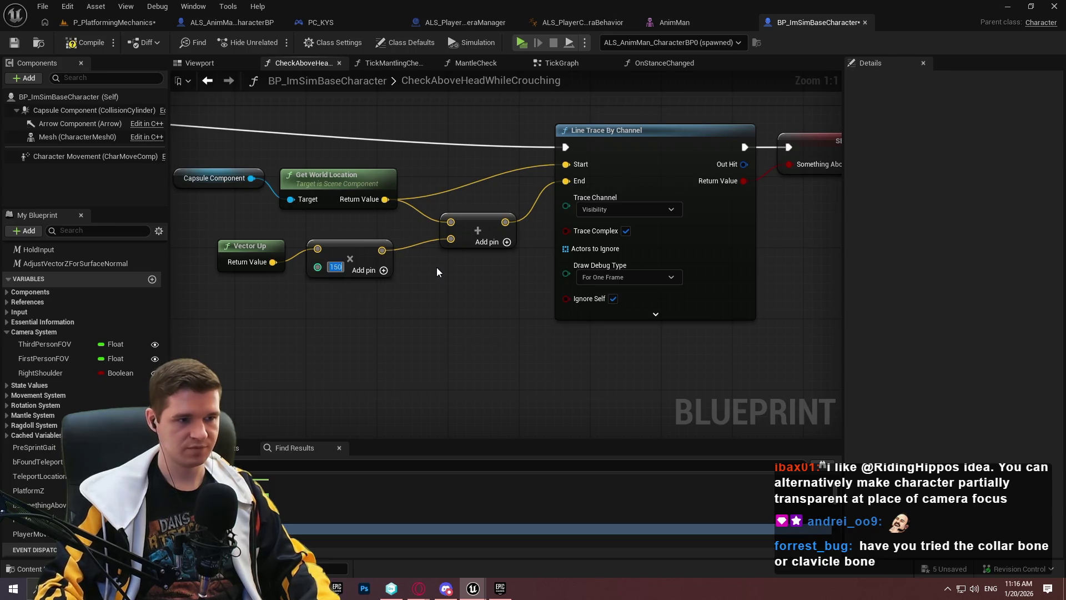
pyautogui.click(526, 48)
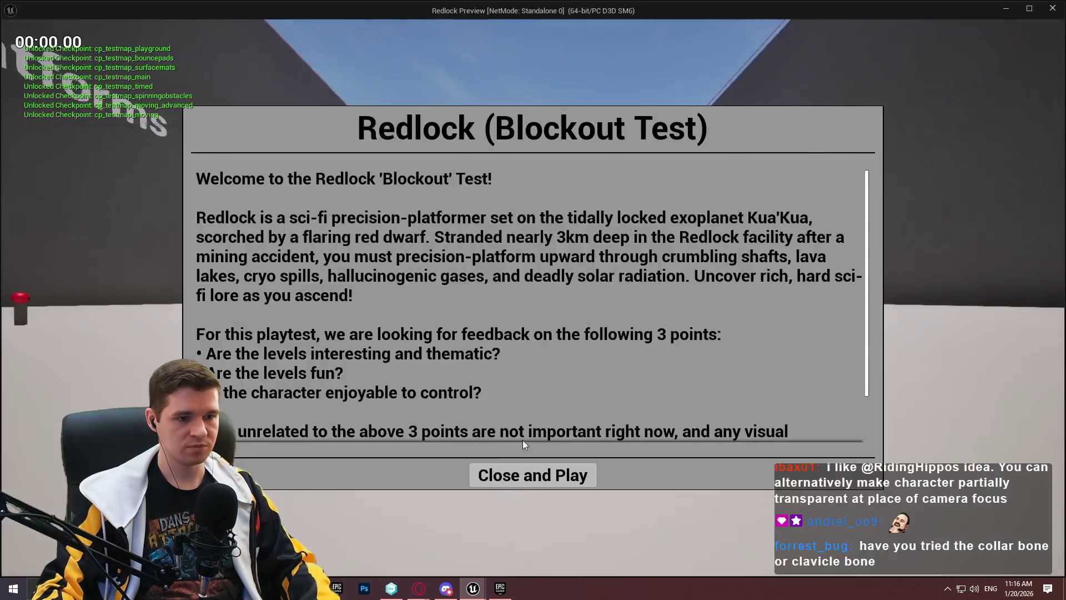
pyautogui.press('Return')
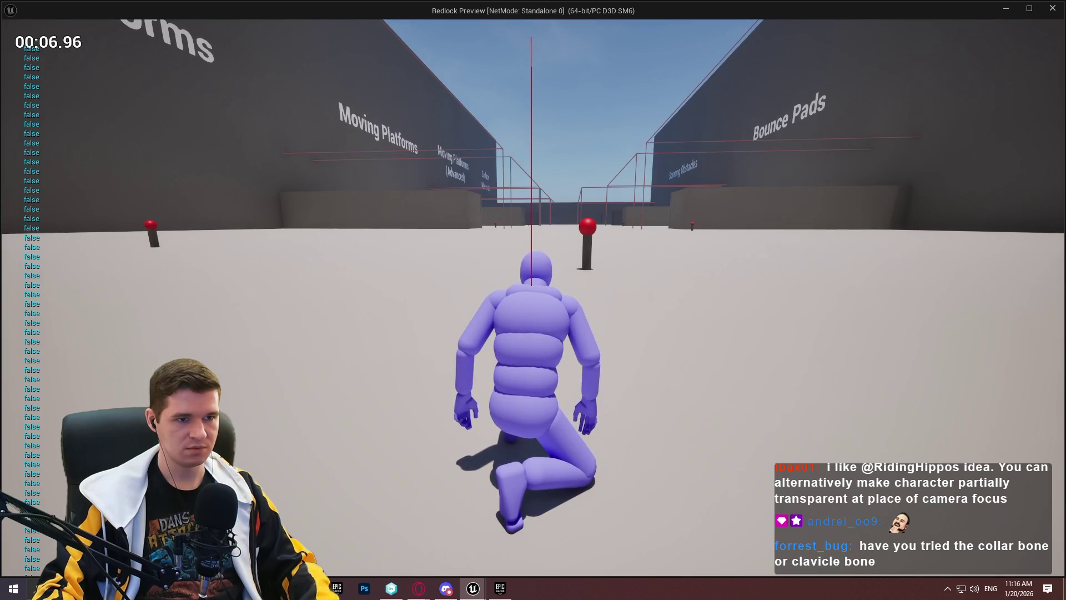
pyautogui.press('w')
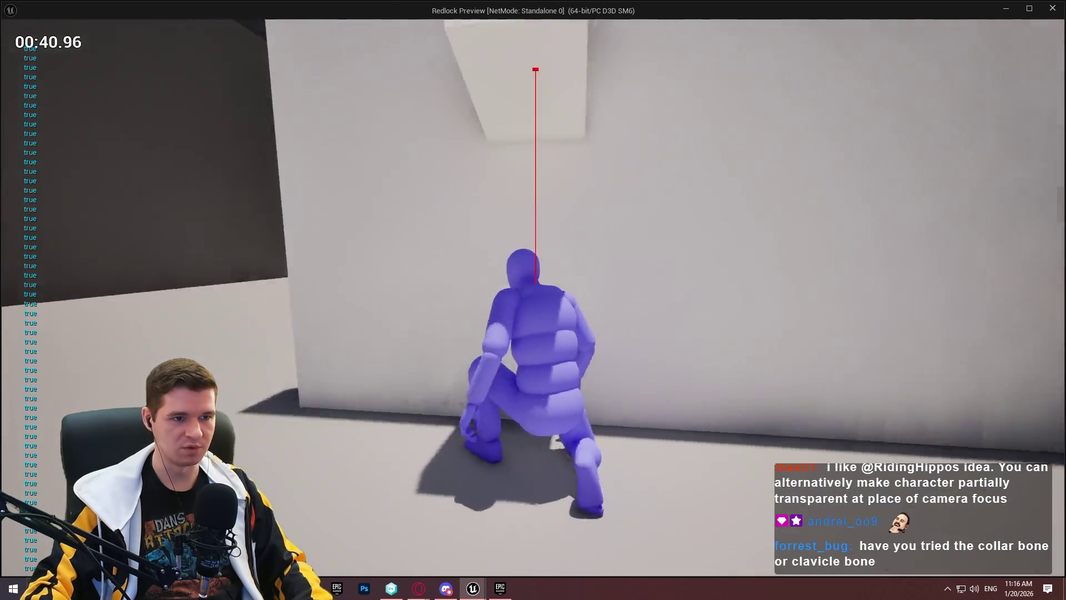
pyautogui.press('Escape')
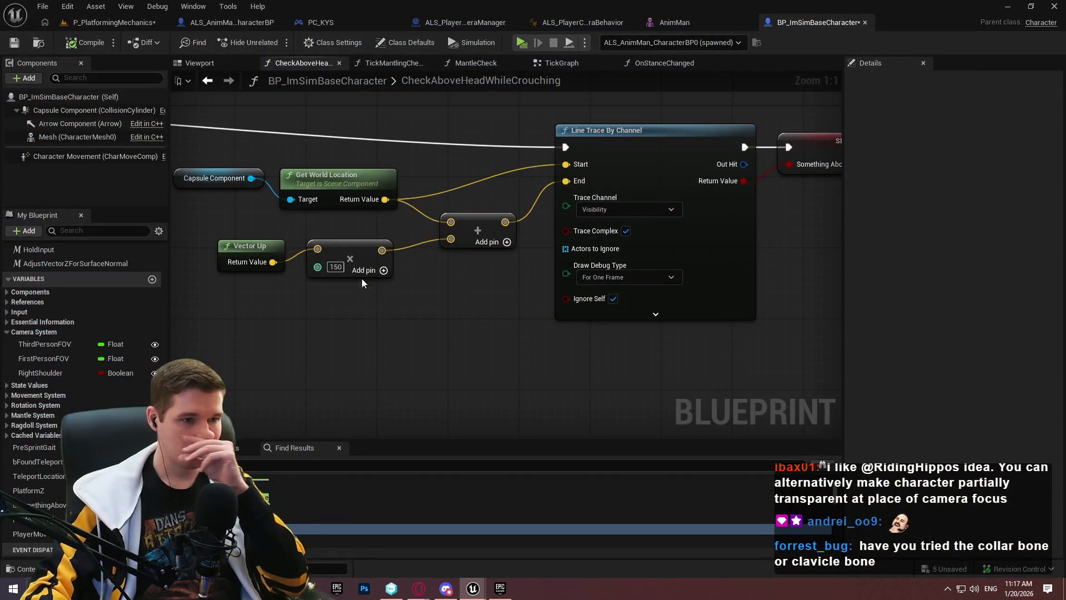
# - Change the head-check multiplier to 100 and run a short playtest
pyautogui.write('100')
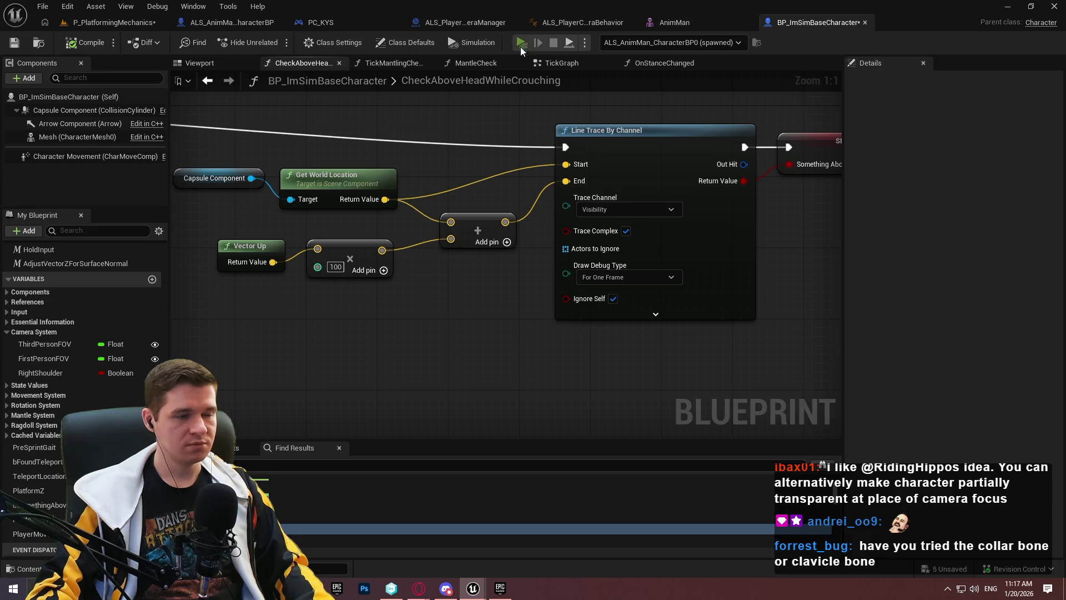
pyautogui.click(521, 45)
pyautogui.click(571, 486)
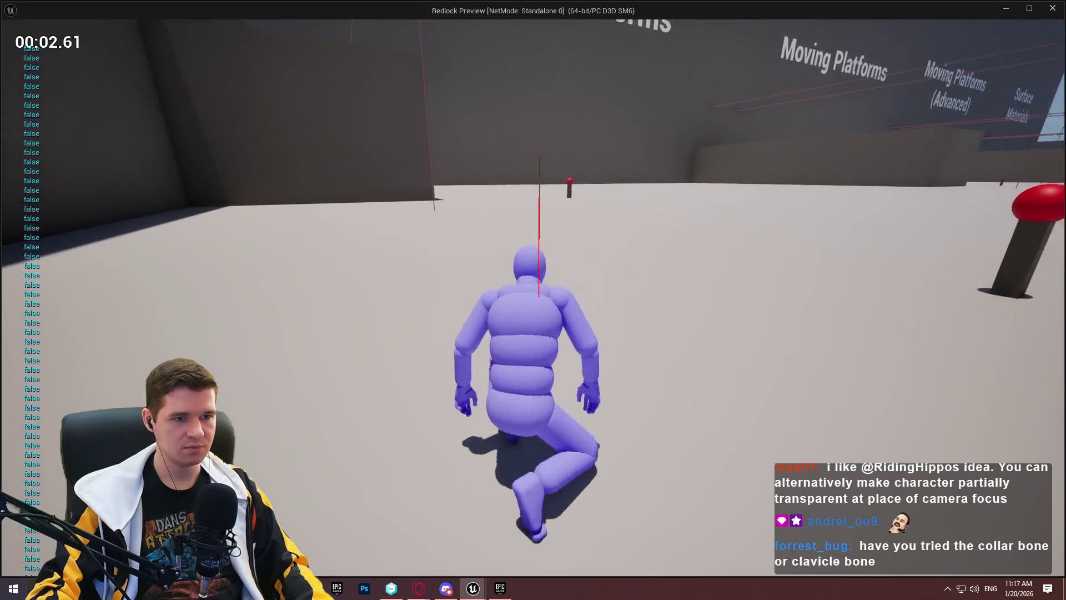
pyautogui.press('Escape')
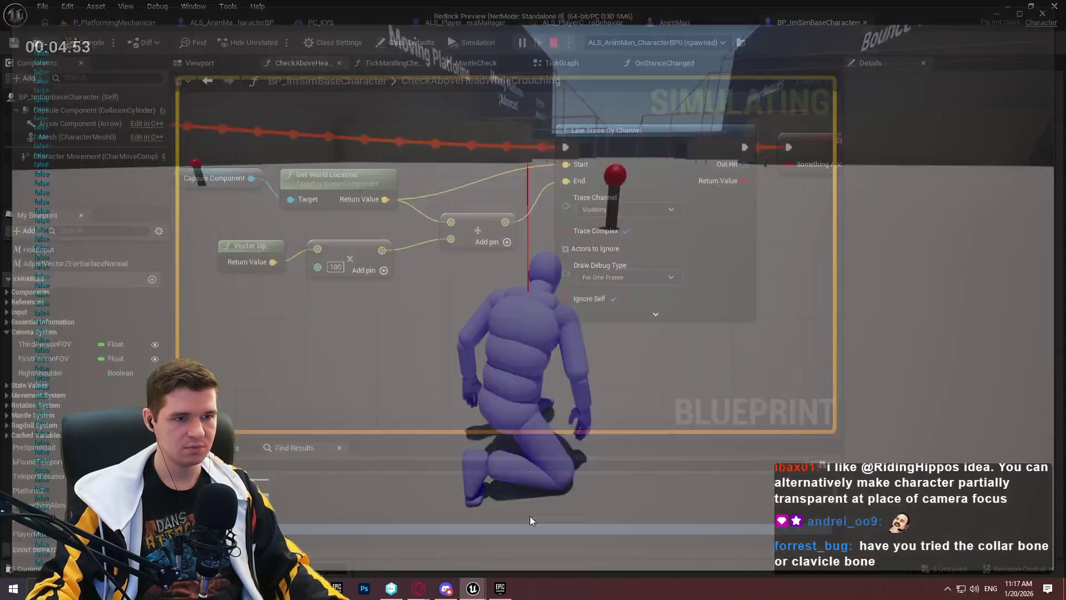
# - Close the AnimMan editor and save the character blueprint
pyautogui.scroll(-3, 355, 359)
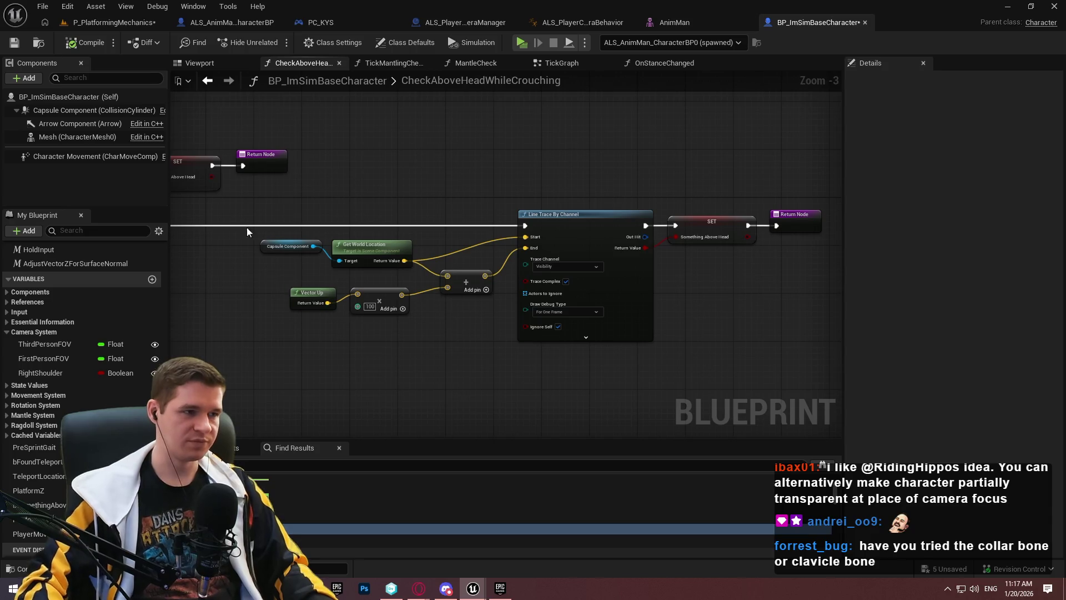
pyautogui.click(746, 22)
pyautogui.click(15, 43)
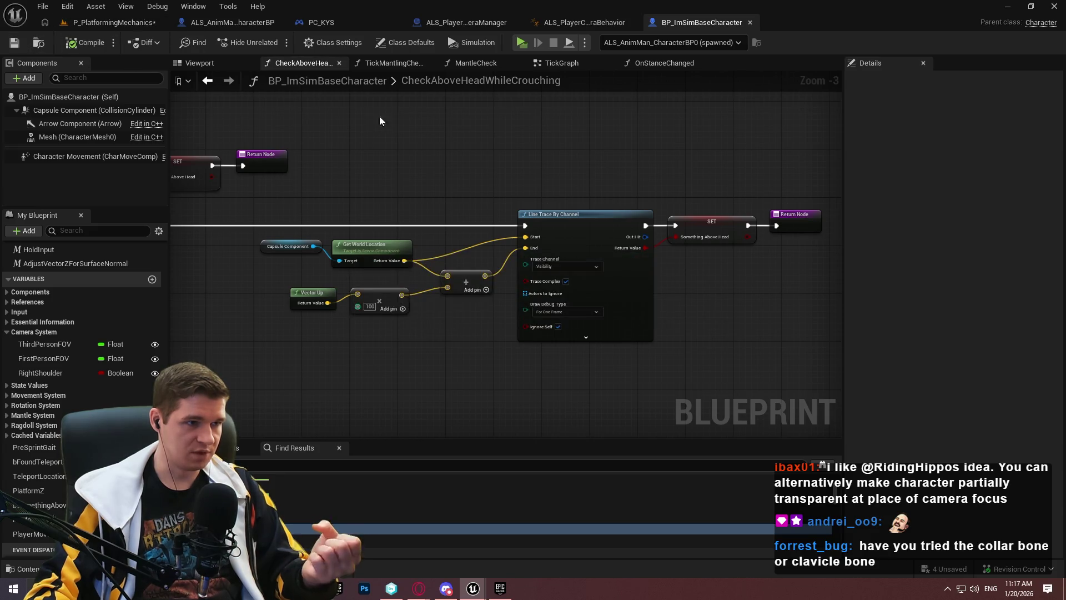
# - Save All with the level checked out, skipping the engine material that failed to save
pyautogui.click(43, 6)
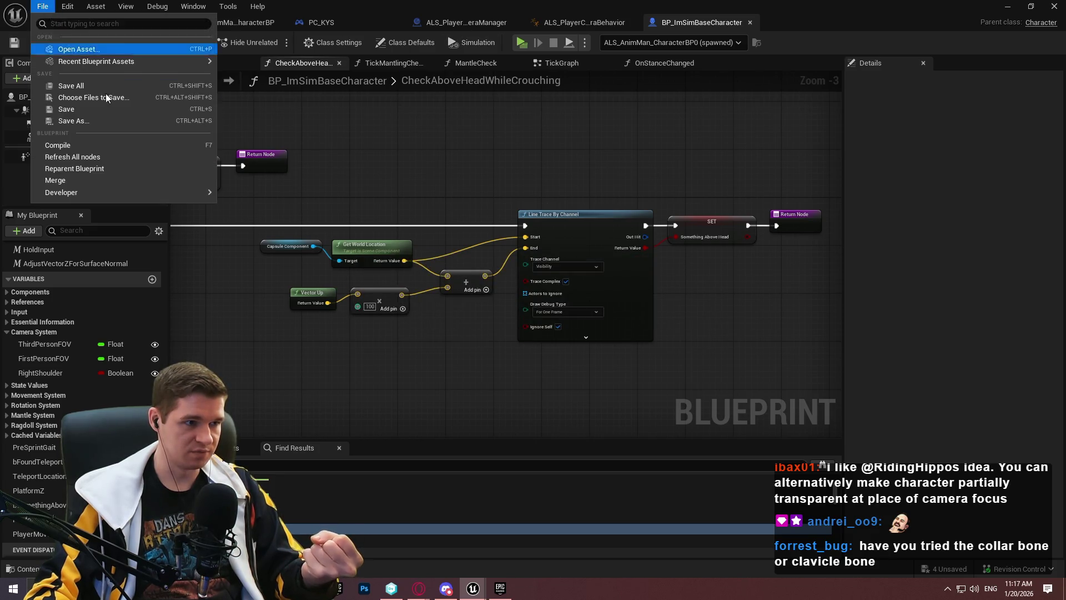
pyautogui.click(100, 89)
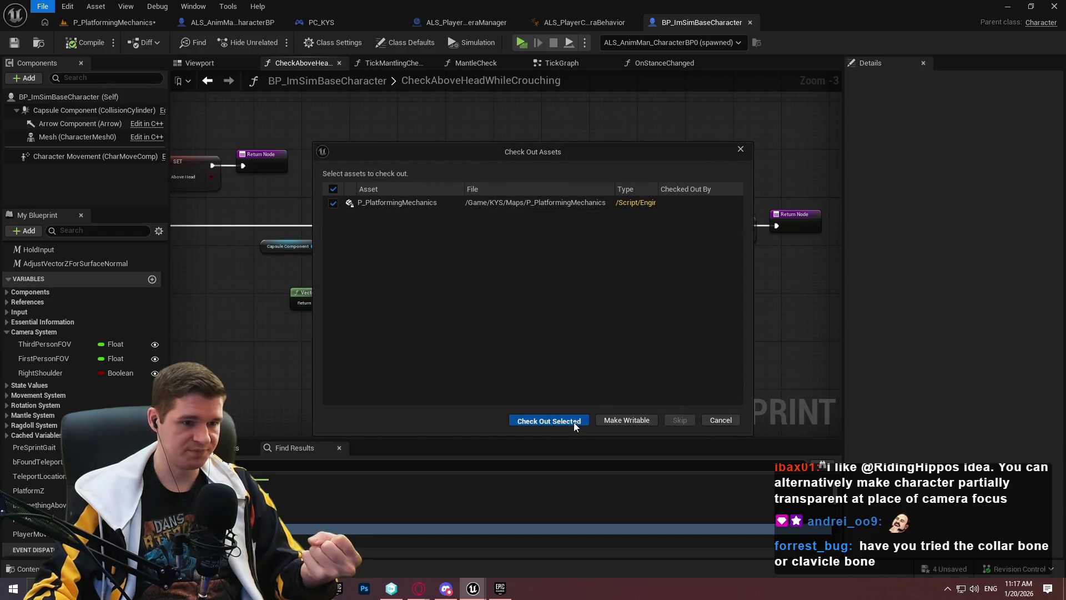
pyautogui.click(574, 422)
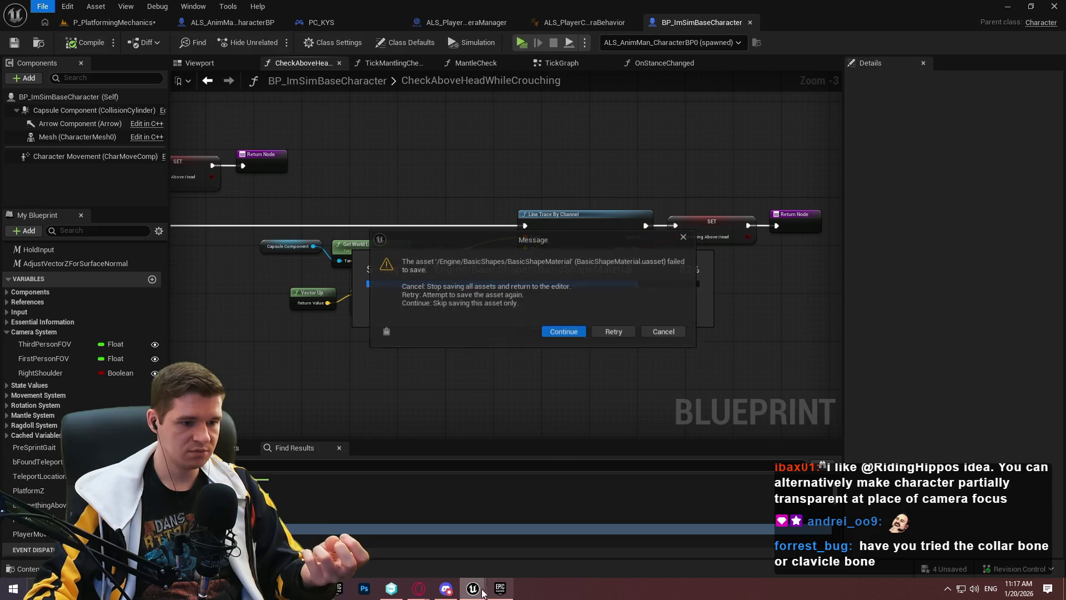
pyautogui.click(661, 334)
# - Save the other editor window's listed assets, then save the character blueprint via File > Save
pyautogui.moveTo(471, 589)
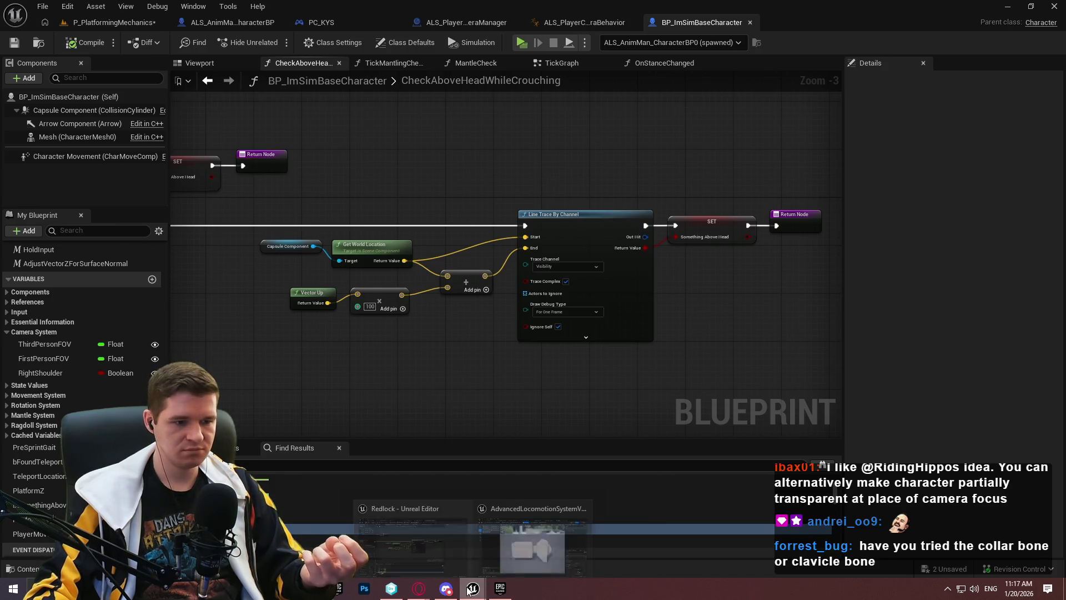
pyautogui.click(518, 550)
pyautogui.hotkey('ctrl', 'shift', 's')
pyautogui.click(627, 421)
pyautogui.click(42, 6)
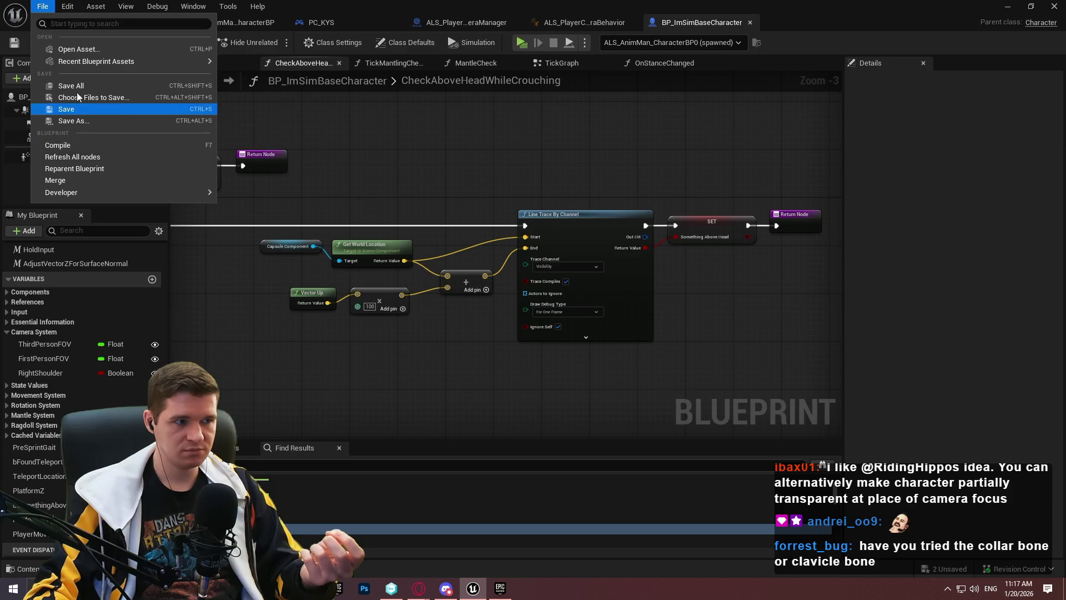
pyautogui.click(69, 109)
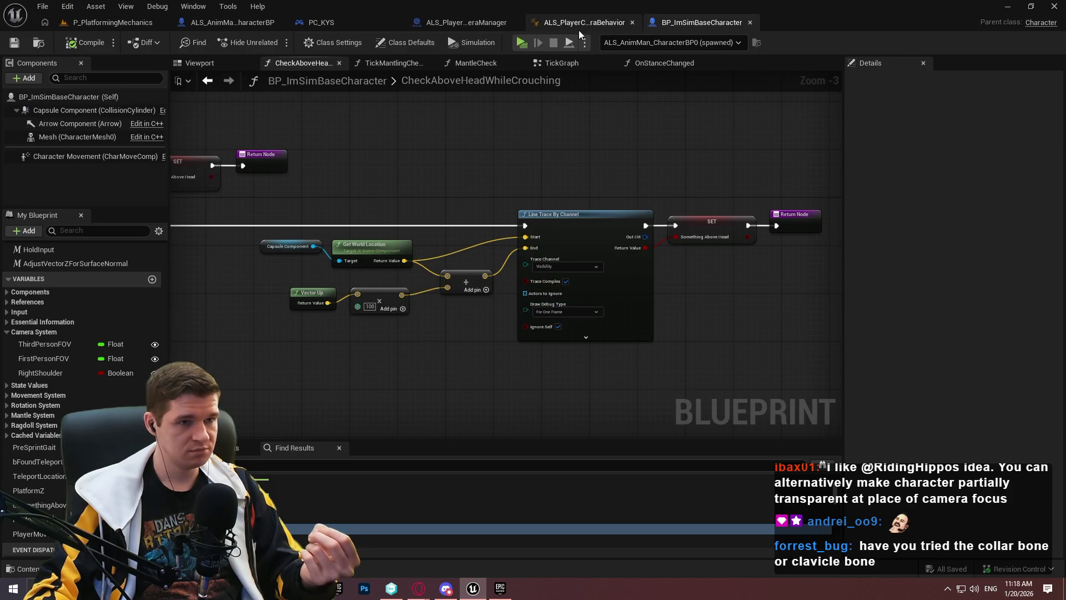
pyautogui.click(578, 29)
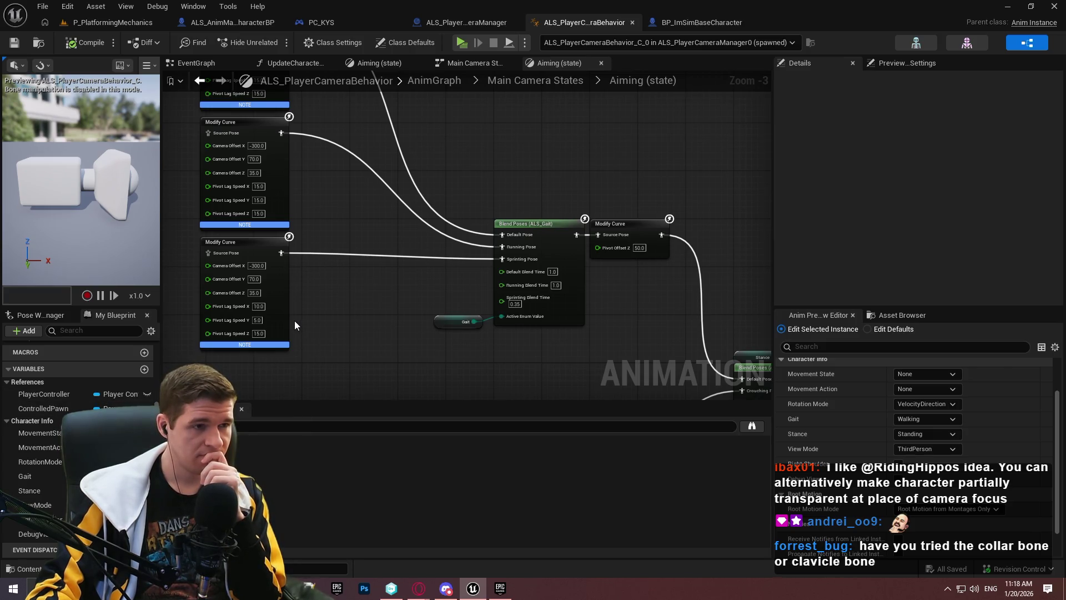
pyautogui.moveTo(426, 195); pyautogui.dragTo(525, 292)
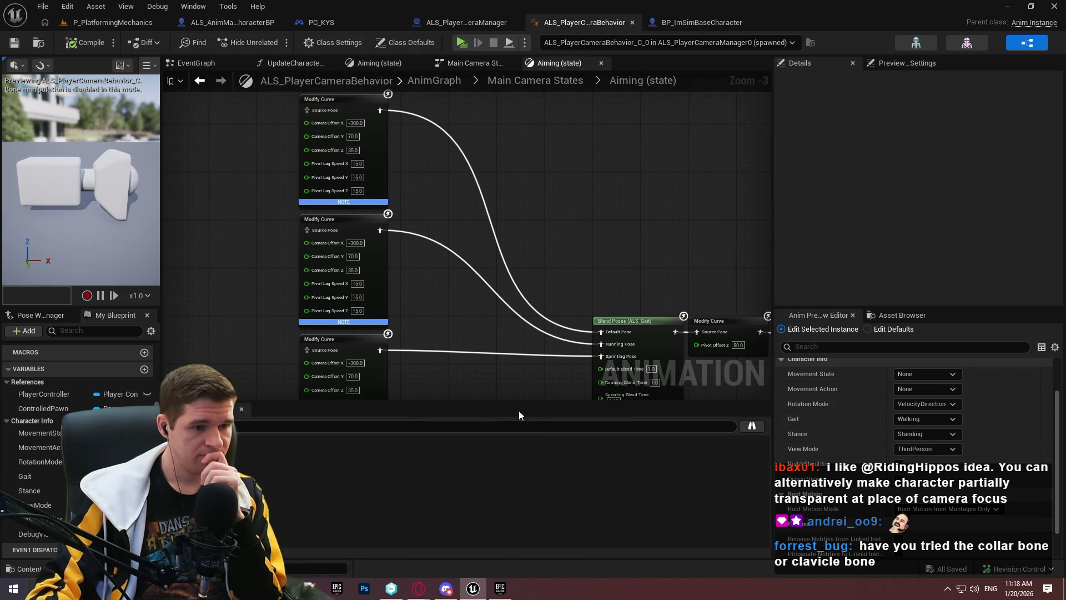
pyautogui.moveTo(518, 402); pyautogui.dragTo(507, 459)
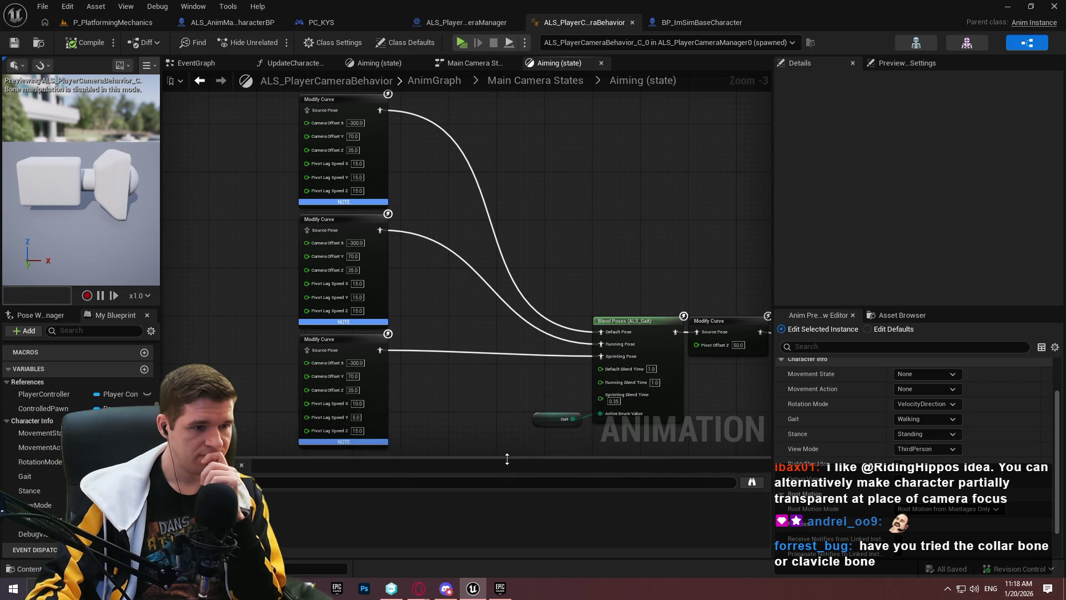
pyautogui.scroll(4, 558, 362)
pyautogui.moveTo(389, 344); pyautogui.dragTo(277, 333)
pyautogui.write('selec')
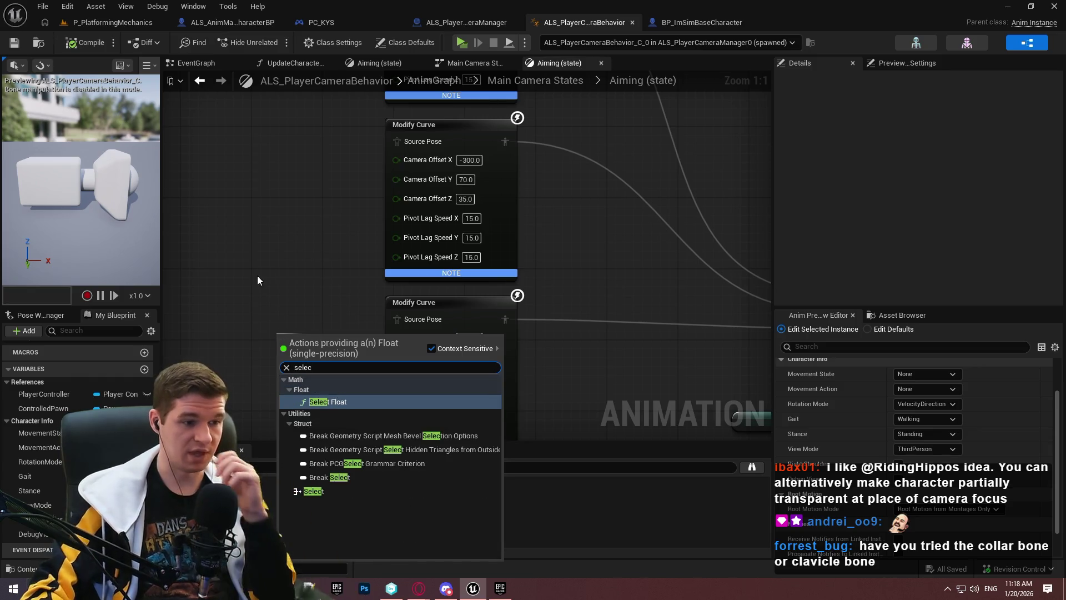
pyautogui.click(304, 253)
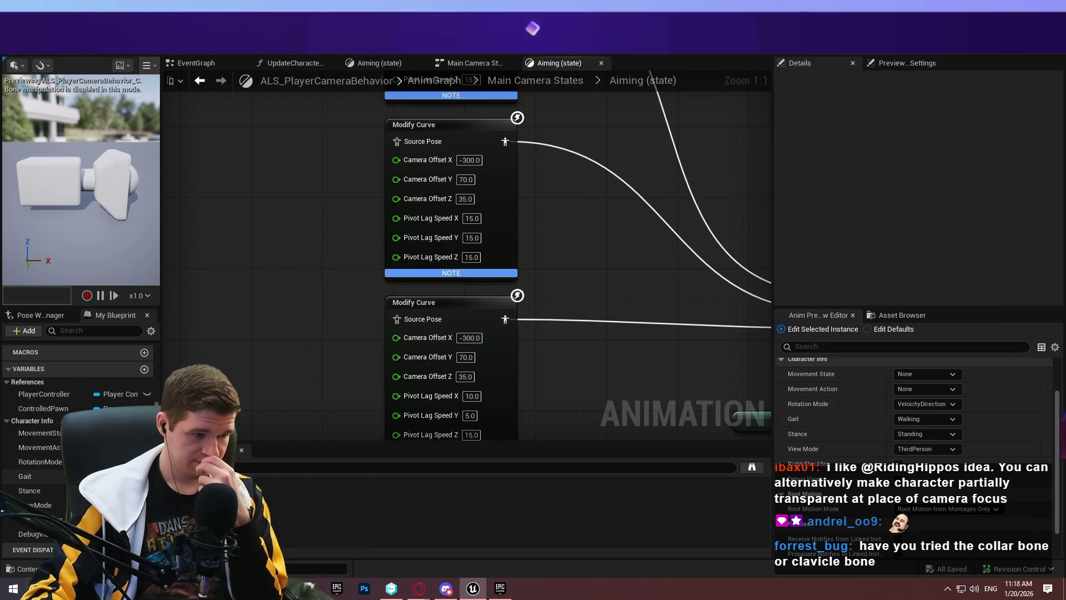
pyautogui.scroll(3, 54, 432)
pyautogui.doubleClick(52, 438)
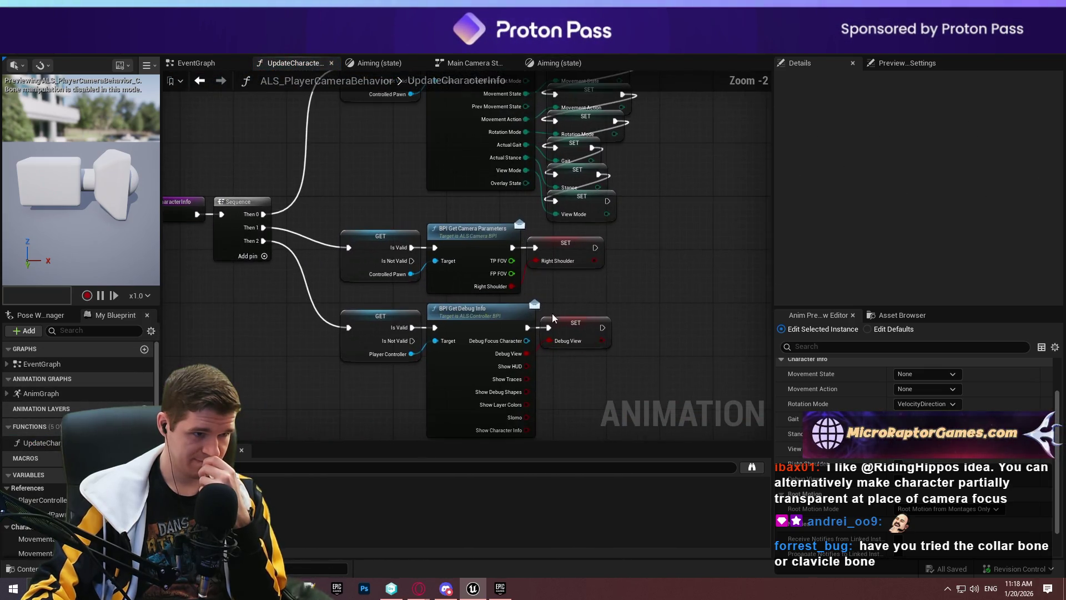
pyautogui.scroll(1, 365, 234)
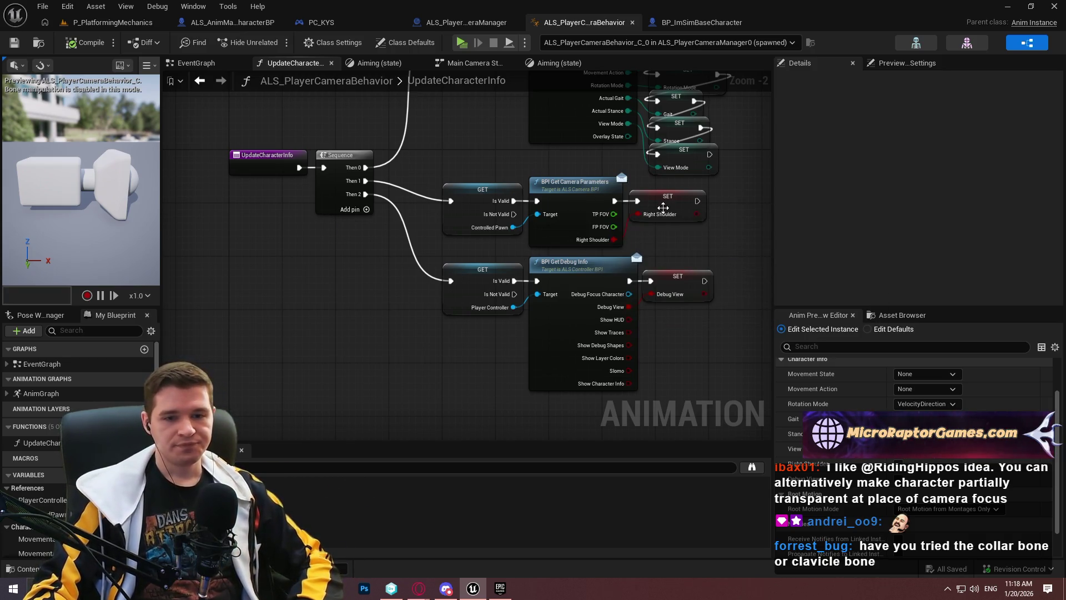
pyautogui.moveTo(651, 222); pyautogui.dragTo(616, 342)
pyautogui.click(534, 309)
pyautogui.moveTo(684, 355); pyautogui.dragTo(647, 269)
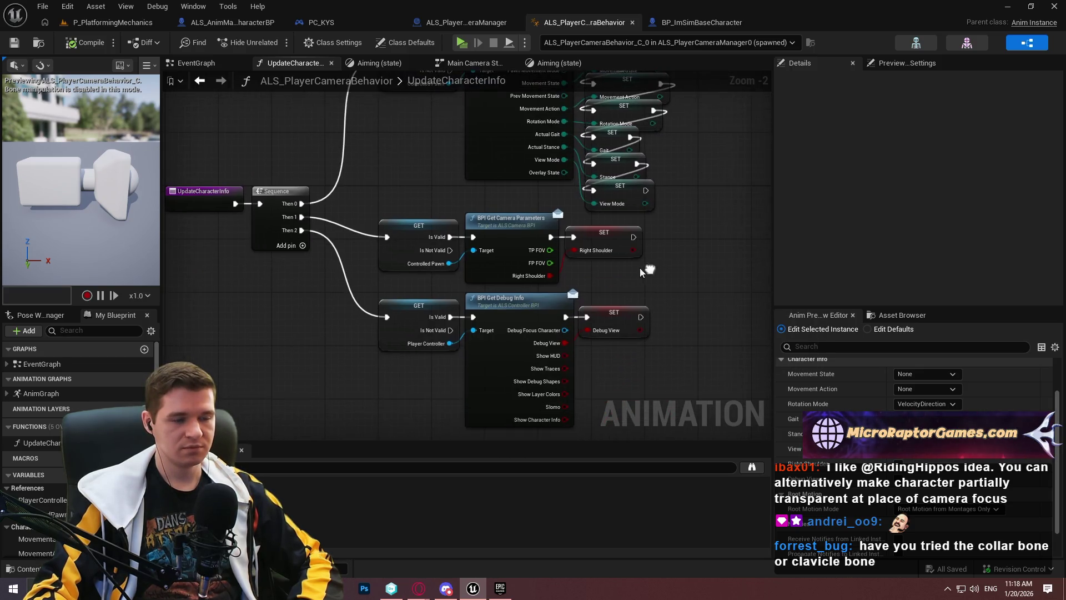
pyautogui.click(518, 223)
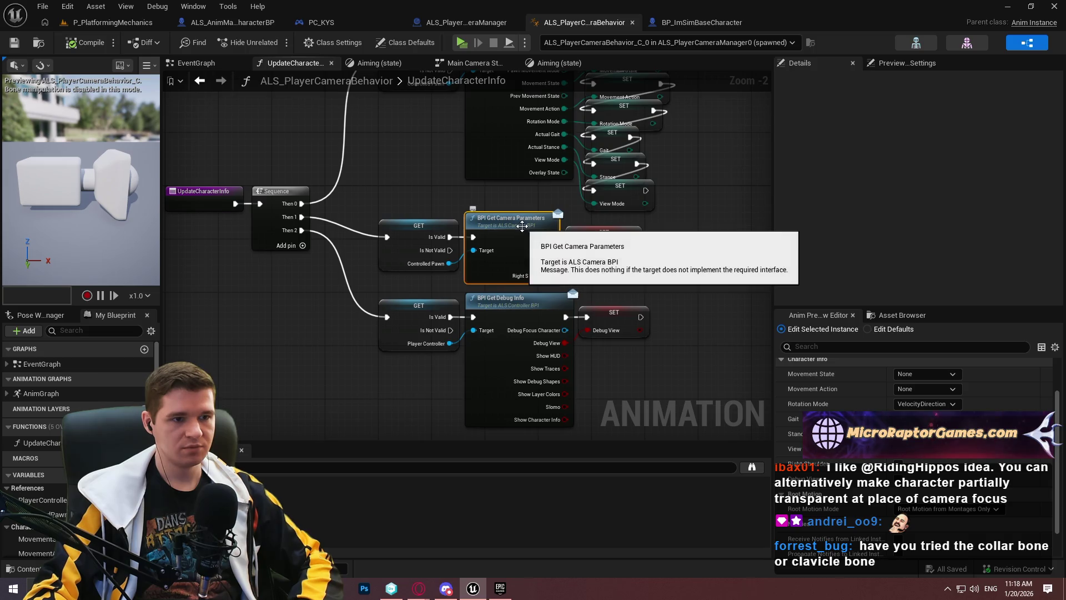
# - Search AdvancedLocomotionV4 for 'bpi' and open ALS_Camera_BPI and ALS_Character_BPI
pyautogui.click(102, 17)
pyautogui.click(506, 363)
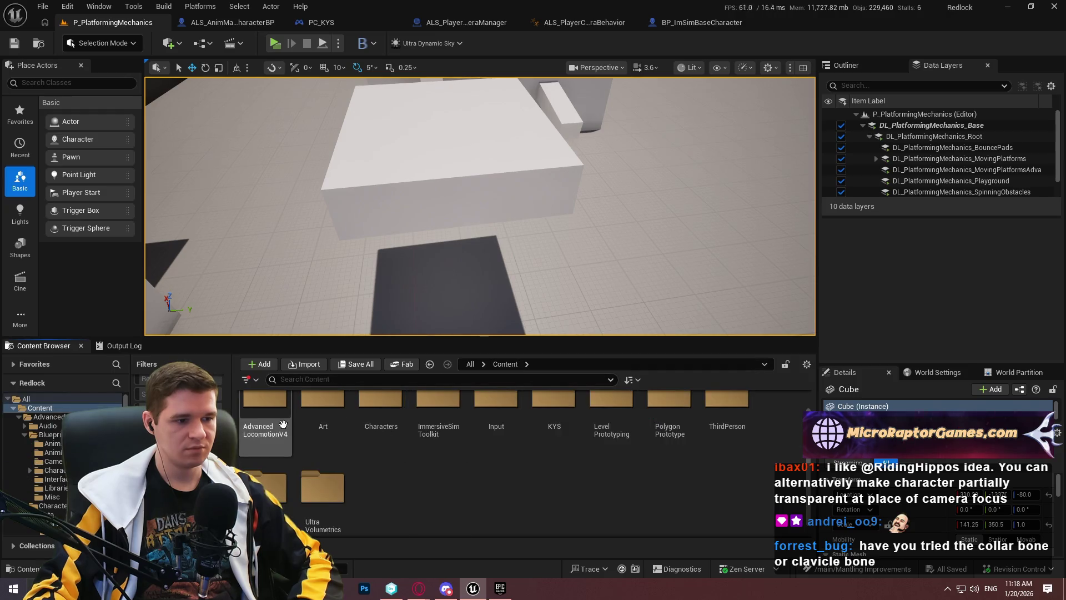
pyautogui.doubleClick(283, 425)
pyautogui.click(395, 382)
pyautogui.write('bp')
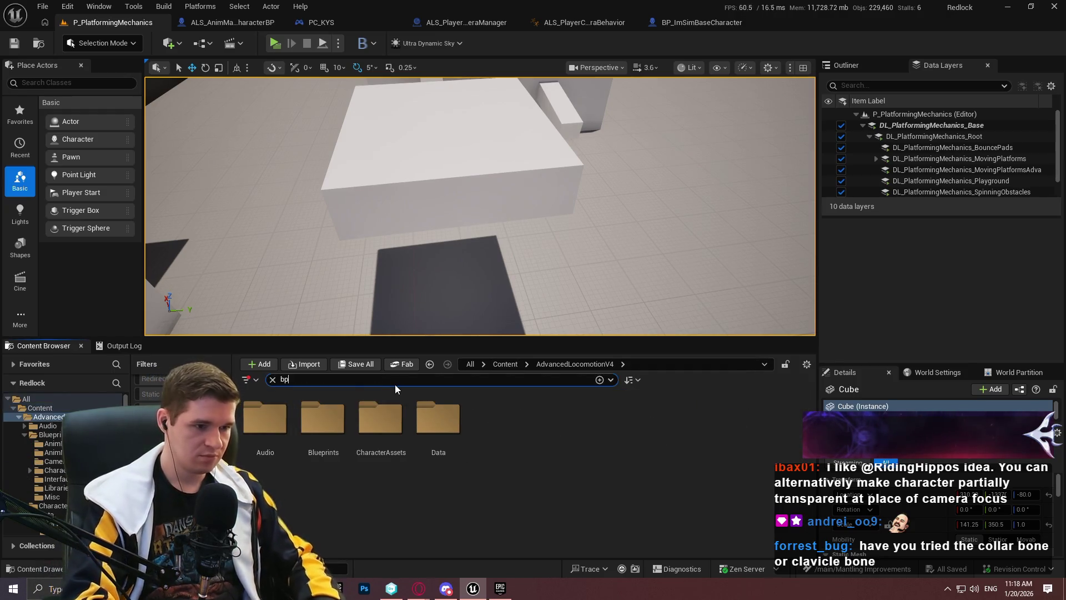
pyautogui.write('i')
pyautogui.click(315, 472)
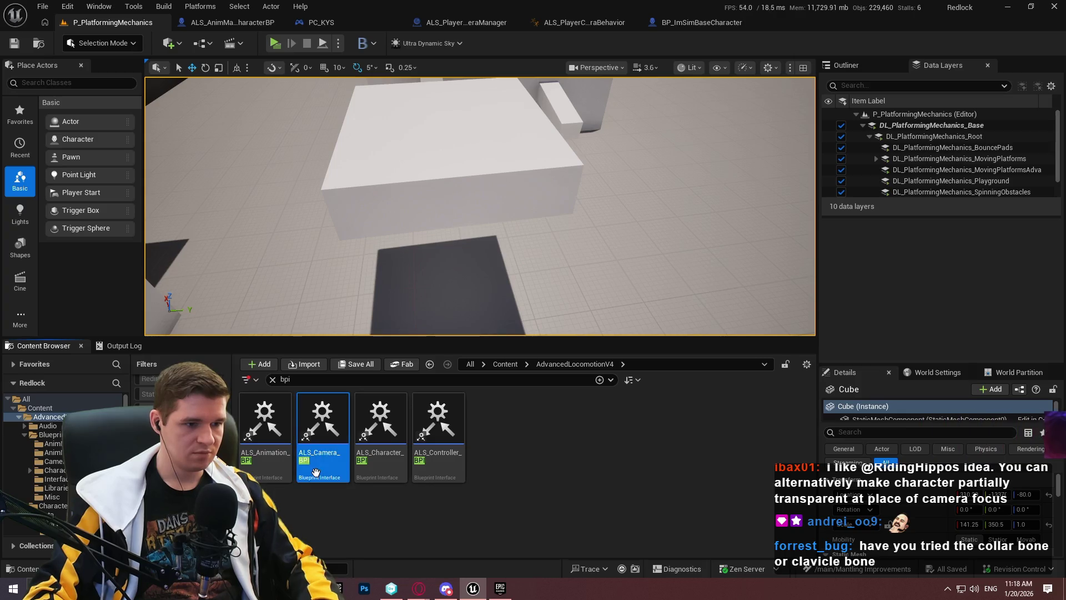
pyautogui.doubleClick(316, 472)
pyautogui.click(107, 22)
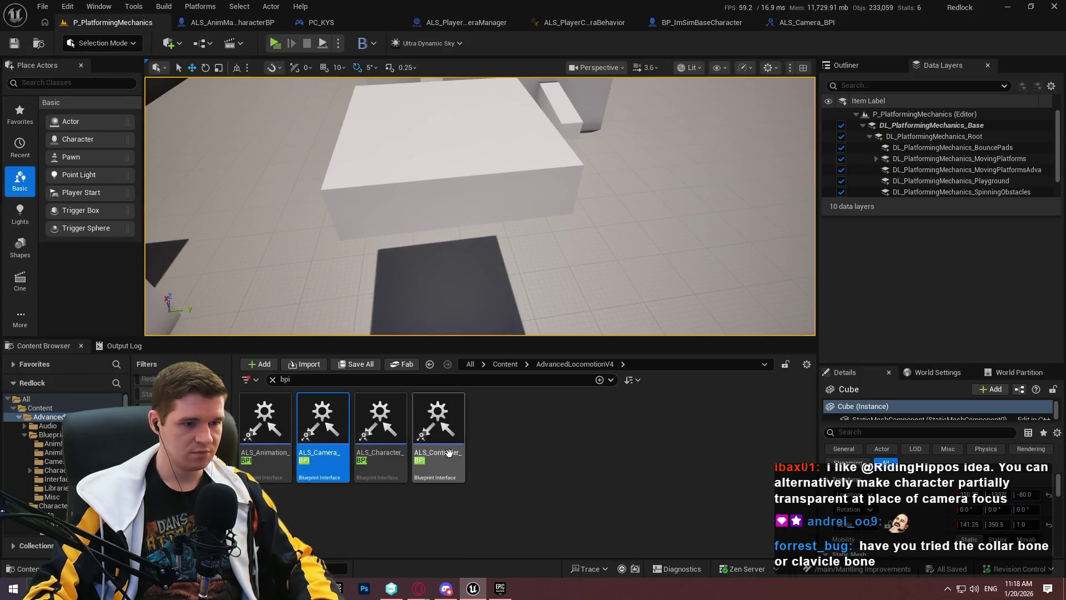
pyautogui.doubleClick(380, 438)
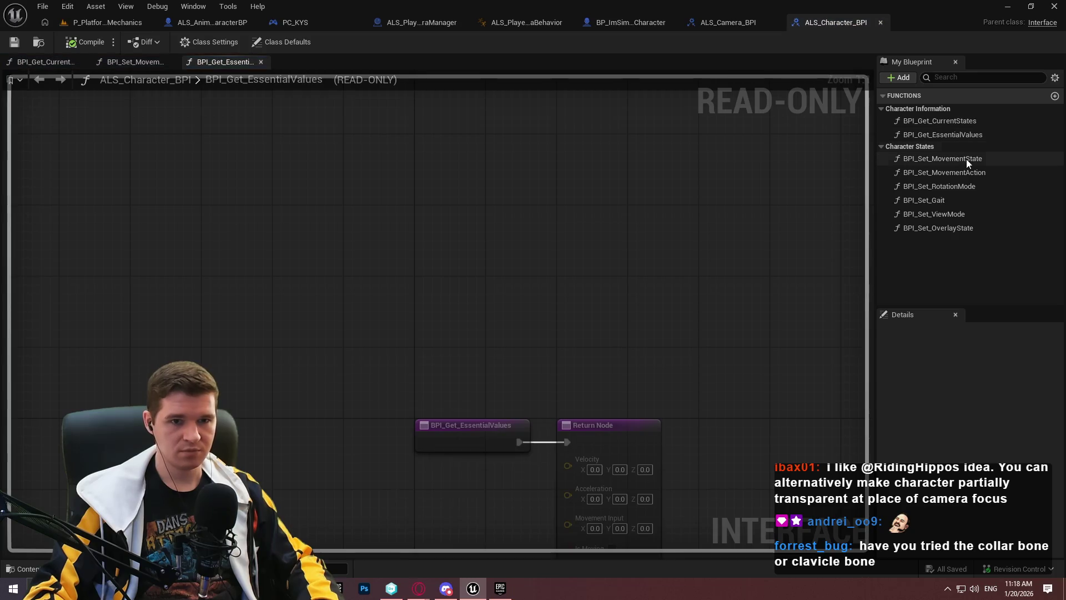
# - Create the BPI_Get_CrouchingInfo function and place it in the Character Information category
pyautogui.doubleClick(960, 121)
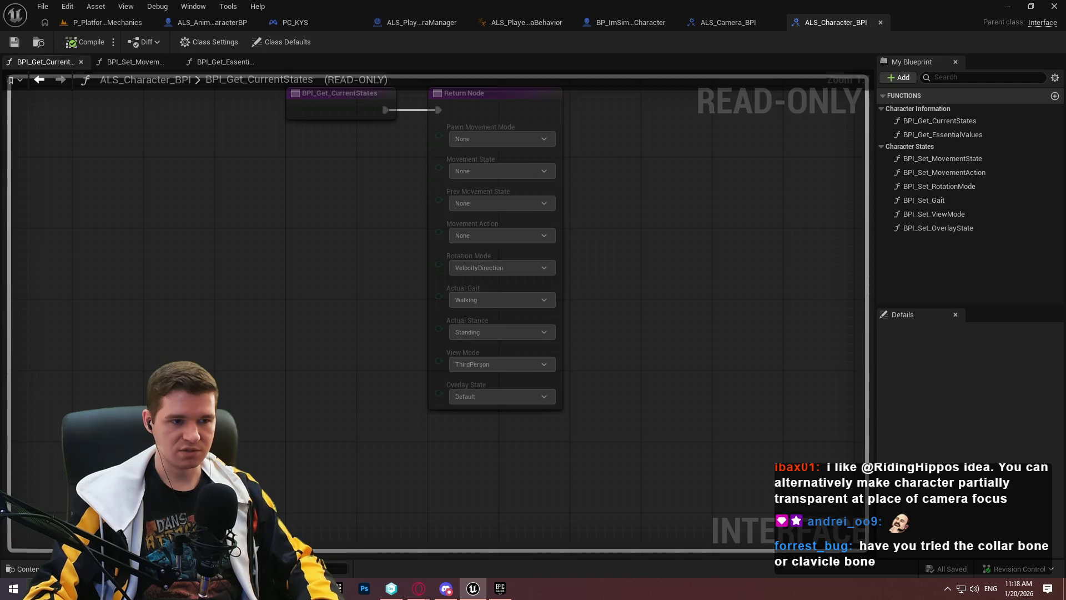
pyautogui.click(1055, 97)
pyautogui.write('BPI_Get_C')
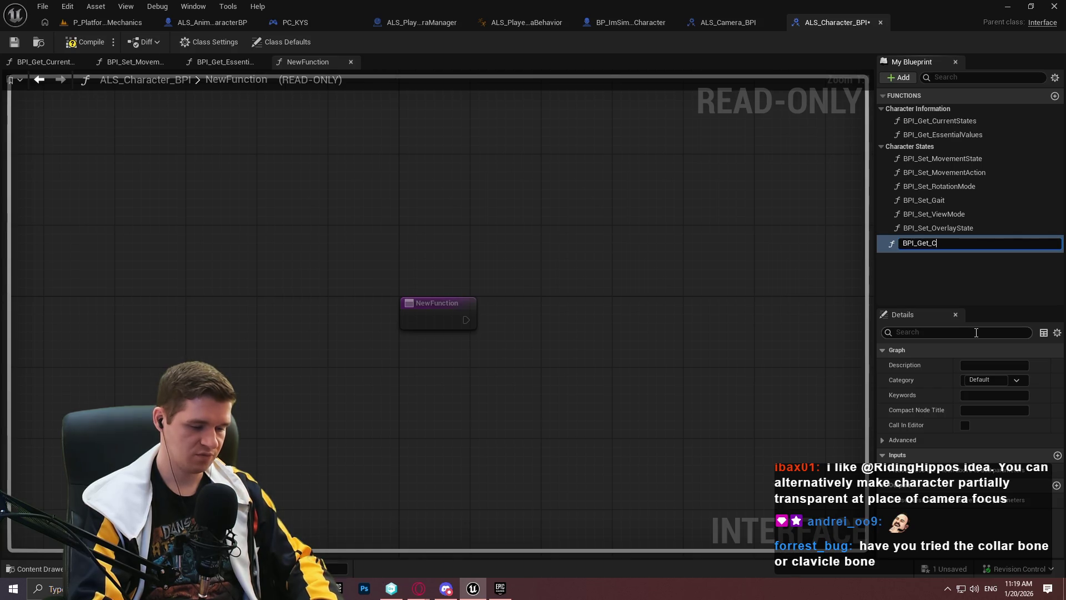
pyautogui.write('fo')
pyautogui.press('Return')
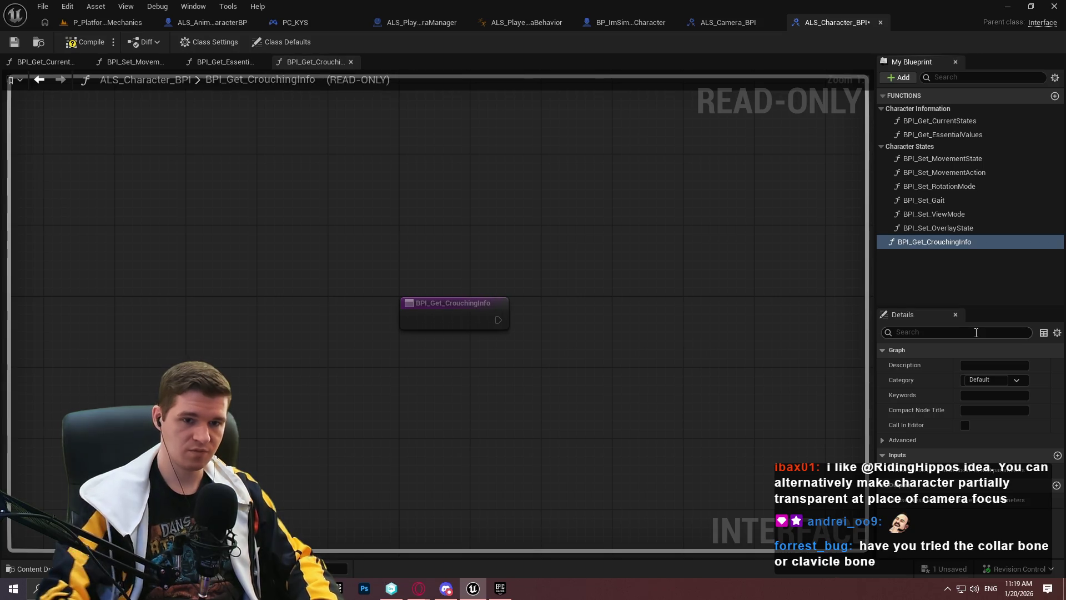
pyautogui.moveTo(933, 241); pyautogui.dragTo(923, 109)
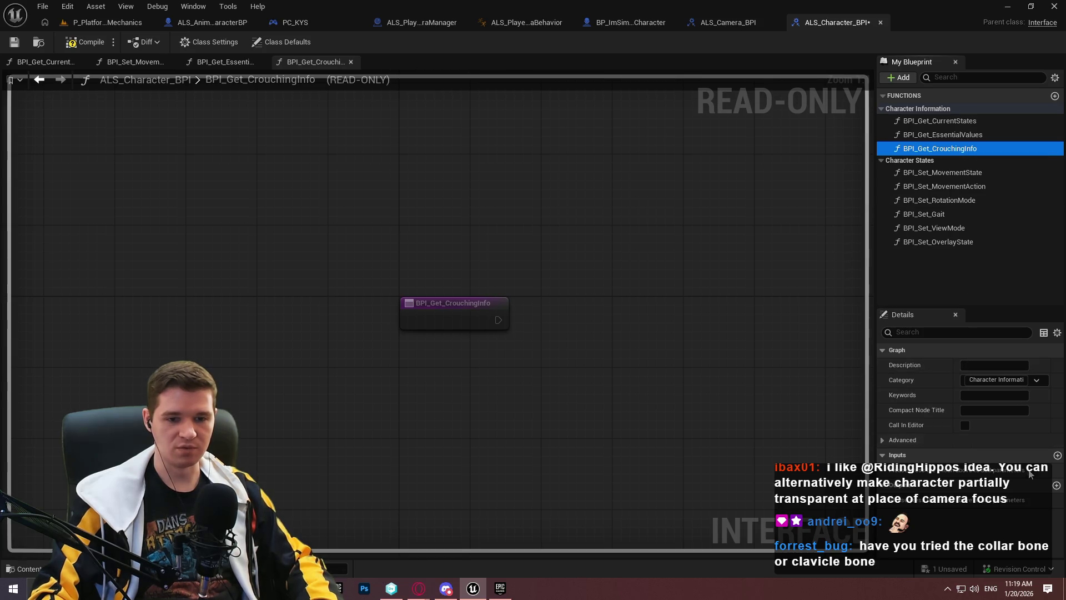
# - Give BPI_Get_CrouchingInfo Boolean outputs Is Crouching and Something Above Head, then compile and save
pyautogui.doubleClick(961, 122)
pyautogui.doubleClick(949, 146)
pyautogui.click(942, 149)
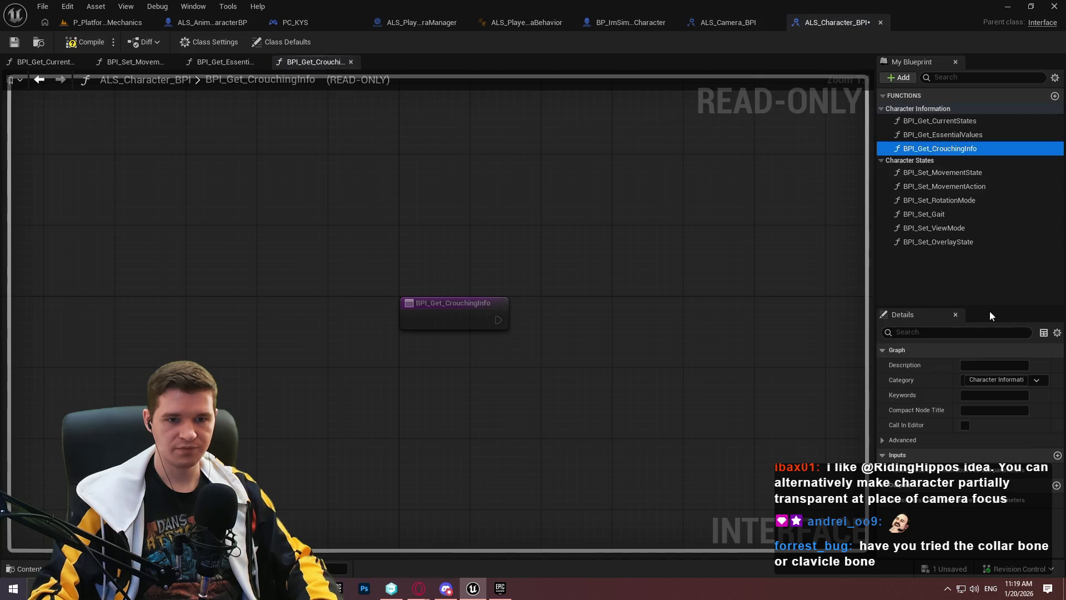
pyautogui.click(1056, 486)
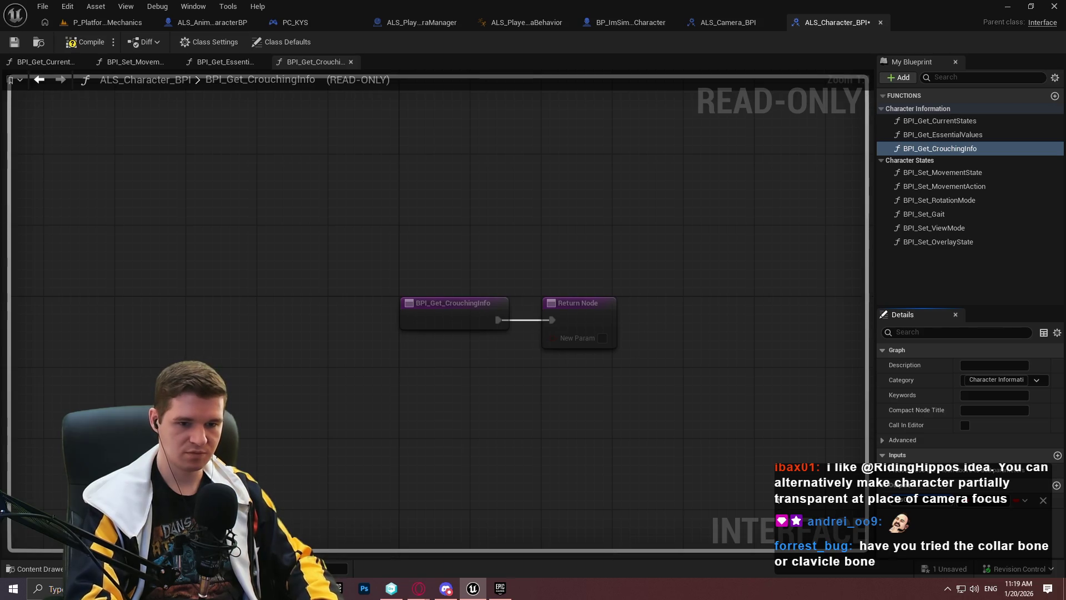
pyautogui.press('Return')
pyautogui.click(1056, 486)
pyautogui.write('Is')
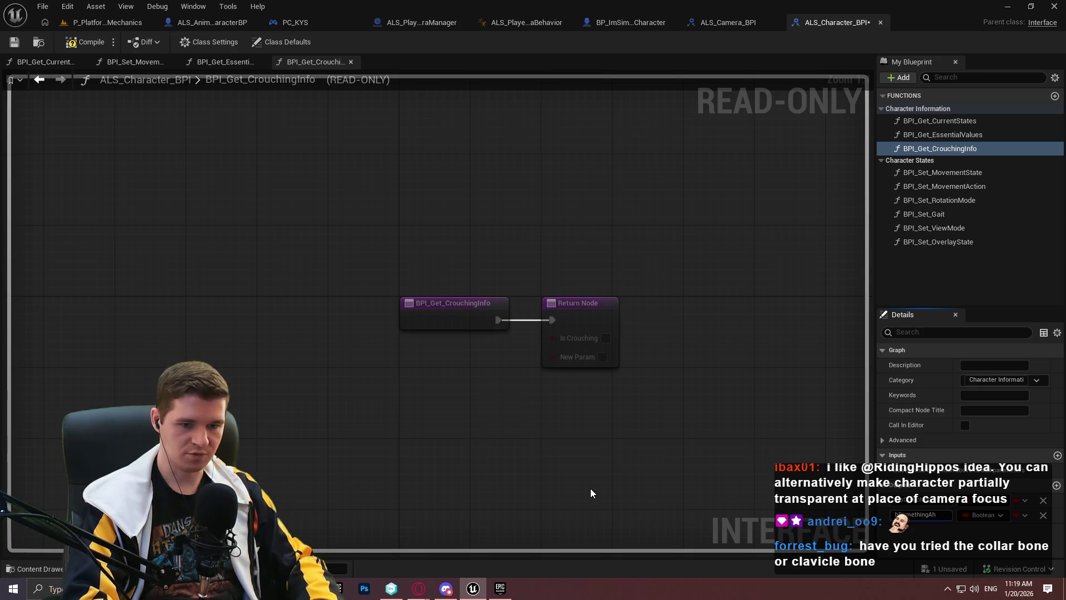
pyautogui.press('Return')
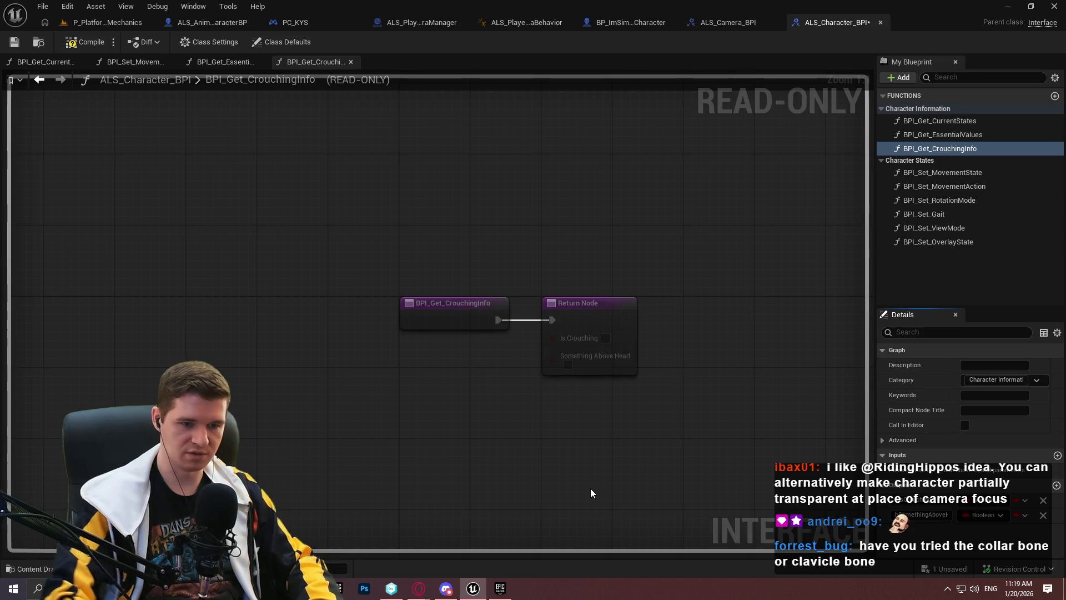
pyautogui.click(14, 43)
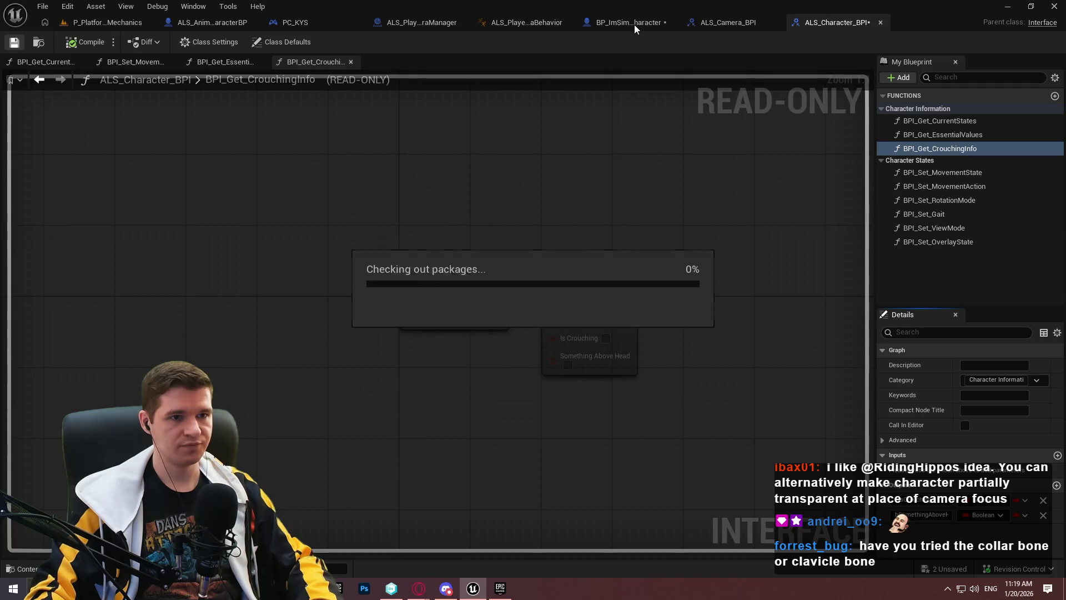
# - In BP_ImSimBaseCharacter, collapse the Mantle System functions and open the BPI_Get_CurrentStates implementation
pyautogui.click(634, 25)
pyautogui.scroll(6, 84, 311)
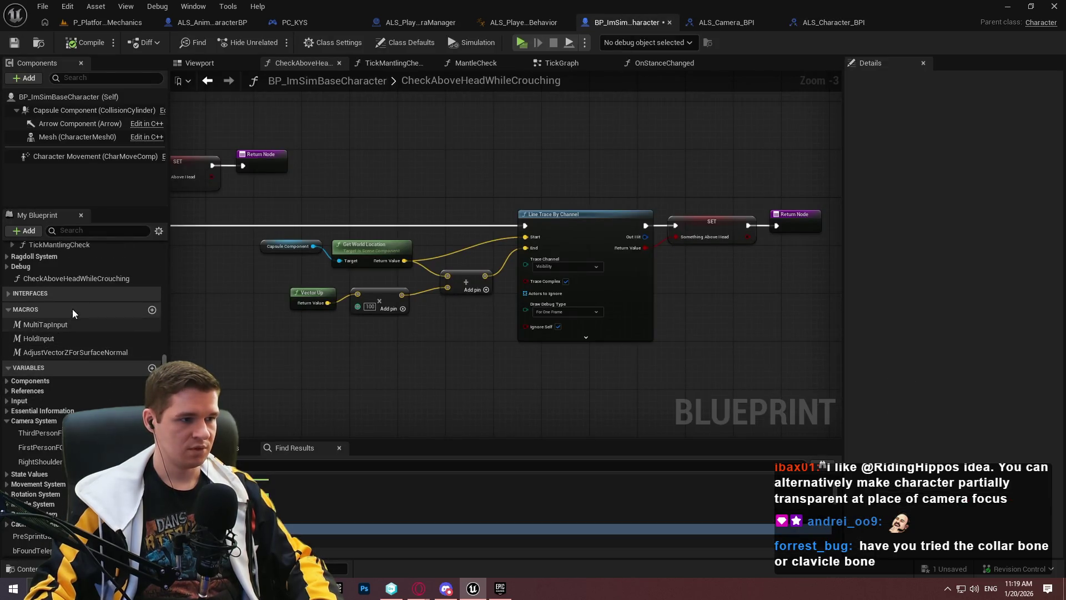
pyautogui.scroll(2, 99, 325)
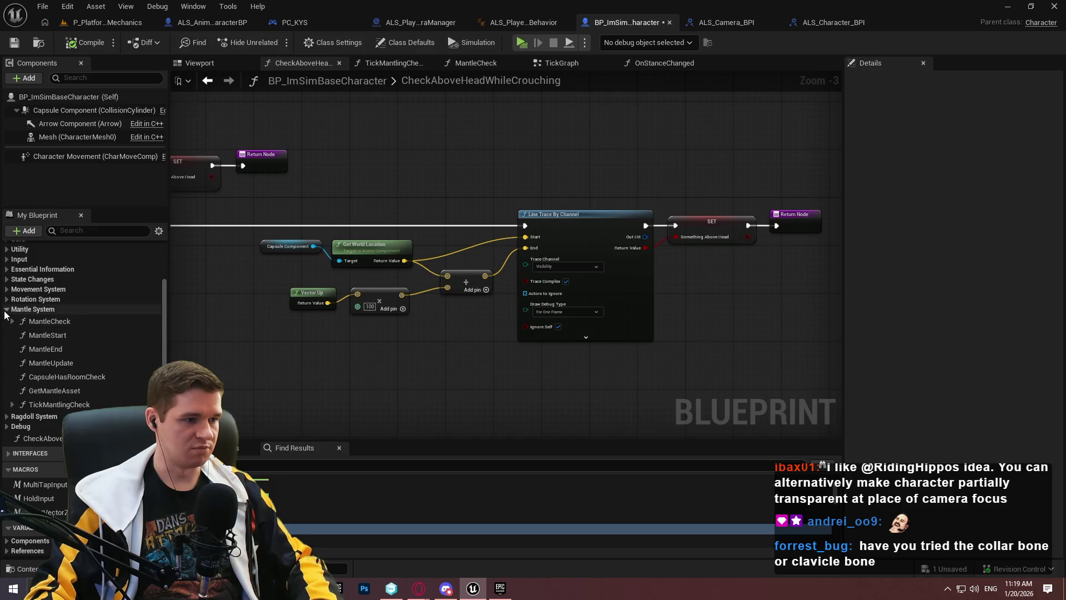
pyautogui.click(25, 309)
pyautogui.scroll(-1, 48, 328)
pyautogui.scroll(-5, 92, 338)
pyautogui.scroll(-1, 54, 386)
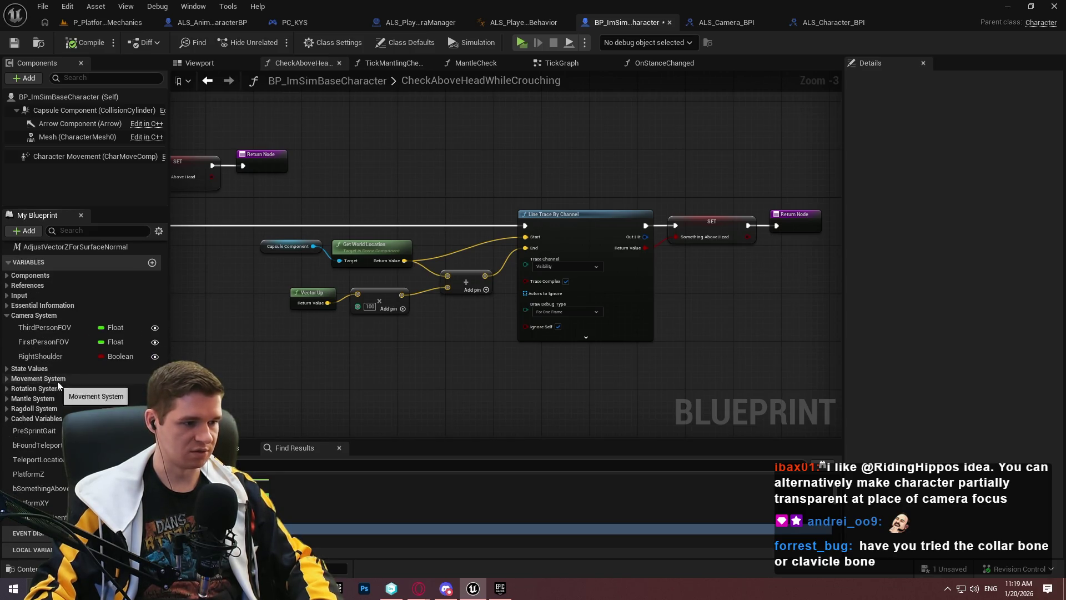
pyautogui.click(831, 21)
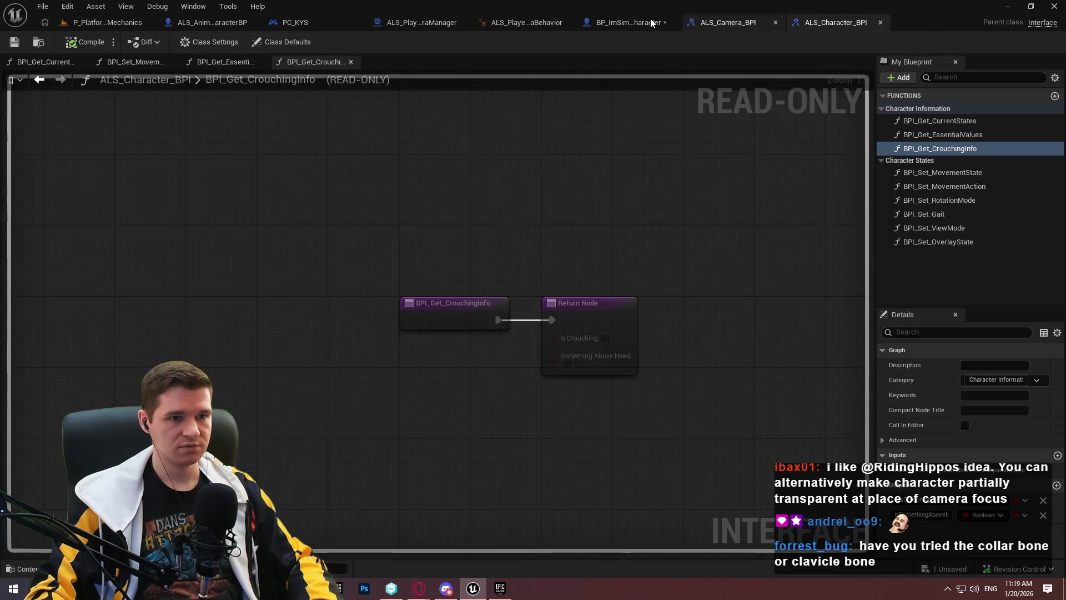
pyautogui.click(638, 20)
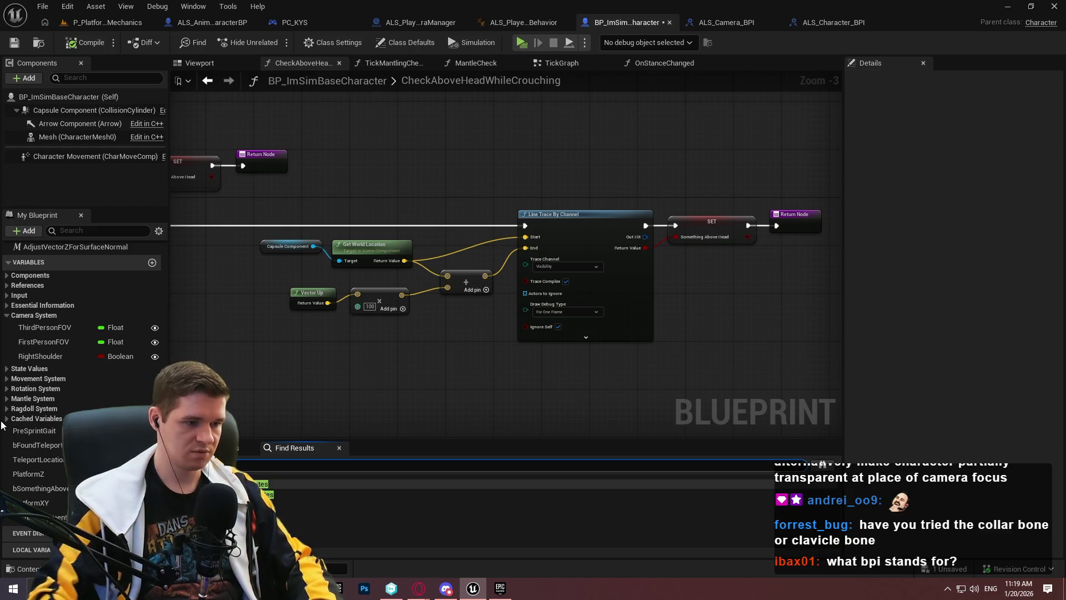
pyautogui.doubleClick(264, 494)
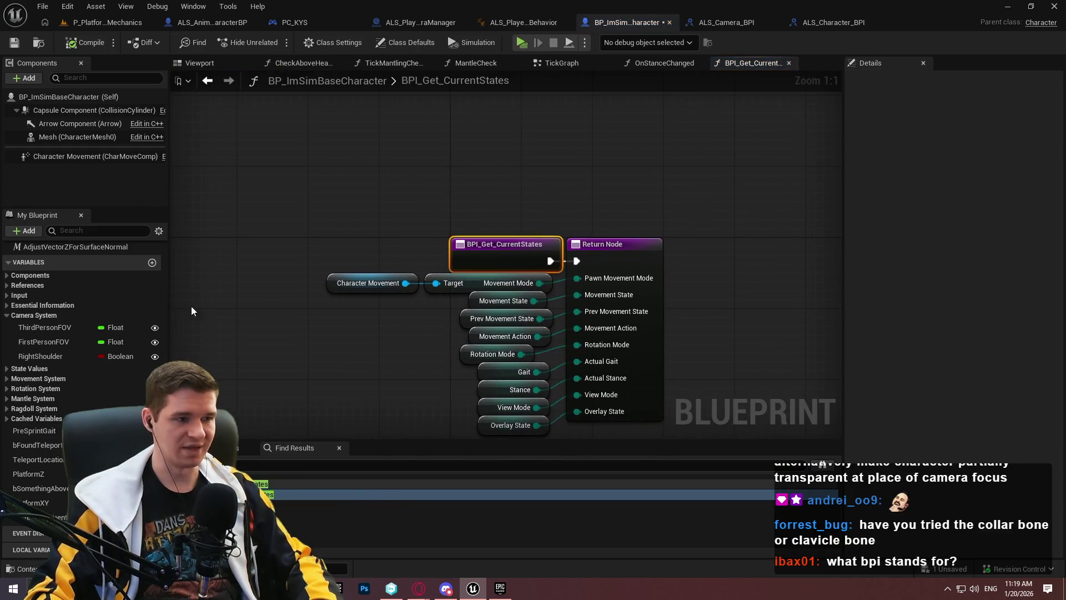
pyautogui.scroll(4, 45, 334)
pyautogui.scroll(6, 78, 355)
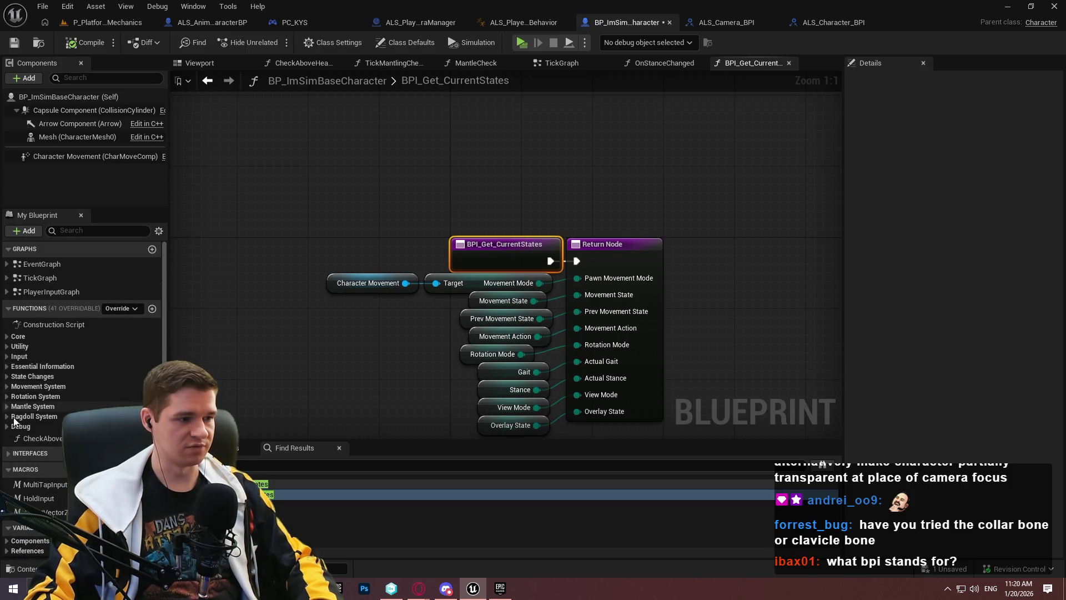
pyautogui.moveTo(161, 289)
pyautogui.mouseDown()
pyautogui.moveTo(158, 358)
pyautogui.moveTo(165, 267)
pyautogui.moveTo(161, 275)
pyautogui.mouseUp()
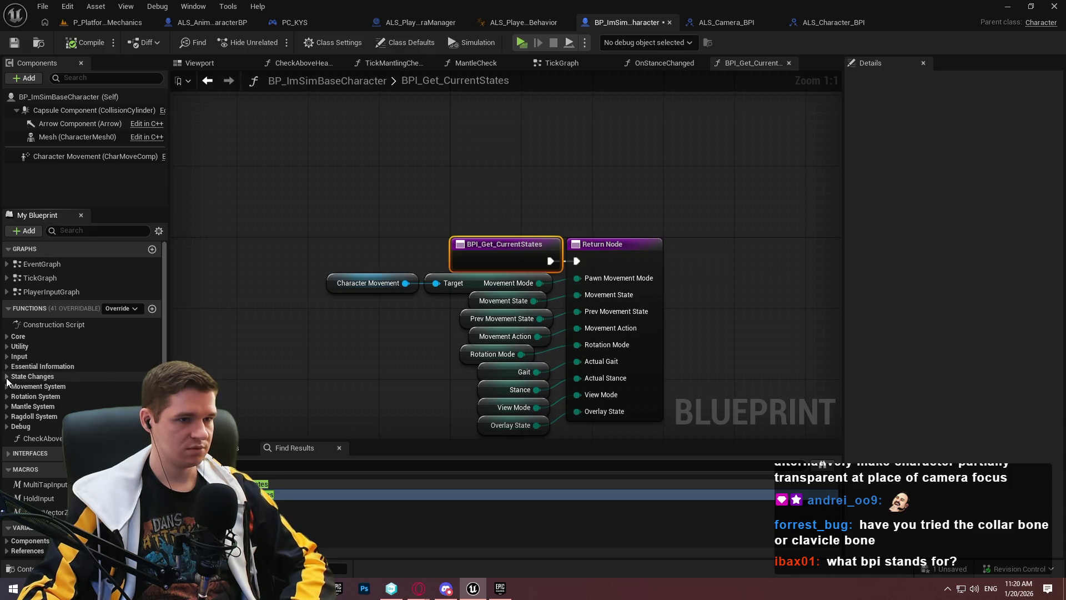
# - Expand the Character States and Character Information interface lists and open BPI_Get_CrouchingInfo
pyautogui.click(95, 235)
pyautogui.write('curre')
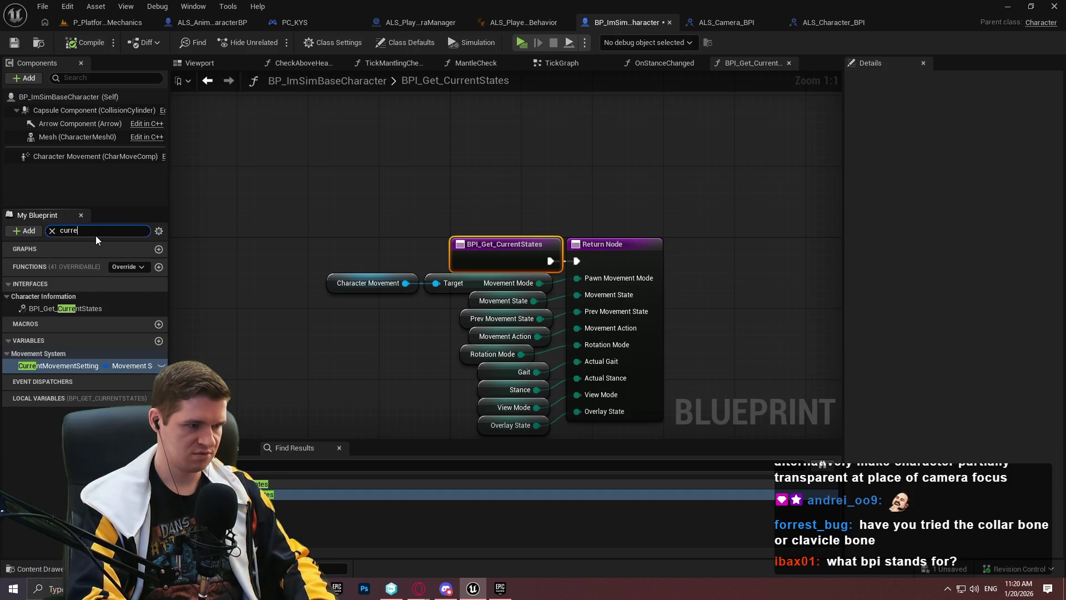
pyautogui.press('BackSpace')
pyautogui.press('BackSpace')
pyautogui.press('BackSpace')
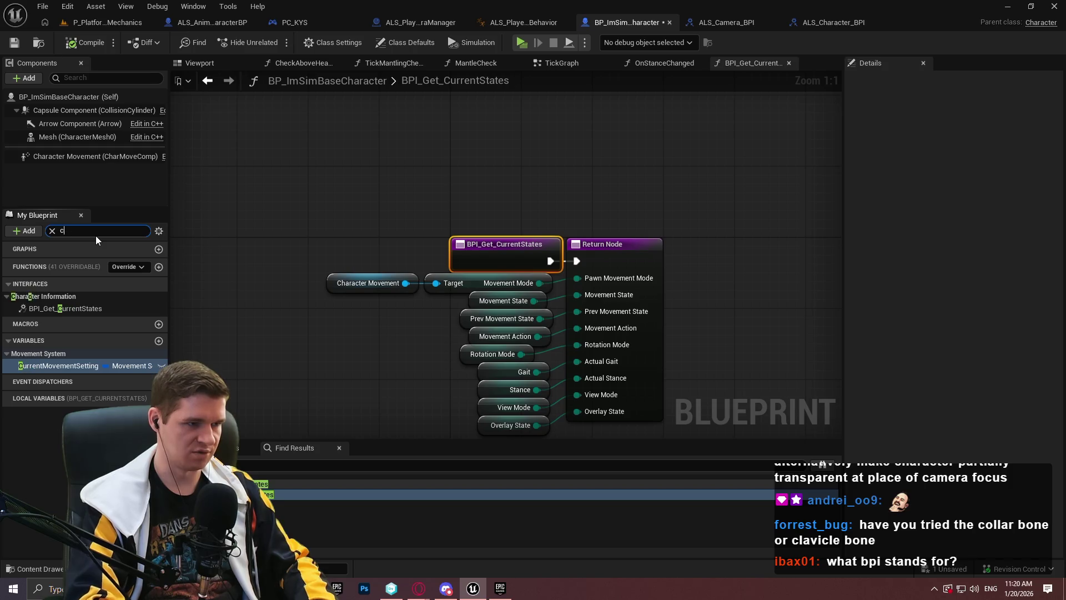
pyautogui.click(17, 268)
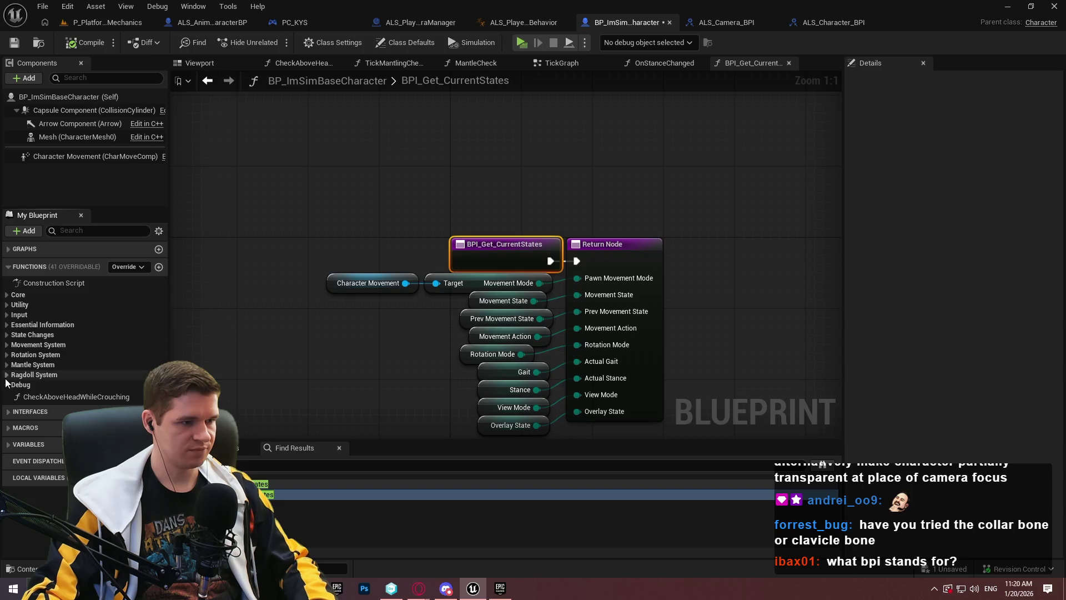
pyautogui.click(13, 412)
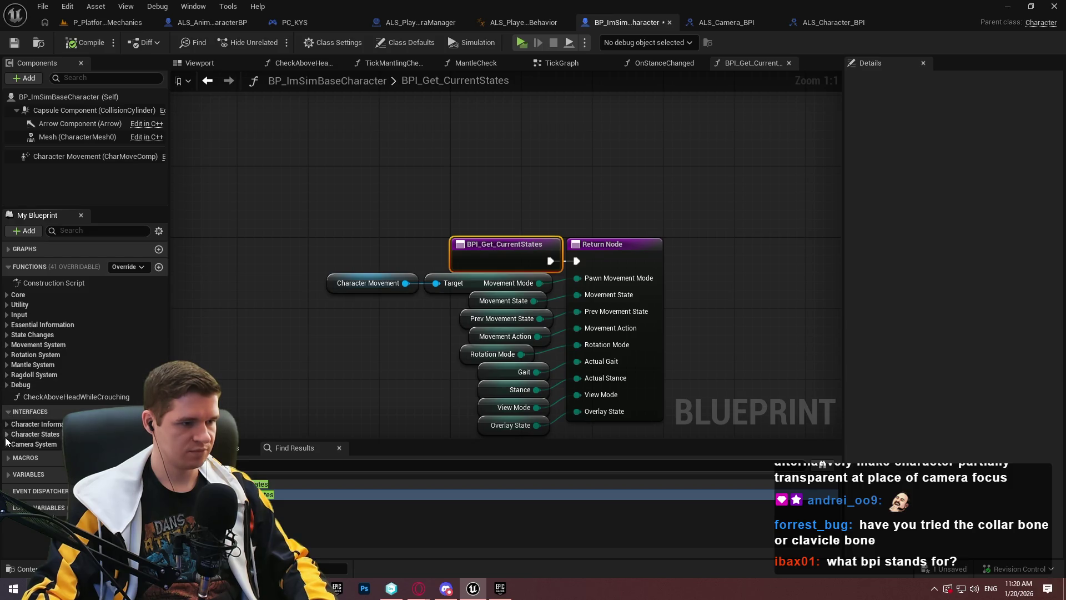
pyautogui.click(8, 435)
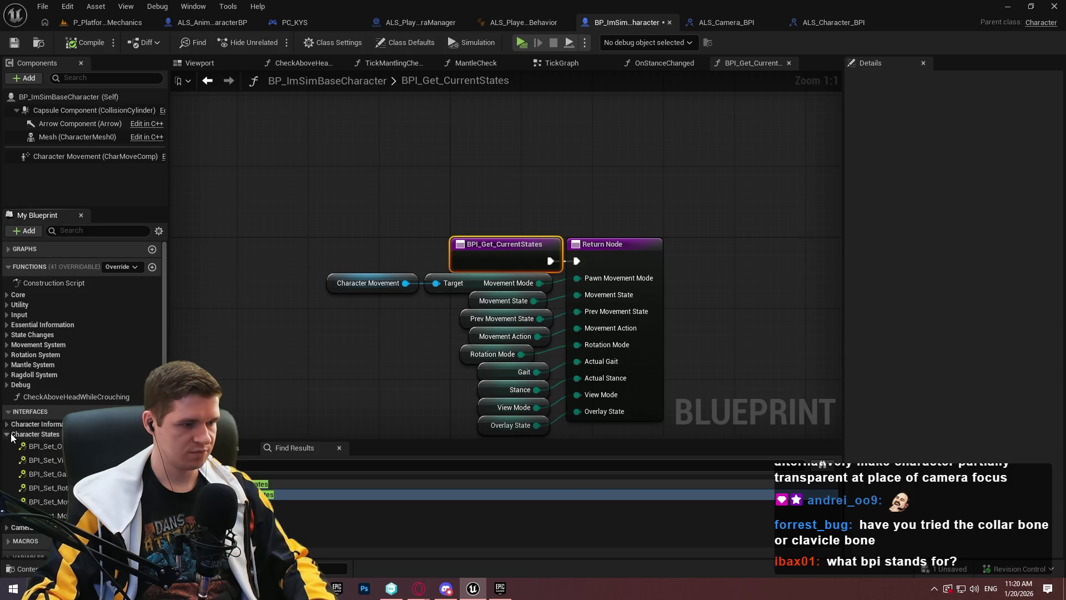
pyautogui.click(7, 424)
pyautogui.scroll(-3, 33, 430)
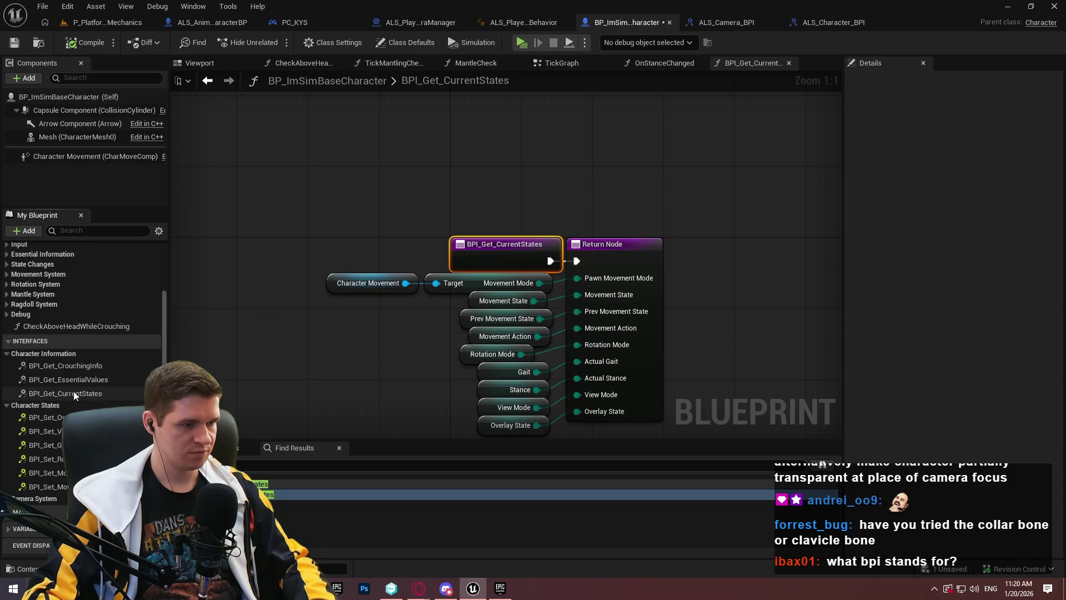
pyautogui.doubleClick(84, 369)
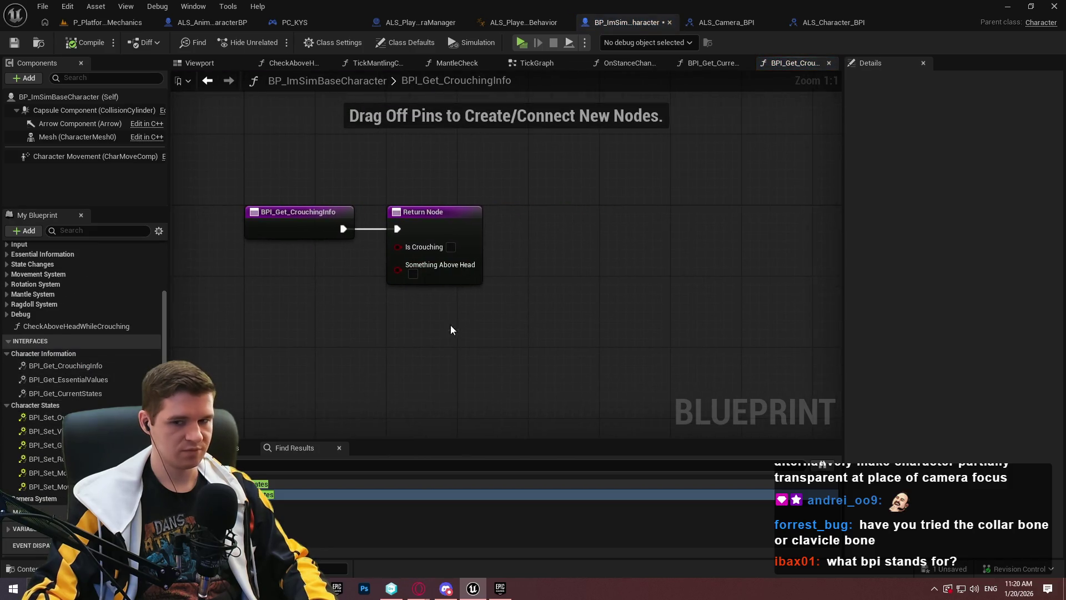
# - Feed a Stance getter through Equal (Enum) set to Crouching into the Is Crouching output
pyautogui.rightClick(322, 315)
pyautogui.write('stance')
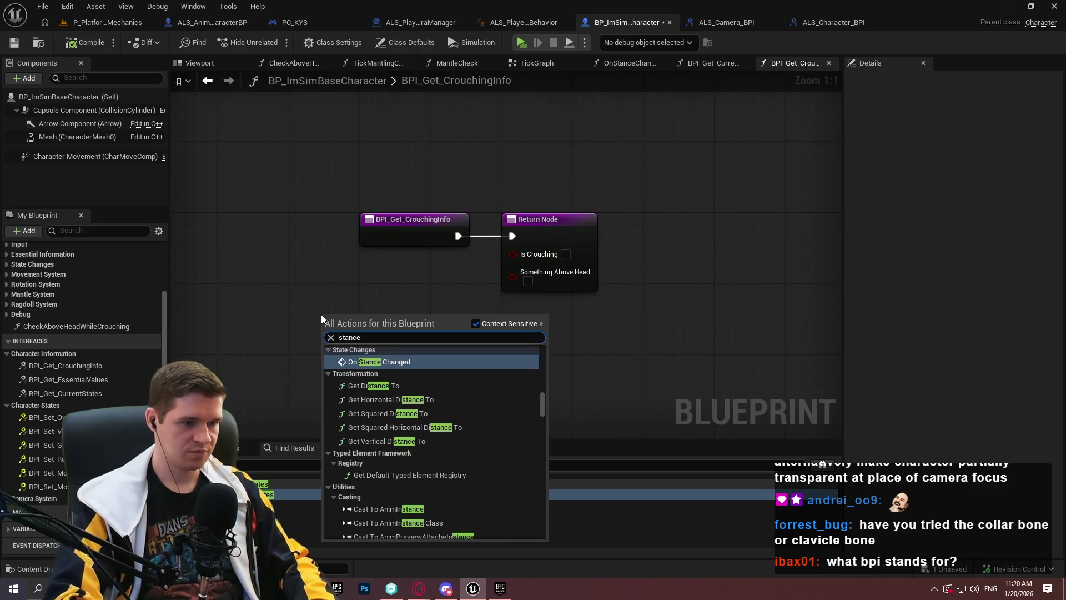
pyautogui.scroll(-4, 469, 432)
pyautogui.moveTo(543, 401)
pyautogui.mouseDown()
pyautogui.moveTo(547, 494)
pyautogui.moveTo(537, 526)
pyautogui.mouseUp()
pyautogui.click(378, 402)
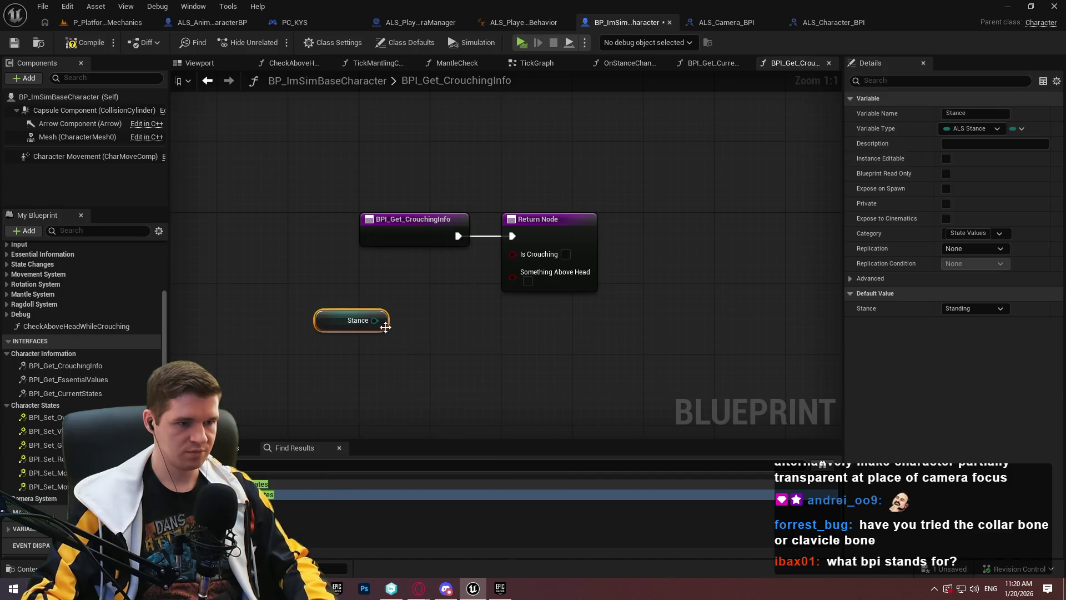
pyautogui.moveTo(375, 320); pyautogui.dragTo(405, 331)
pyautogui.write('=')
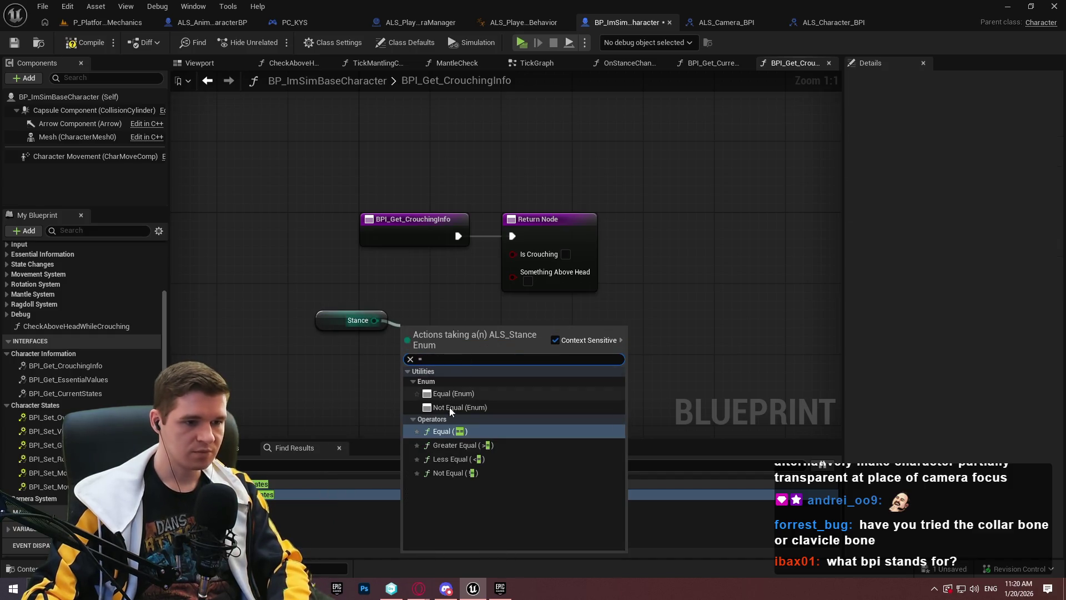
pyautogui.click(453, 399)
pyautogui.click(451, 344)
pyautogui.click(445, 372)
pyautogui.moveTo(570, 340); pyautogui.dragTo(518, 254)
# - Wire the bSomethingAboveHead variable into the Return Node's Something Above Head pin
pyautogui.scroll(-1, 124, 384)
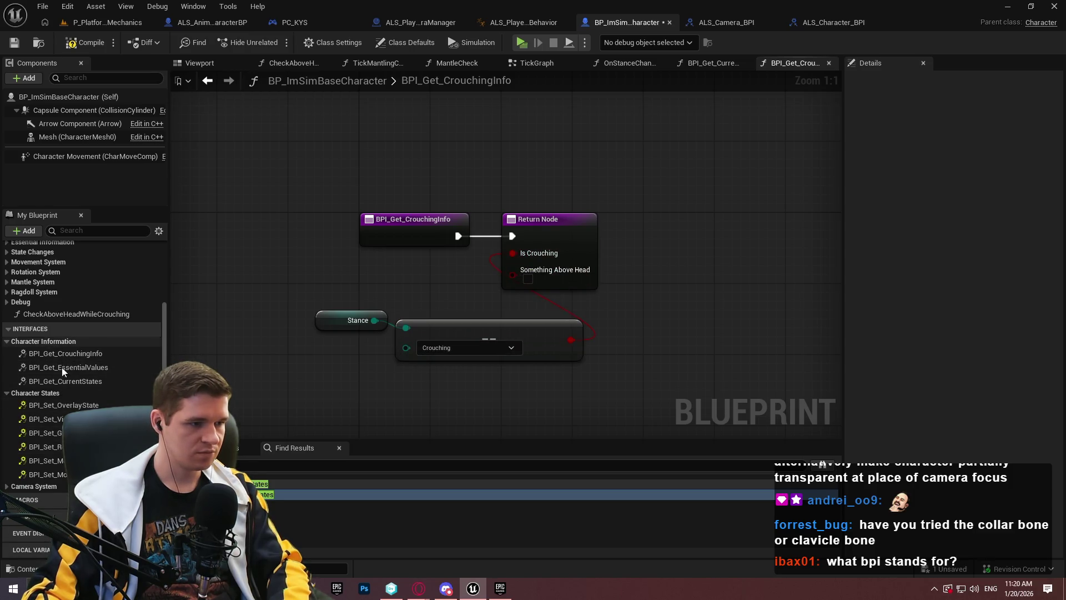
pyautogui.scroll(3, 61, 368)
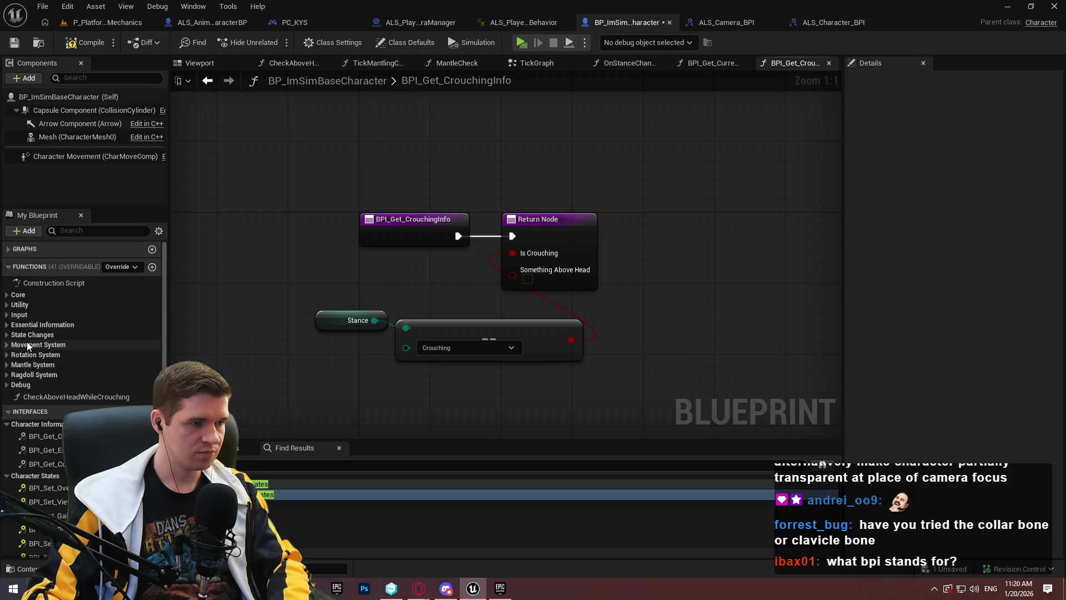
pyautogui.scroll(-3, 32, 461)
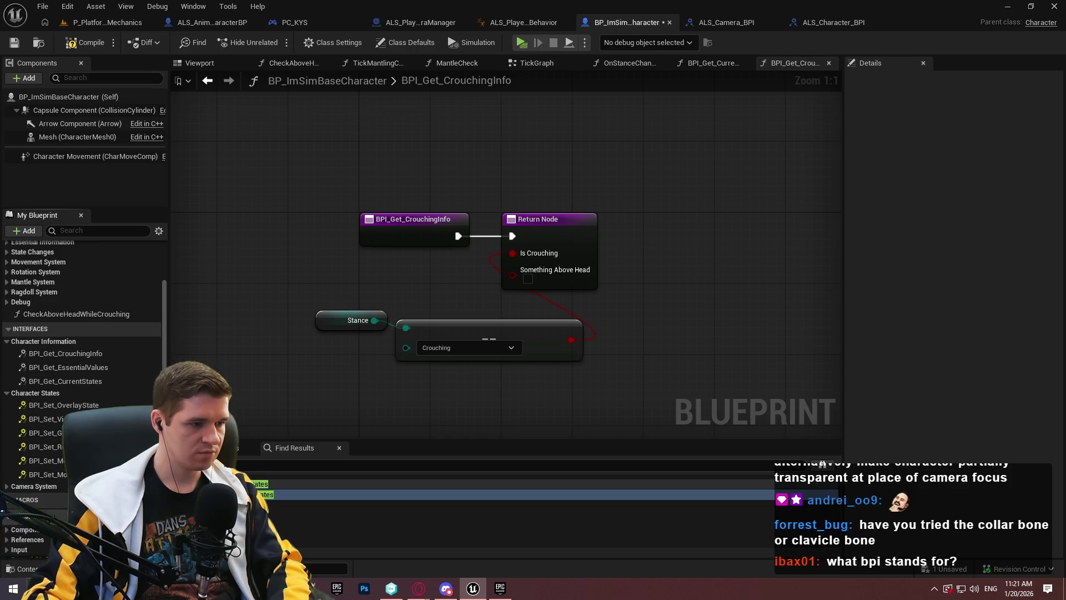
pyautogui.scroll(-5, 23, 533)
pyautogui.scroll(-2, 41, 546)
pyautogui.moveTo(44, 503)
pyautogui.mouseDown()
pyautogui.moveTo(351, 440)
pyautogui.moveTo(512, 270)
pyautogui.mouseUp()
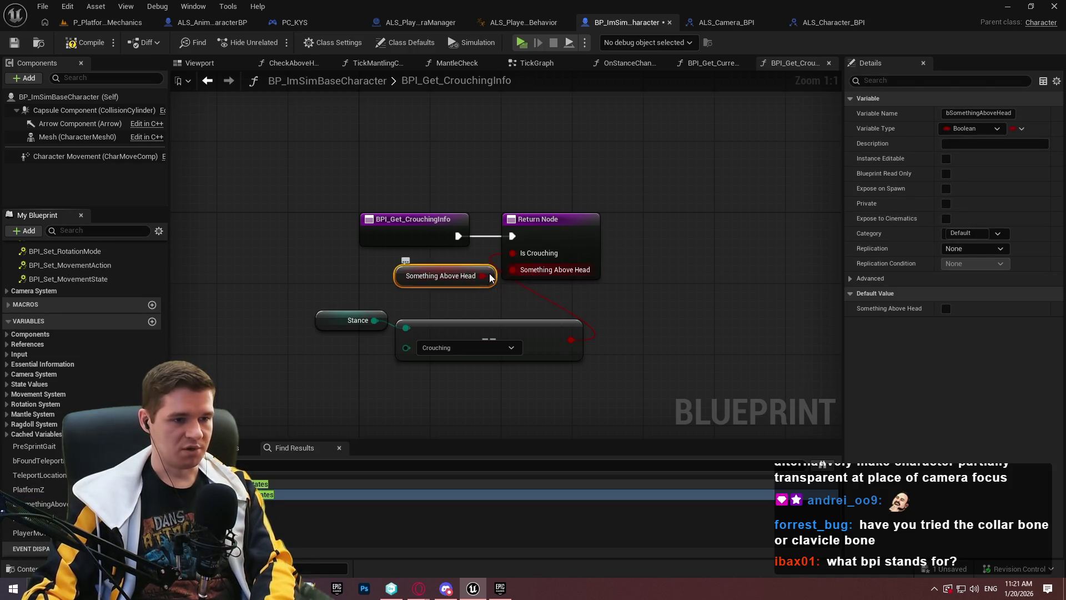
# - Tidy the Stance, Equal, getter and Return nodes, then save the character blueprint
pyautogui.moveTo(445, 276); pyautogui.dragTo(533, 382)
pyautogui.moveTo(608, 410); pyautogui.dragTo(369, 312)
pyautogui.moveTo(517, 331)
pyautogui.mouseDown()
pyautogui.moveTo(375, 265)
pyautogui.moveTo(412, 272)
pyautogui.moveTo(398, 273)
pyautogui.mouseUp()
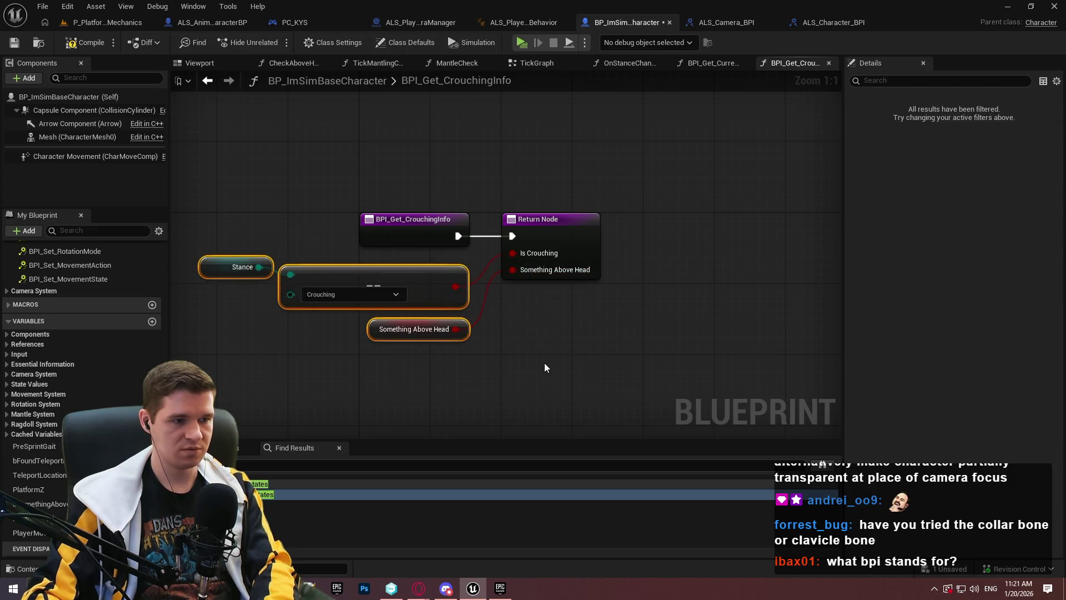
pyautogui.click(440, 317)
pyautogui.moveTo(272, 262)
pyautogui.mouseDown()
pyautogui.moveTo(271, 281)
pyautogui.moveTo(257, 276)
pyautogui.mouseUp()
pyautogui.moveTo(620, 374); pyautogui.dragTo(190, 245)
pyautogui.moveTo(572, 236); pyautogui.dragTo(604, 238)
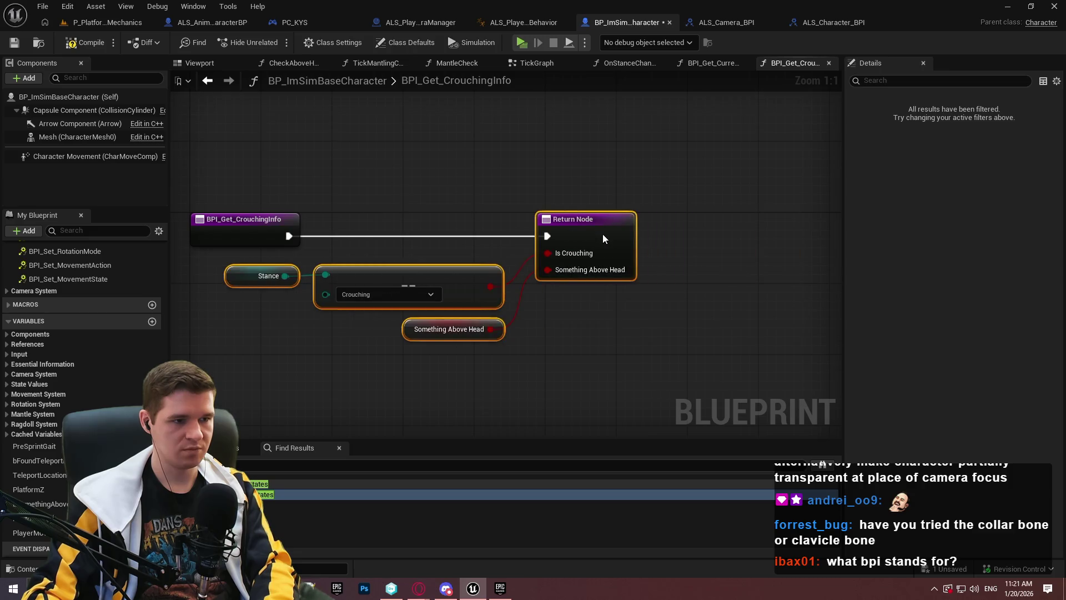
pyautogui.click(14, 43)
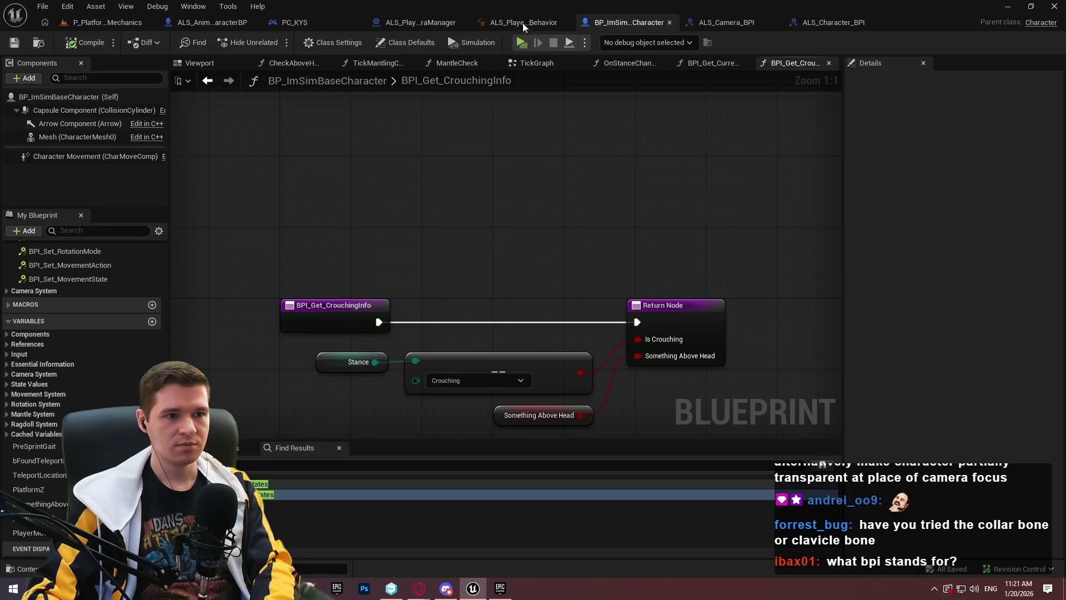
pyautogui.click(715, 21)
# - In ALS_PlayerCameraBehavior, add a Then 3 Sequence output driving a duplicated GET node
pyautogui.click(526, 22)
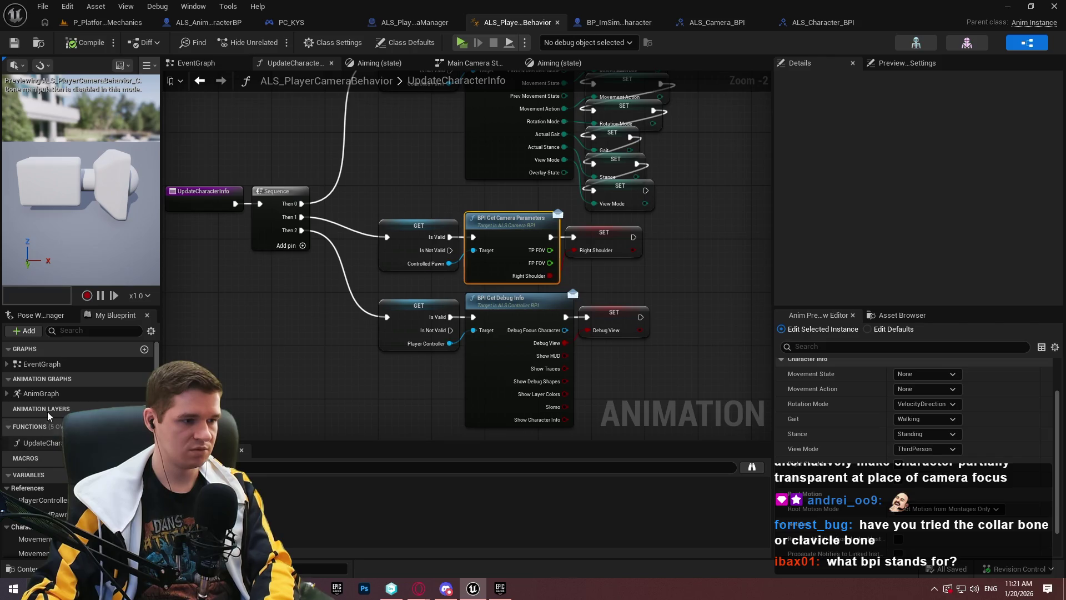
pyautogui.click(49, 444)
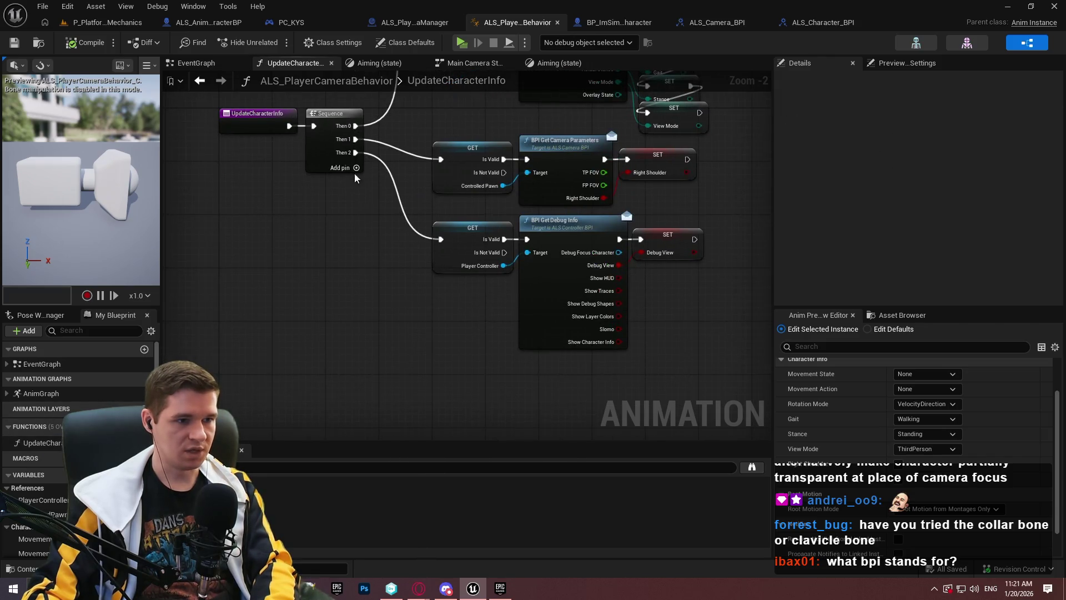
pyautogui.click(357, 168)
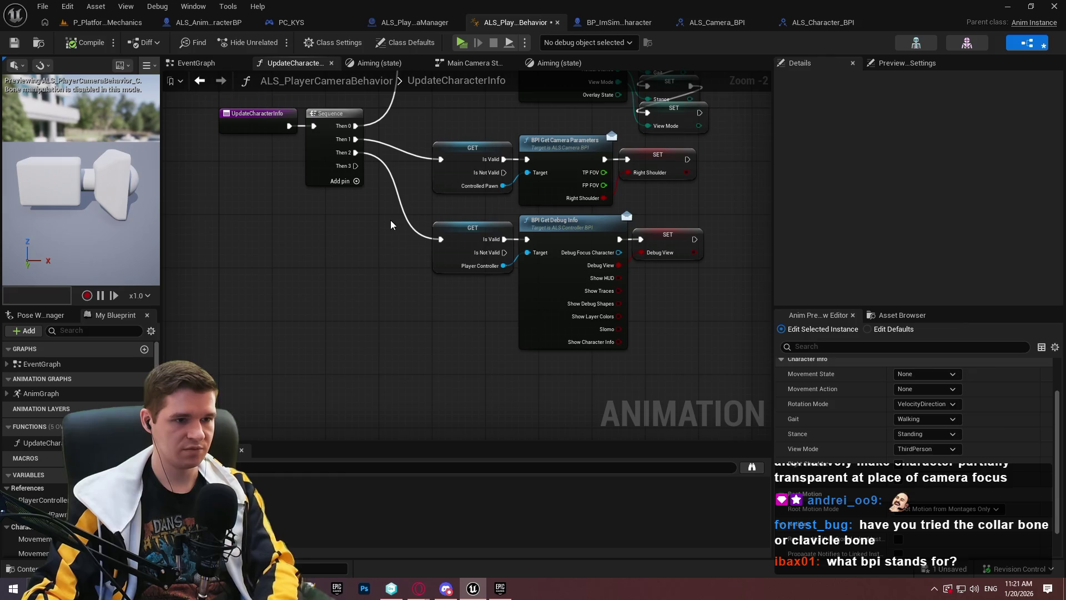
pyautogui.moveTo(421, 146); pyautogui.dragTo(455, 184)
pyautogui.hotkey('ctrl', 'c')
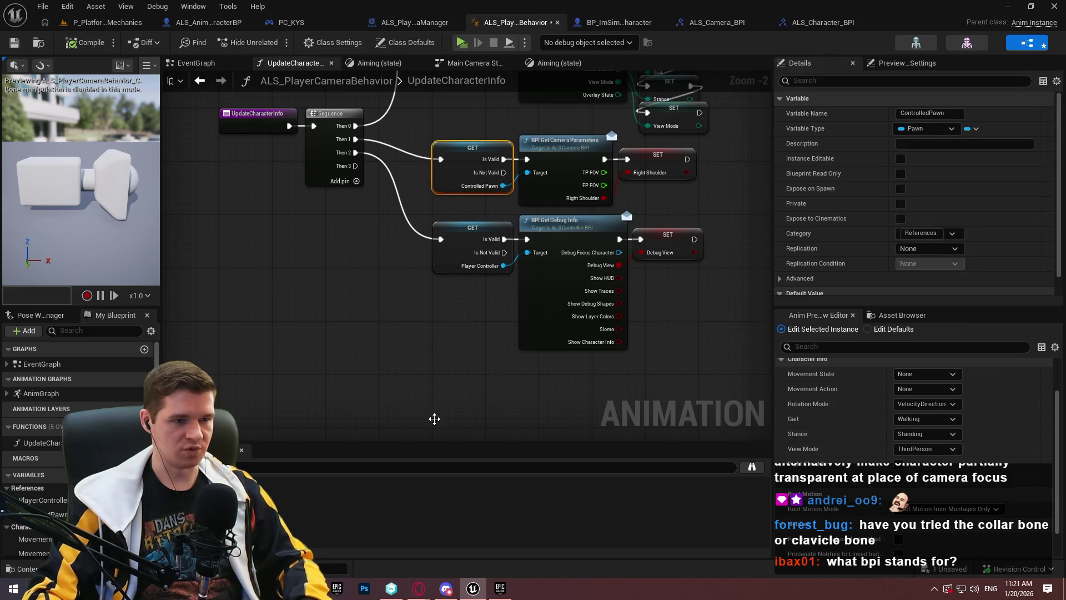
pyautogui.hotkey('ctrl', 'v')
pyautogui.moveTo(441, 428); pyautogui.dragTo(356, 152)
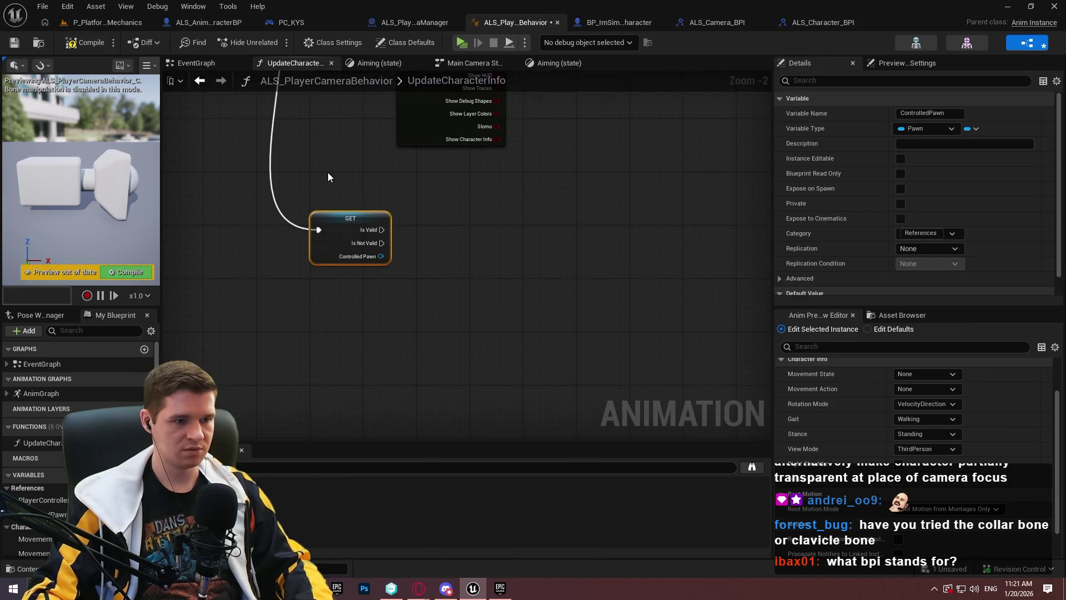
# - Call BPI Get Crouching Info on the Controlled Pawn from the new GET node
pyautogui.moveTo(381, 256); pyautogui.dragTo(435, 256)
pyautogui.write('crouch')
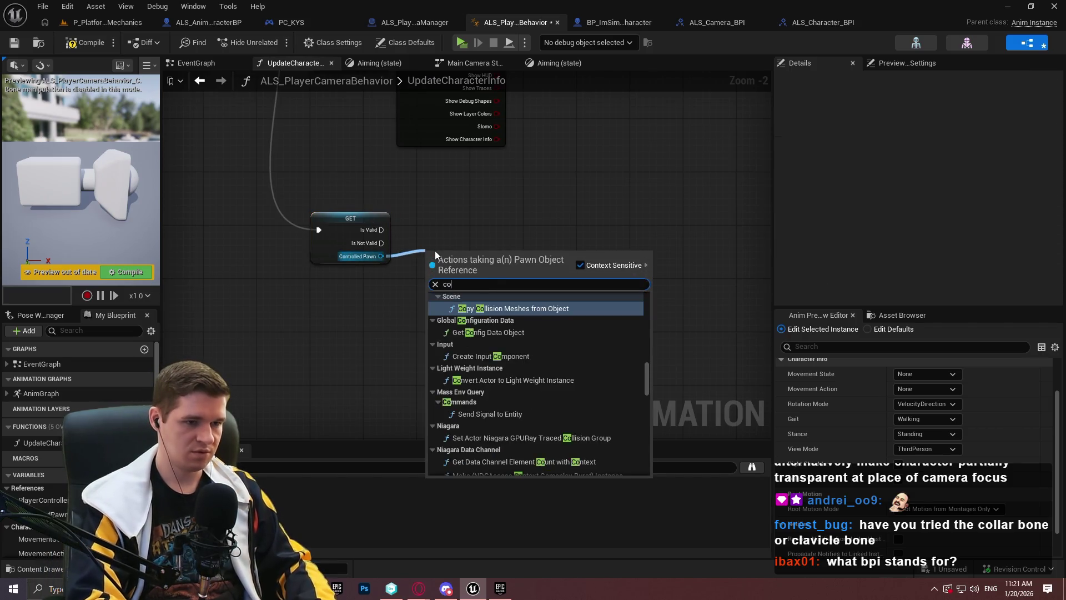
pyautogui.press('Up')
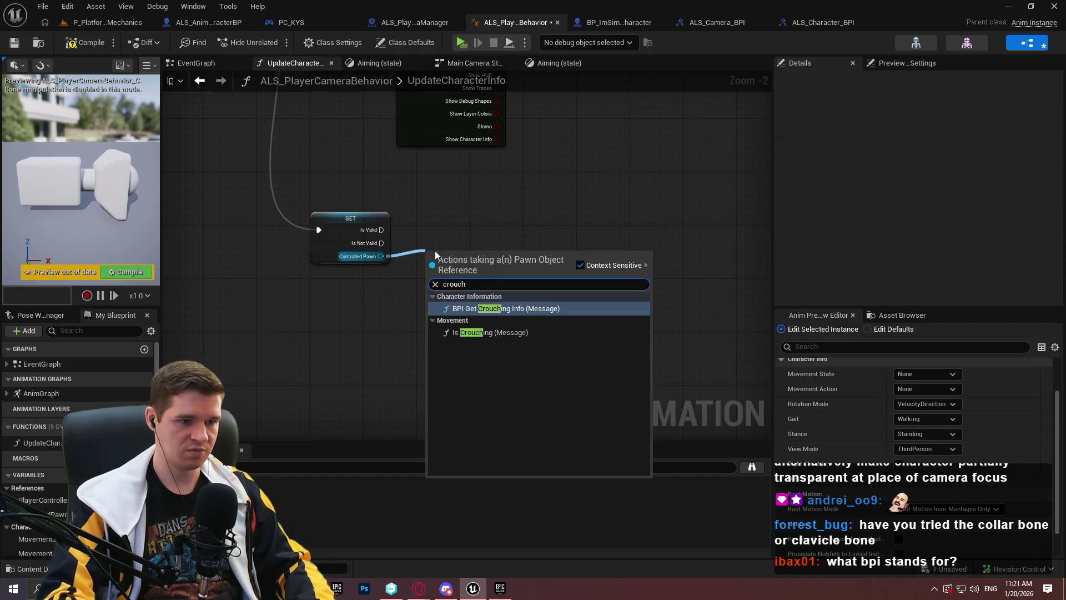
pyautogui.press('Return')
pyautogui.moveTo(464, 258); pyautogui.dragTo(450, 225)
pyautogui.moveTo(518, 350)
pyautogui.mouseDown()
pyautogui.moveTo(369, 303)
pyautogui.moveTo(375, 291)
pyautogui.mouseUp()
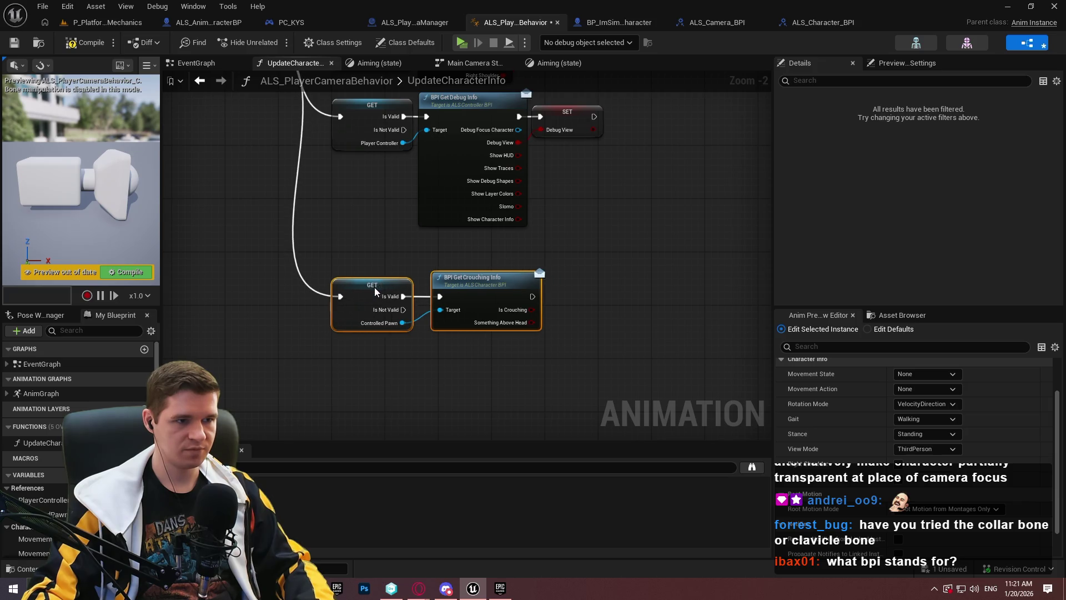
pyautogui.click(563, 288)
pyautogui.moveTo(567, 332)
pyautogui.mouseDown()
pyautogui.moveTo(515, 328)
pyautogui.moveTo(543, 284)
pyautogui.moveTo(561, 298)
pyautogui.moveTo(550, 298)
pyautogui.mouseUp()
# - Promote Is Crouching and Something Above Head to variables, chain their SETs, and compile
pyautogui.click(601, 333)
pyautogui.click(566, 335)
pyautogui.moveTo(481, 318); pyautogui.dragTo(661, 377)
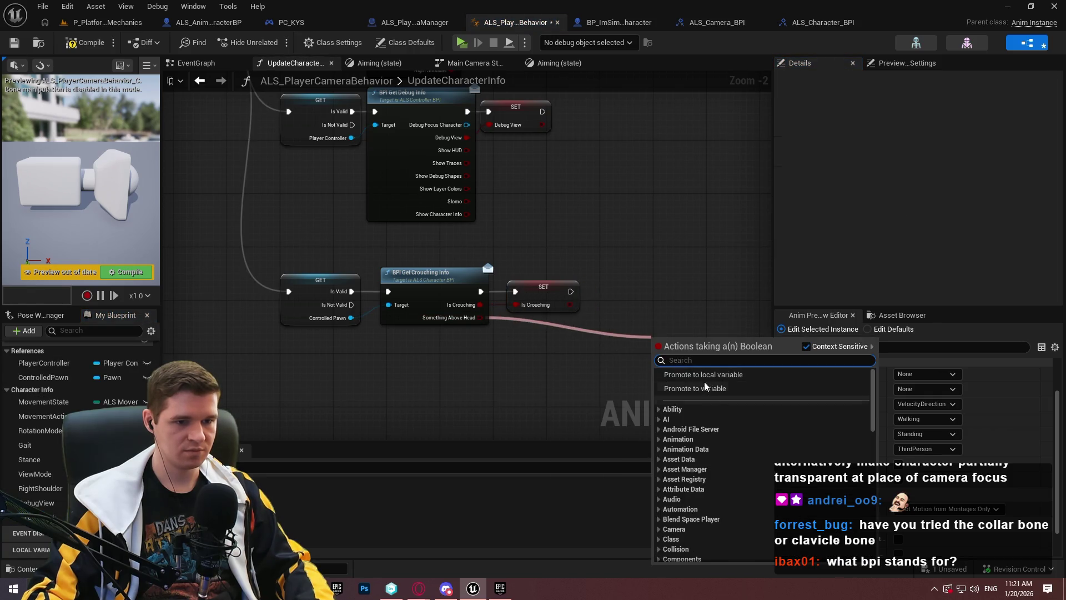
pyautogui.click(717, 388)
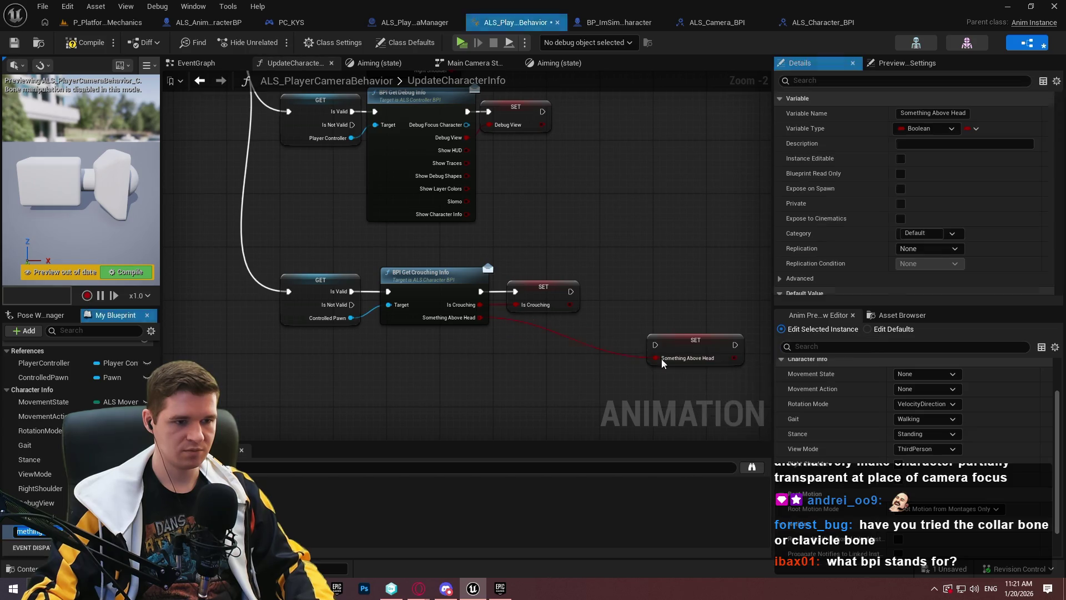
pyautogui.moveTo(570, 291)
pyautogui.mouseDown()
pyautogui.moveTo(655, 344)
pyautogui.moveTo(628, 291)
pyautogui.moveTo(636, 290)
pyautogui.mouseUp()
pyautogui.click(521, 320)
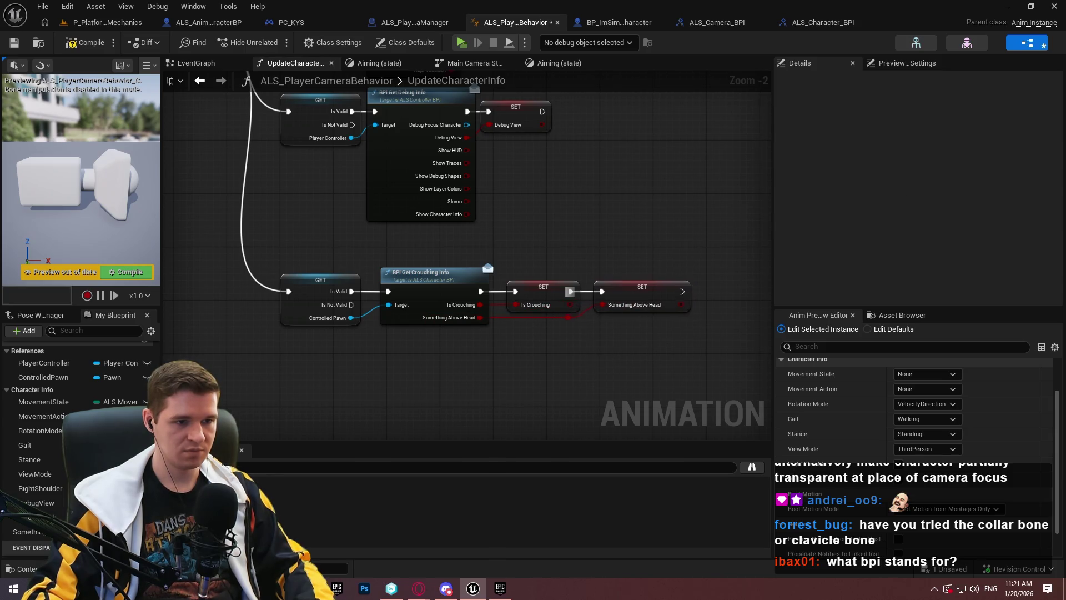
pyautogui.moveTo(600, 166); pyautogui.dragTo(577, 402)
pyautogui.click(78, 44)
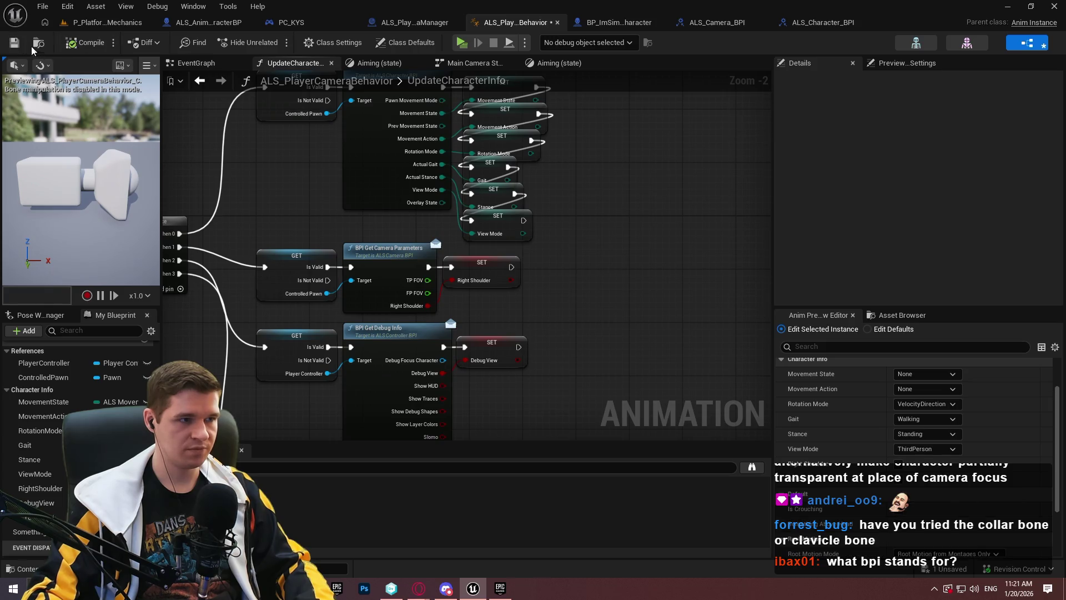
# - Reposition the crouching info node chain in the state graph and save the animation blueprint
pyautogui.scroll(2, 633, 300)
pyautogui.moveTo(588, 368); pyautogui.dragTo(552, 265)
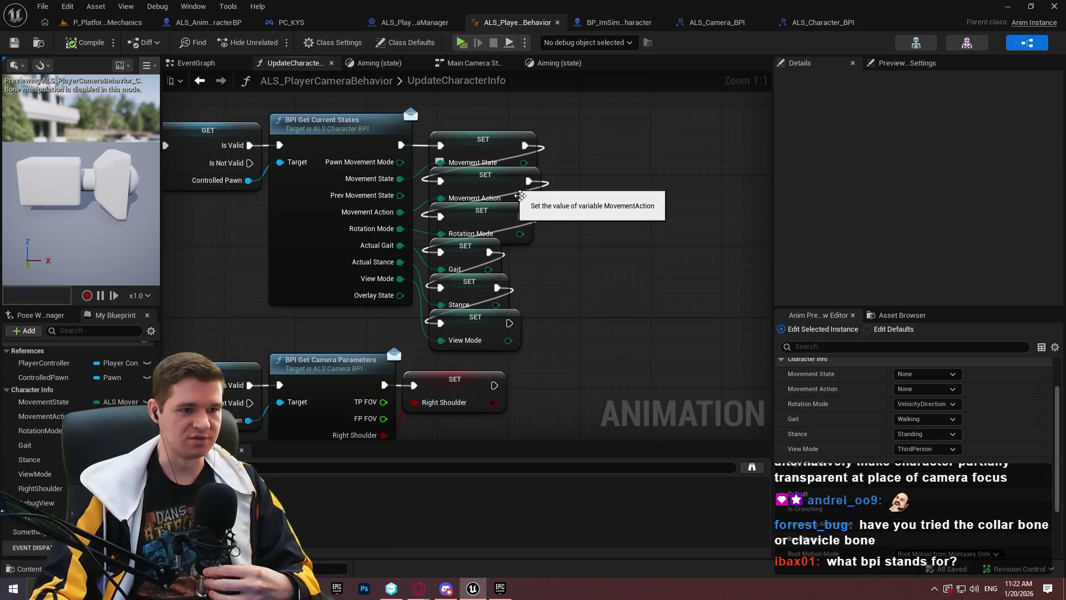
pyautogui.scroll(-6, 595, 225)
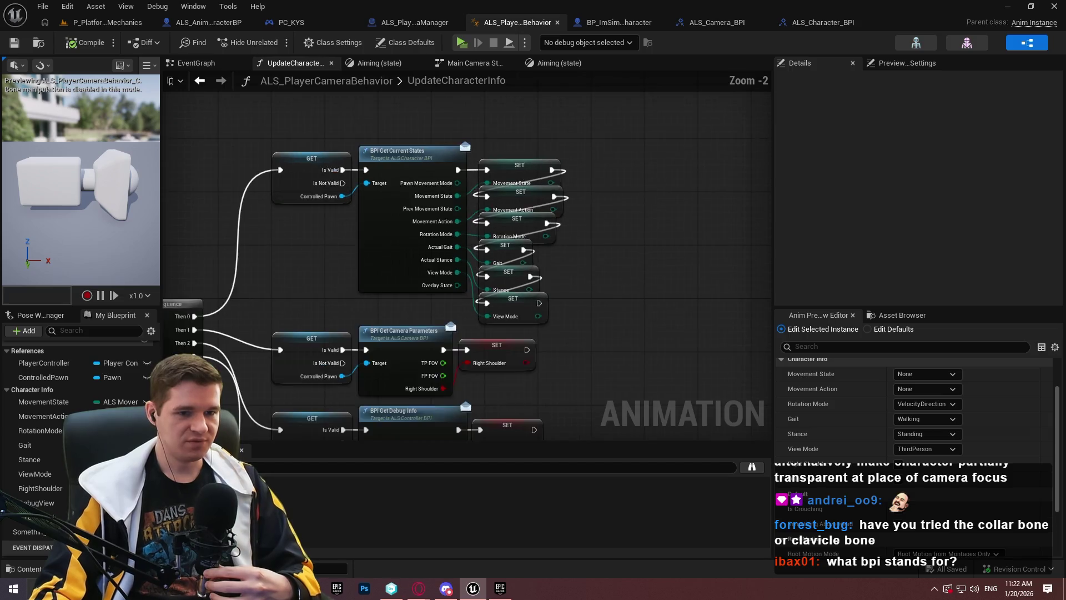
pyautogui.scroll(3, 505, 134)
pyautogui.moveTo(722, 344)
pyautogui.mouseDown()
pyautogui.moveTo(328, 235)
pyautogui.moveTo(310, 272)
pyautogui.mouseUp()
pyautogui.click(520, 244)
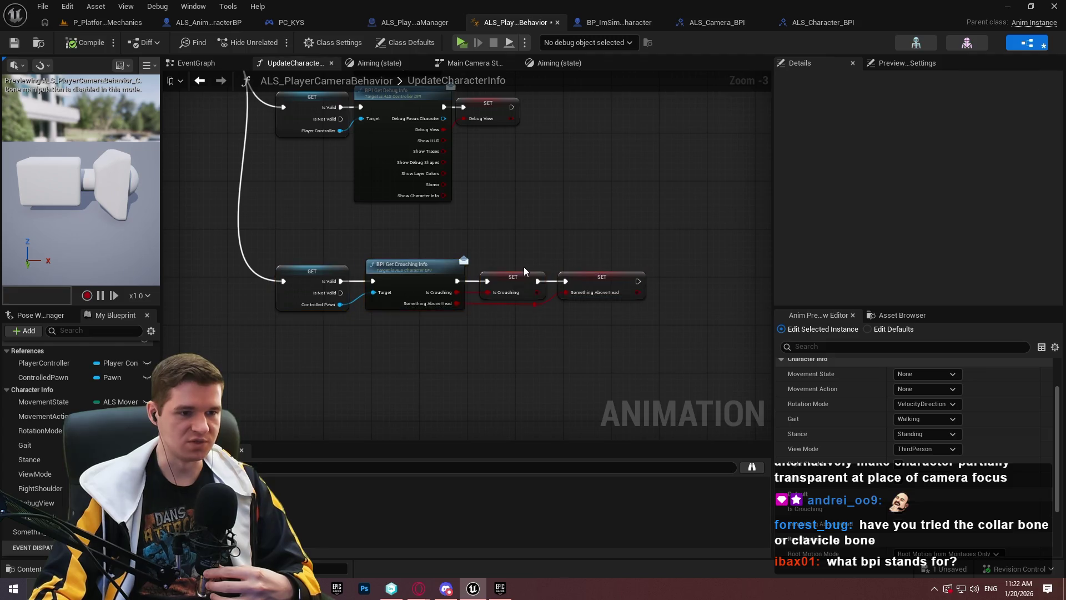
pyautogui.scroll(3, 519, 259)
pyautogui.click(21, 43)
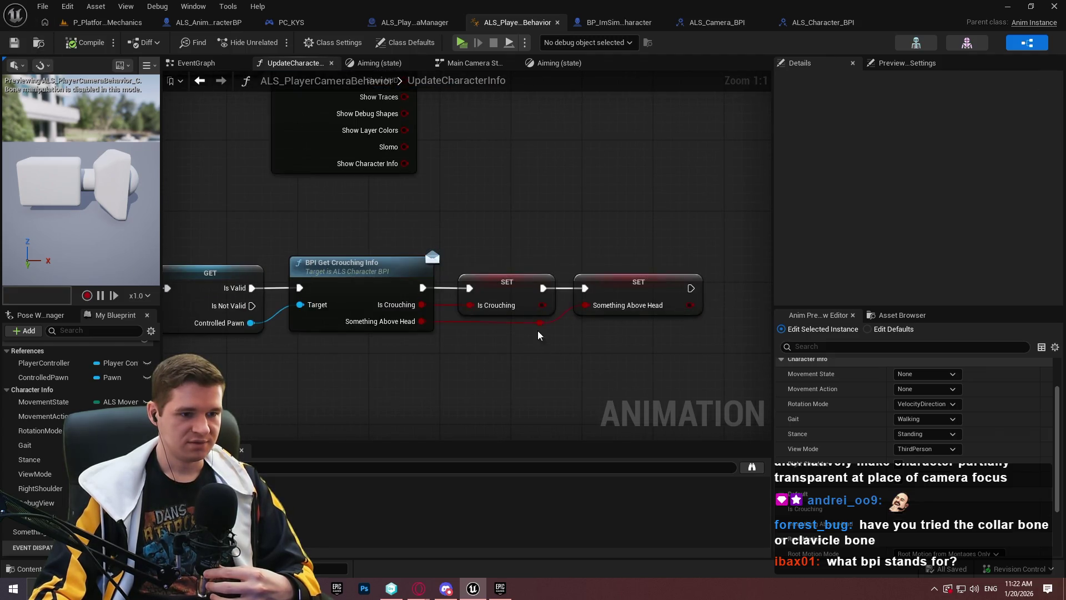
# - Switch to the Aiming state graph, whose Modify Curve nodes set Camera Offset -300, 70, 35
pyautogui.scroll(-5, 590, 165)
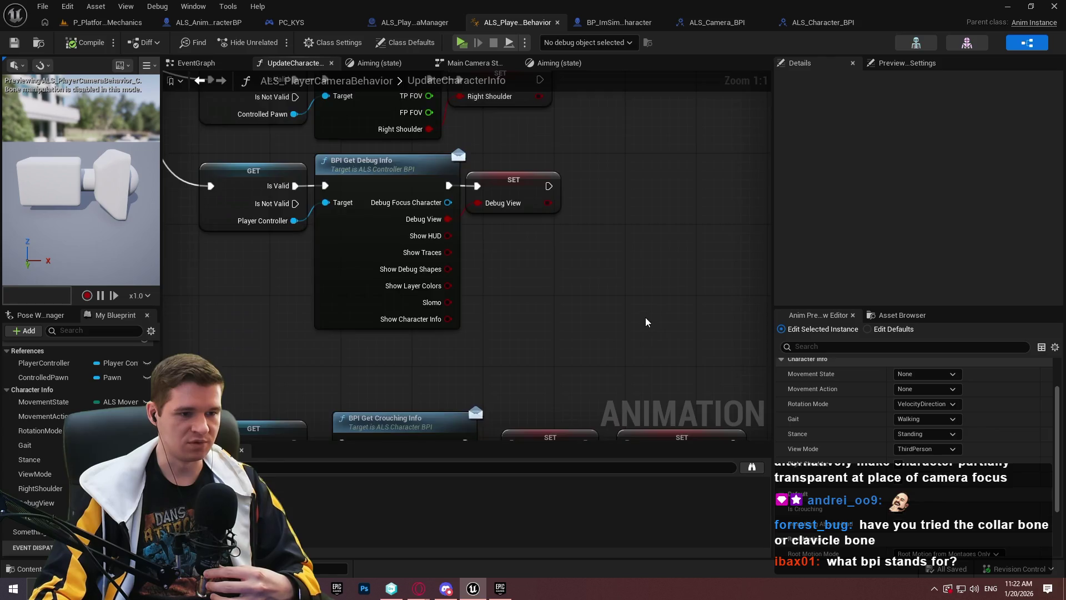
pyautogui.scroll(2, 552, 371)
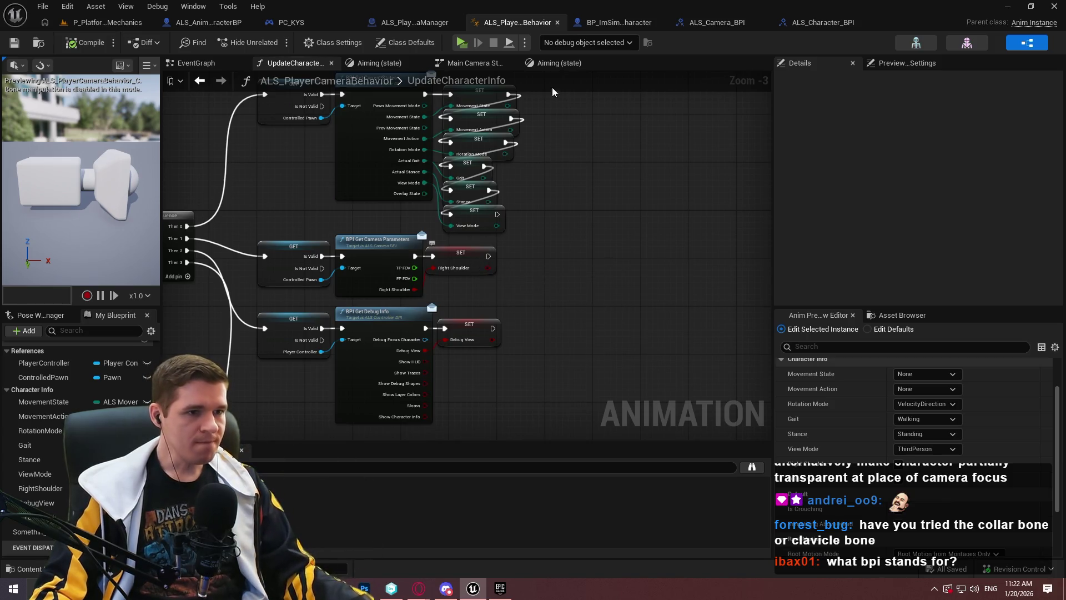
pyautogui.click(554, 67)
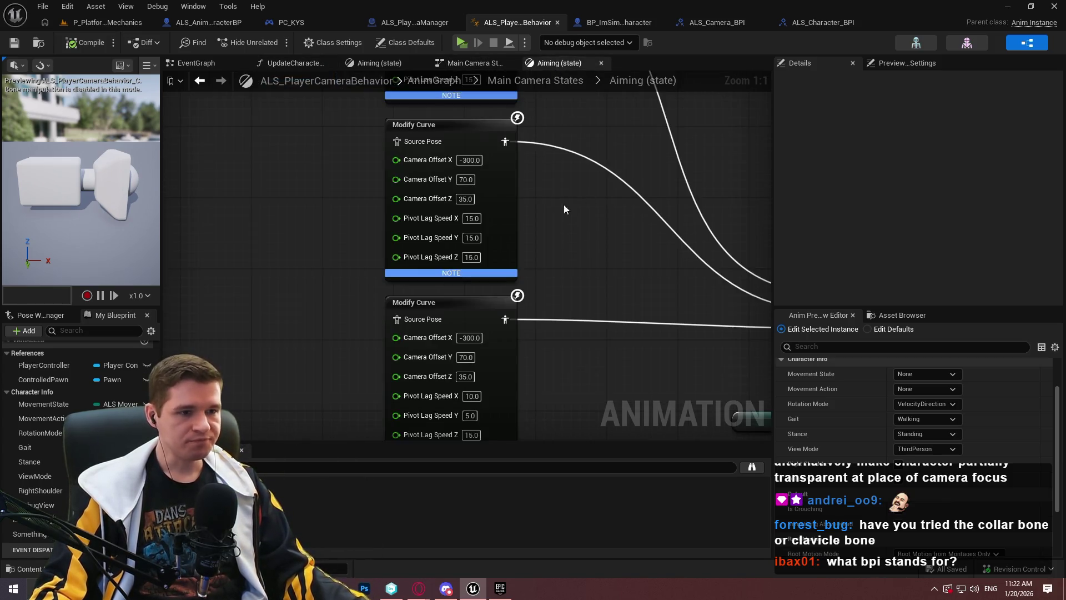
# - Review more Aiming state curves, then bring up ALS_PlayerCameraManager's CustomCameraBehavior graph
pyautogui.moveTo(429, 256)
pyautogui.mouseDown()
pyautogui.moveTo(423, 305)
pyautogui.moveTo(389, 256)
pyautogui.moveTo(293, 193)
pyautogui.moveTo(143, 146)
pyautogui.moveTo(159, 175)
pyautogui.moveTo(345, 180)
pyautogui.moveTo(682, 316)
pyautogui.moveTo(457, 233)
pyautogui.moveTo(412, 113)
pyautogui.moveTo(653, 100)
pyautogui.moveTo(424, 107)
pyautogui.moveTo(370, 271)
pyautogui.moveTo(480, 120)
pyautogui.mouseUp()
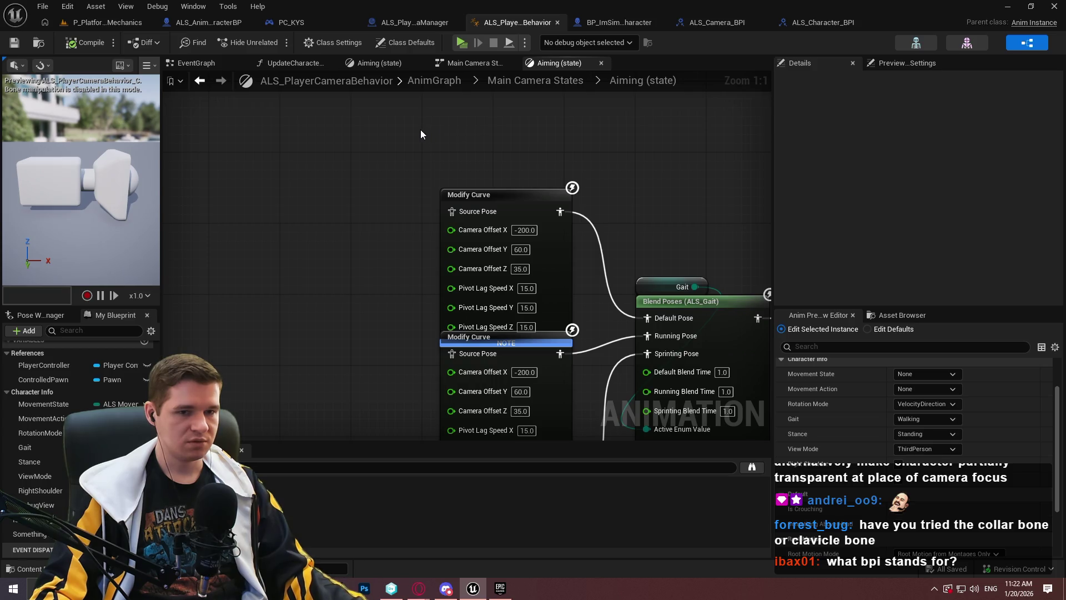
pyautogui.click(398, 22)
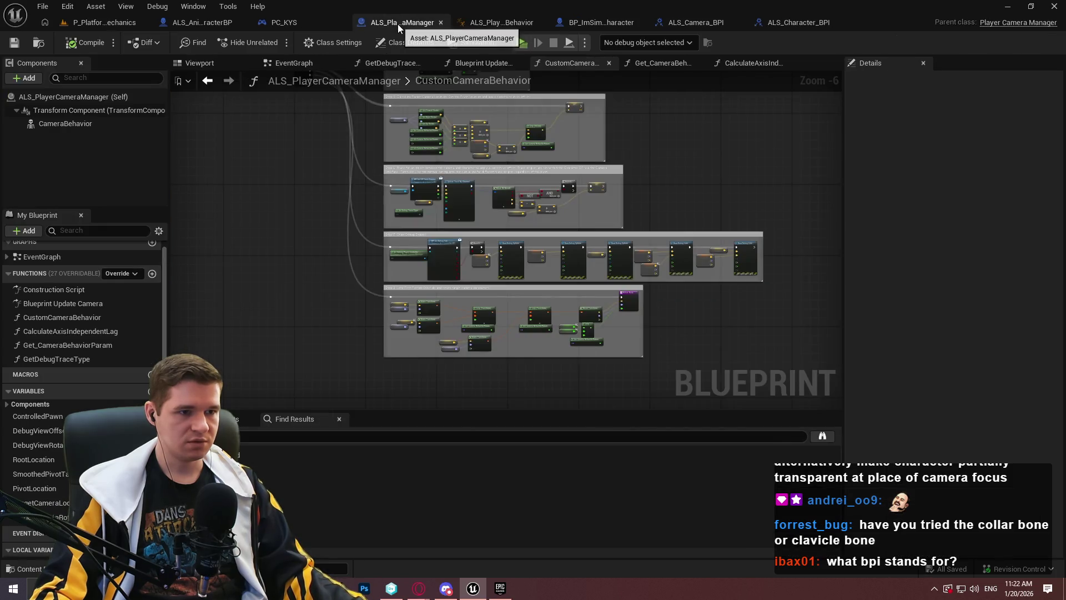
pyautogui.scroll(5, 725, 219)
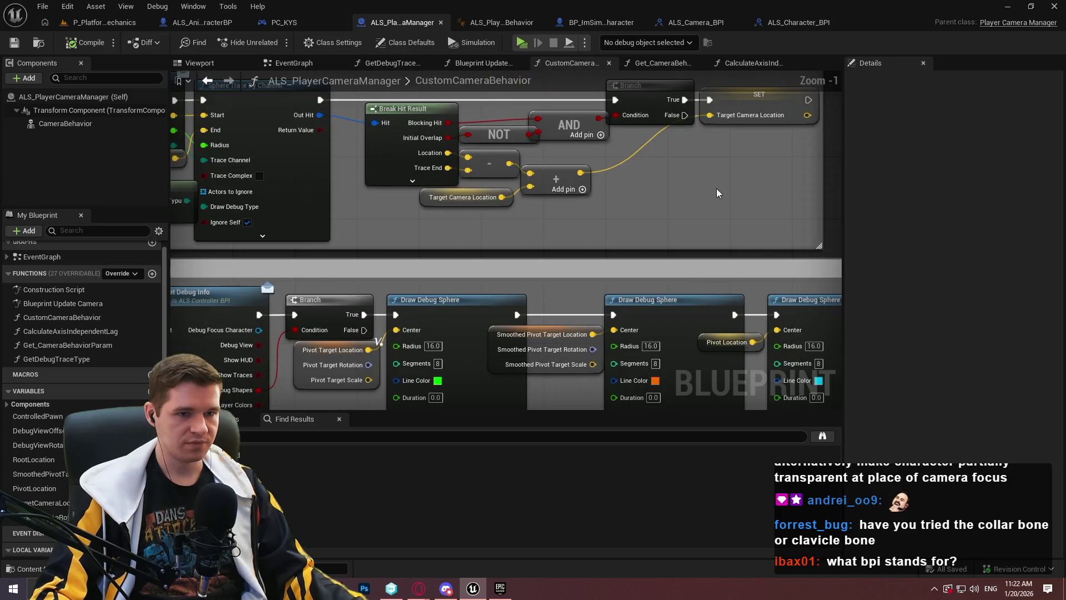
pyautogui.moveTo(711, 189); pyautogui.dragTo(719, 242)
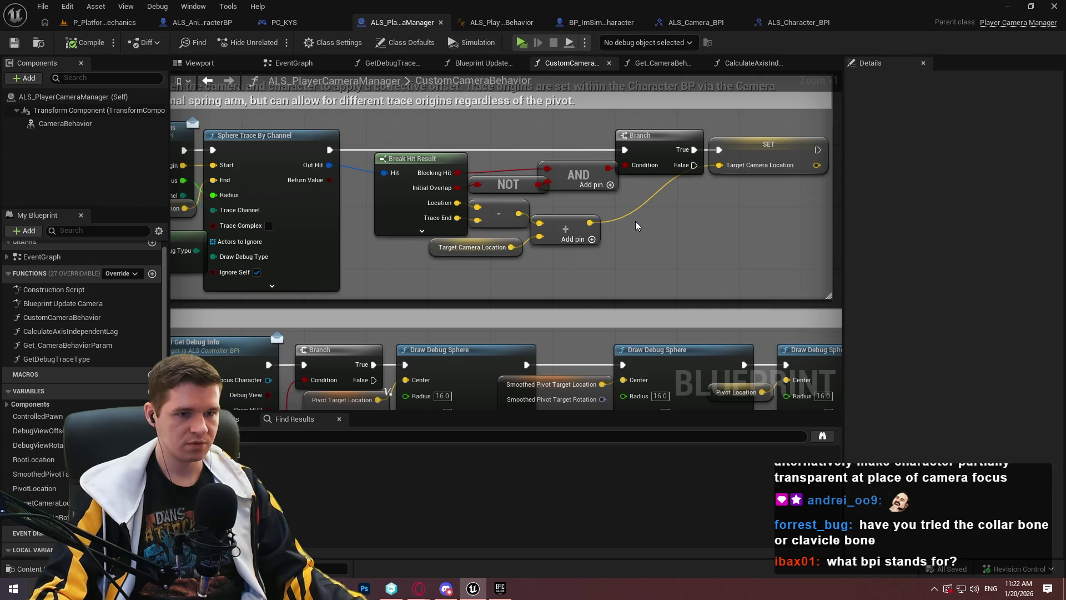
pyautogui.scroll(-3, 627, 222)
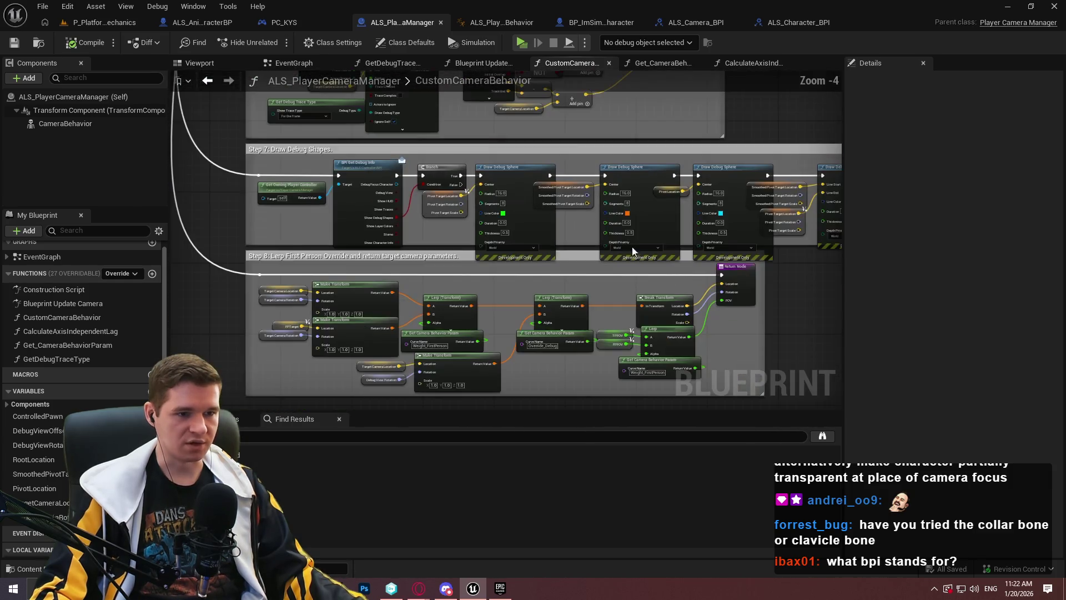
pyautogui.scroll(3, 591, 257)
pyautogui.moveTo(591, 258)
pyautogui.mouseDown()
pyautogui.moveTo(648, 272)
pyautogui.moveTo(444, 275)
pyautogui.moveTo(286, 261)
pyautogui.mouseUp()
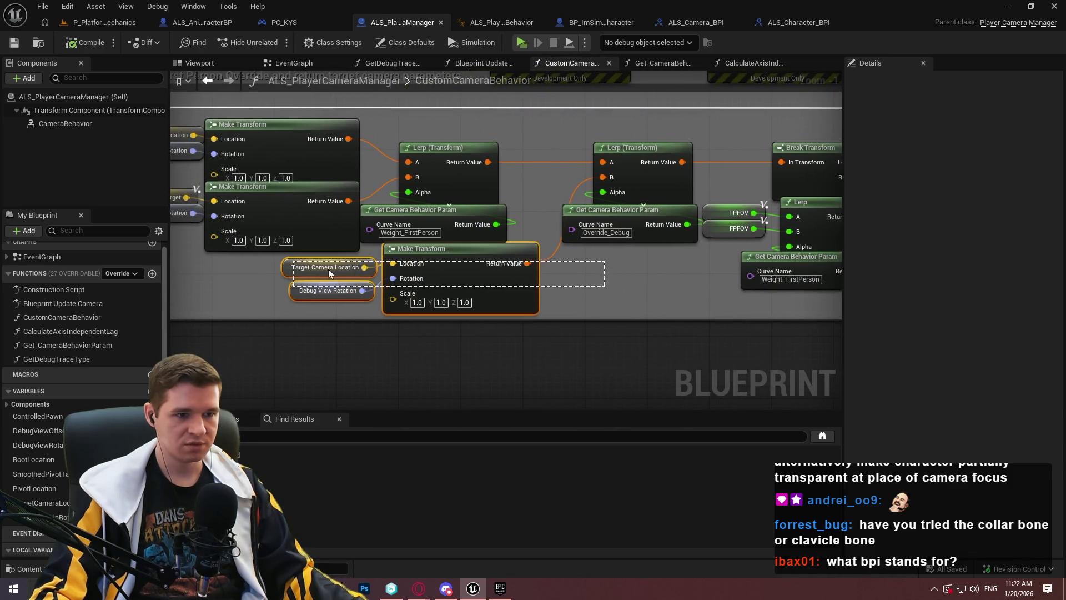
pyautogui.click(601, 269)
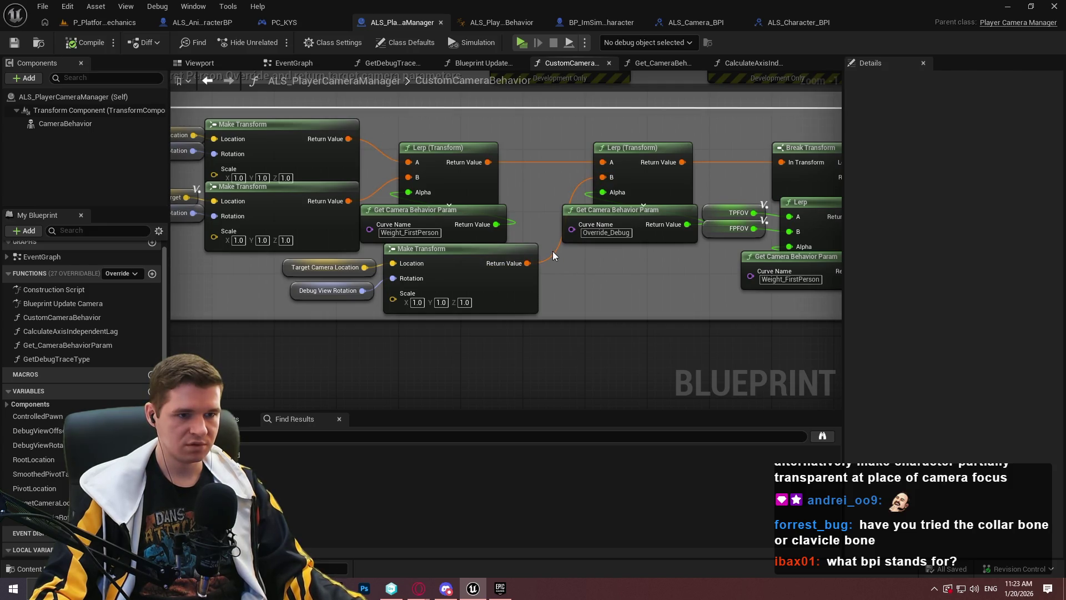
pyautogui.moveTo(546, 165)
pyautogui.mouseDown()
pyautogui.moveTo(643, 173)
pyautogui.moveTo(646, 330)
pyautogui.moveTo(624, 374)
pyautogui.moveTo(626, 240)
pyautogui.moveTo(715, 99)
pyautogui.mouseUp()
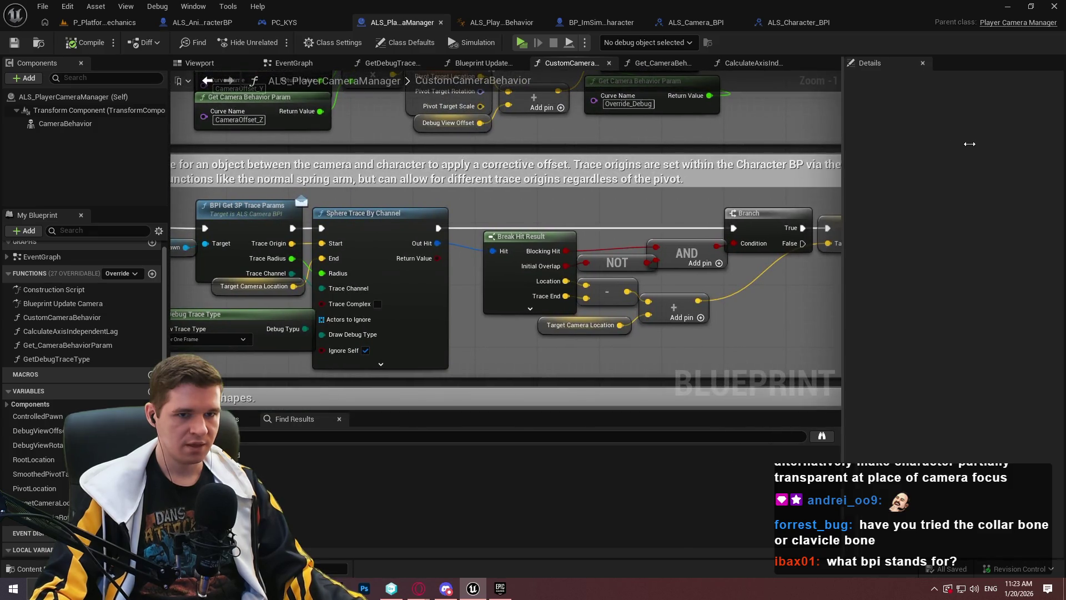
# - Widen the graph area to reveal the Branch and SET Target Camera Location nodes, undoing an accidental node move
pyautogui.moveTo(962, 144); pyautogui.dragTo(962, 144)
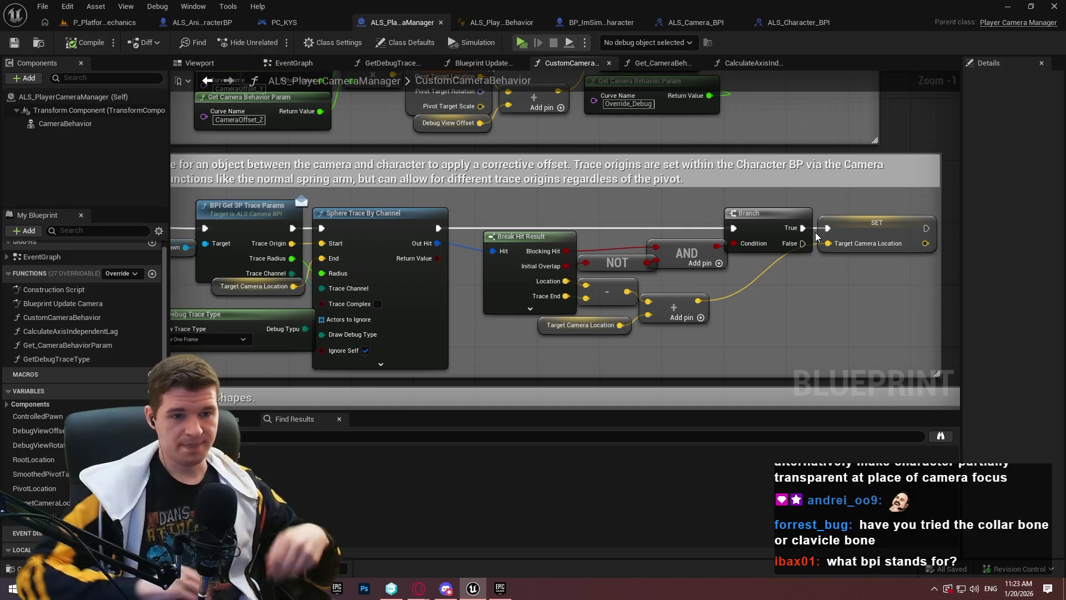
pyautogui.moveTo(947, 241); pyautogui.dragTo(839, 239)
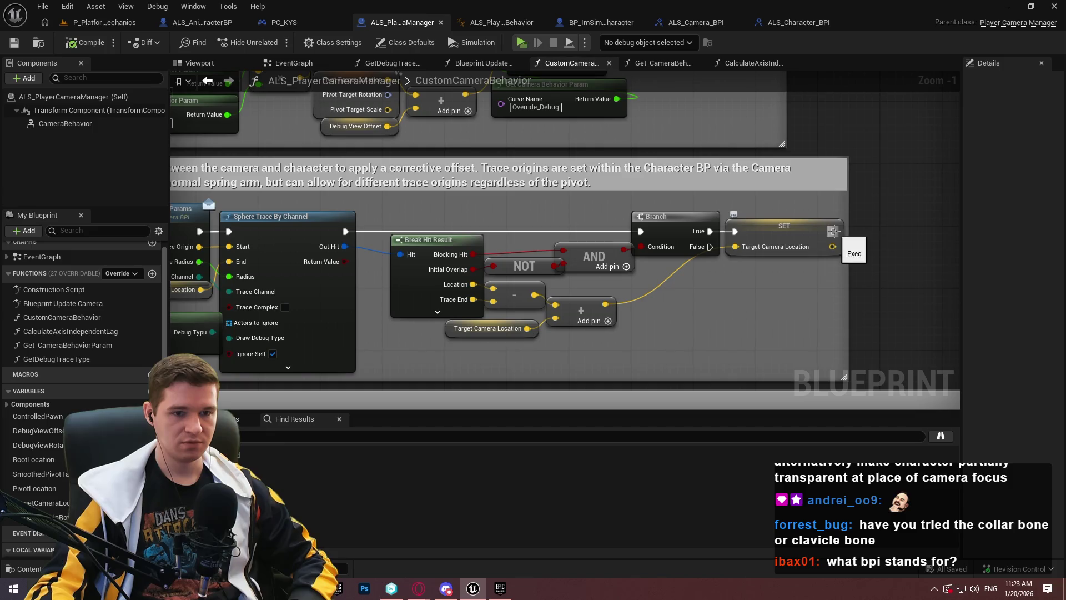
pyautogui.hotkey('ctrl', 'z')
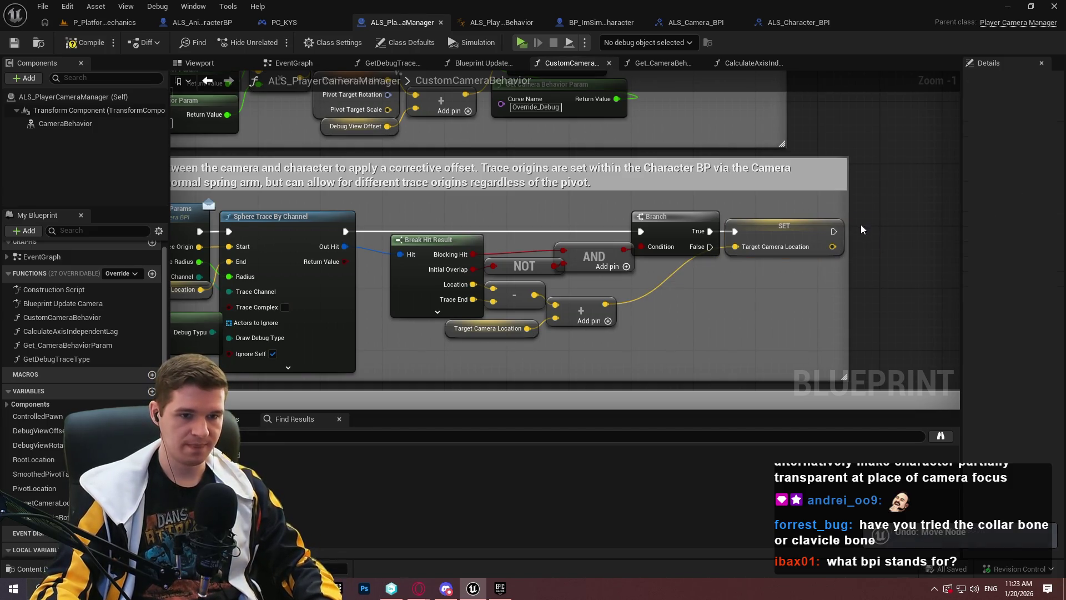
# - Add a Print String after SET Target Camera Location, fed by the subtracted trace vector
pyautogui.moveTo(831, 232); pyautogui.dragTo(883, 229)
pyautogui.write('print')
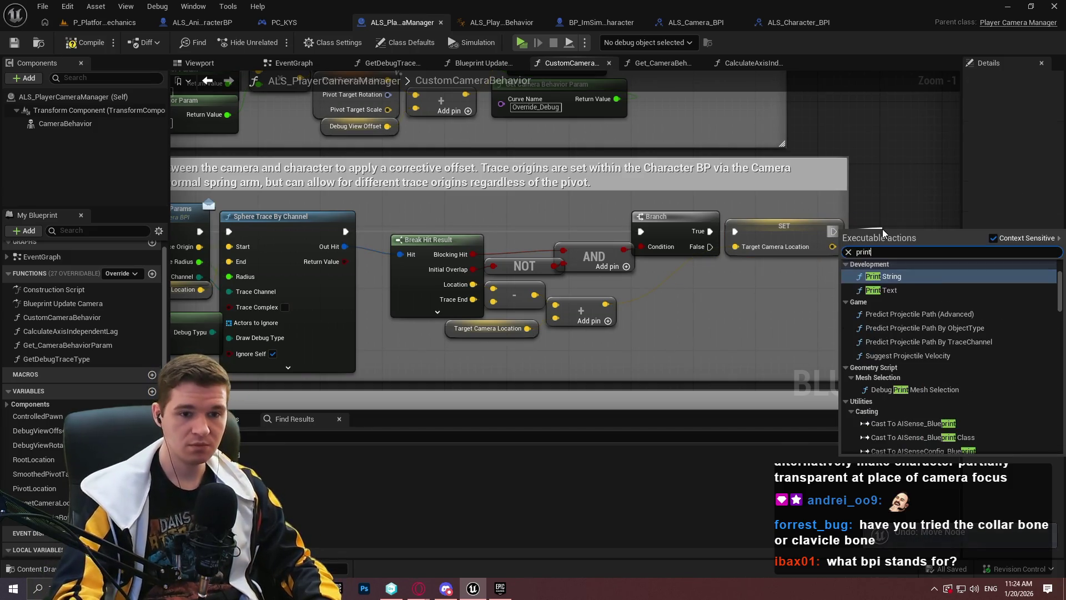
pyautogui.press('Return')
pyautogui.click(919, 288)
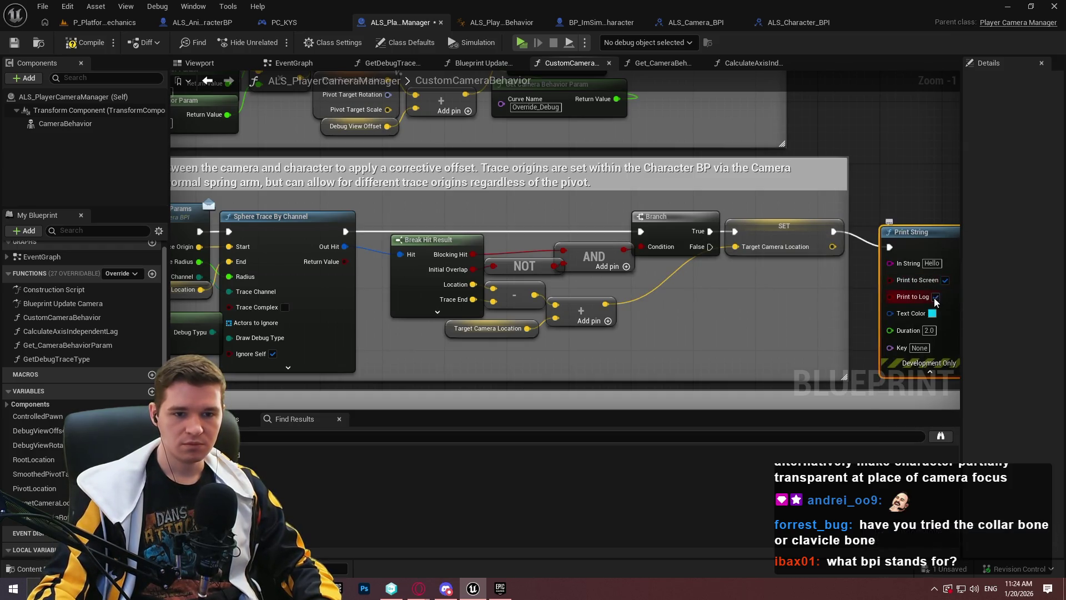
pyautogui.moveTo(890, 263)
pyautogui.mouseDown()
pyautogui.moveTo(550, 302)
pyautogui.moveTo(534, 294)
pyautogui.mouseUp()
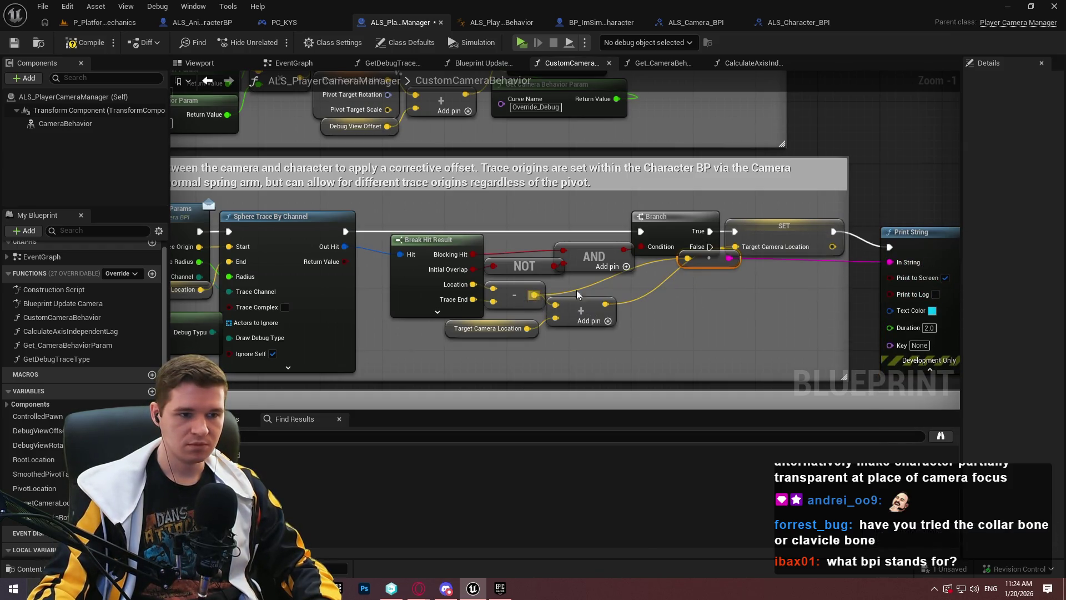
pyautogui.moveTo(700, 264)
pyautogui.mouseDown()
pyautogui.moveTo(639, 303)
pyautogui.moveTo(779, 303)
pyautogui.mouseUp()
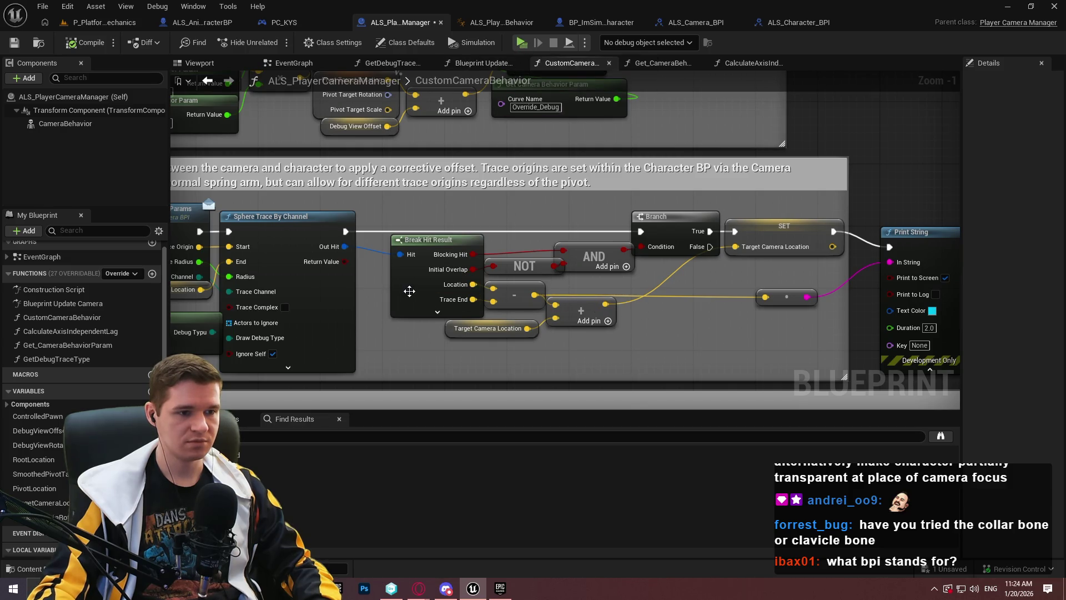
# - Print a Distance (Vector) of hit Location and Trace End, deleting the leftover conversion node
pyautogui.rightClick(637, 329)
pyautogui.moveTo(473, 285)
pyautogui.mouseDown()
pyautogui.moveTo(684, 252)
pyautogui.moveTo(647, 328)
pyautogui.mouseUp()
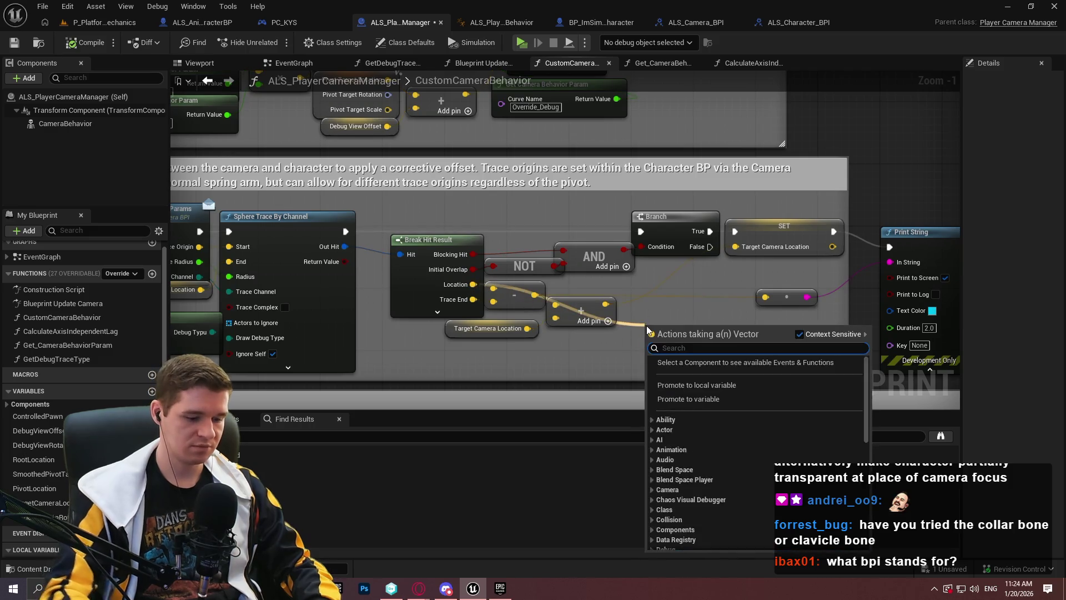
pyautogui.write('dis')
pyautogui.press('Down')
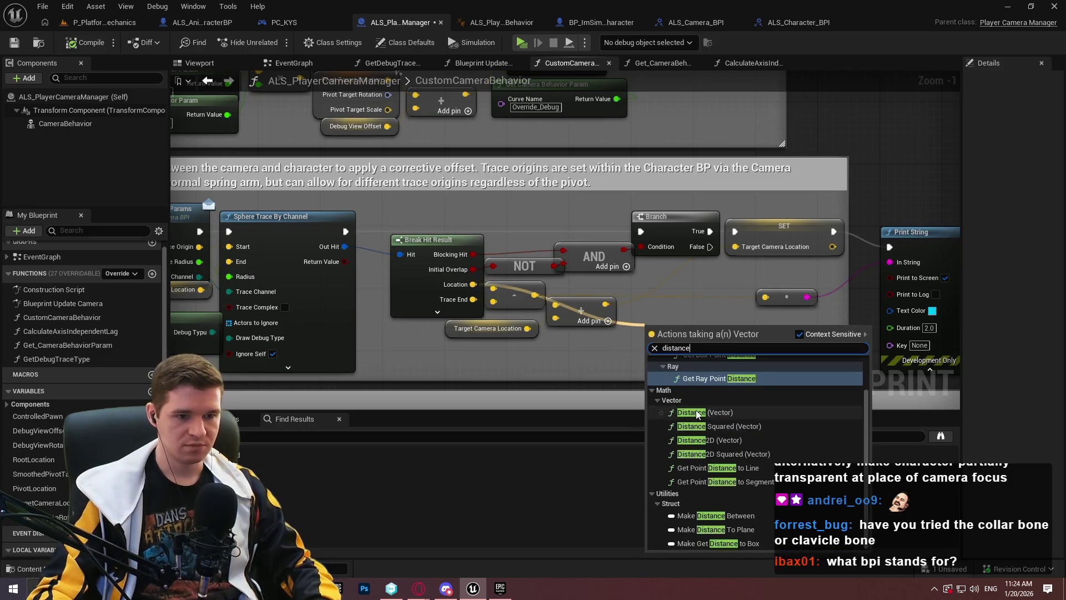
pyautogui.press('Return')
pyautogui.moveTo(649, 361); pyautogui.dragTo(473, 299)
pyautogui.moveTo(807, 297); pyautogui.dragTo(890, 262)
pyautogui.click(776, 300)
pyautogui.press('Delete')
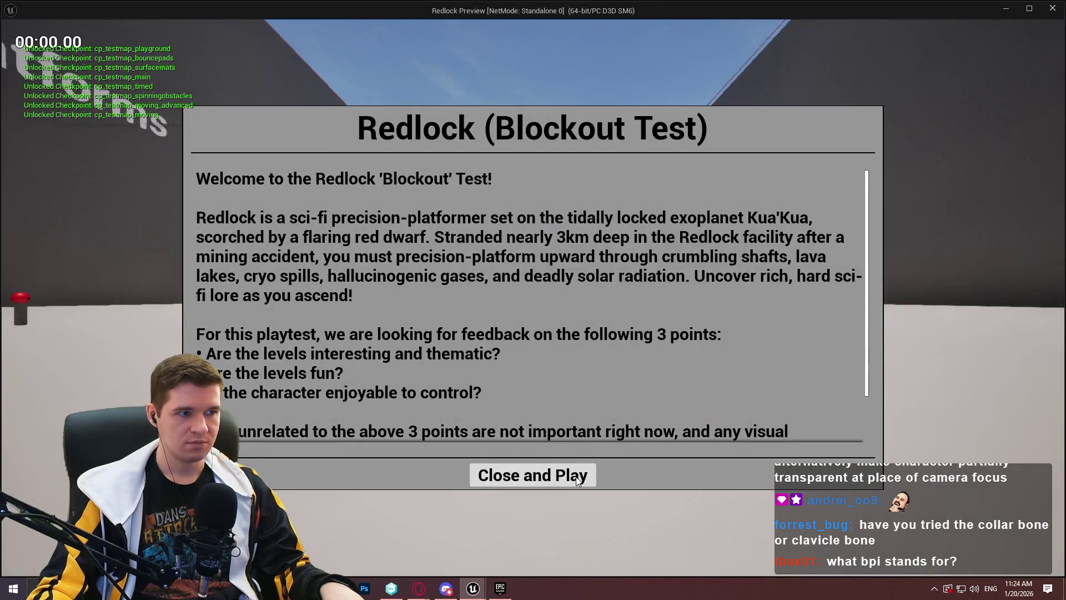
# - After a quick playtest, delete the old crouch-check print nodes in the ImSim character's tick graph
pyautogui.click(577, 477)
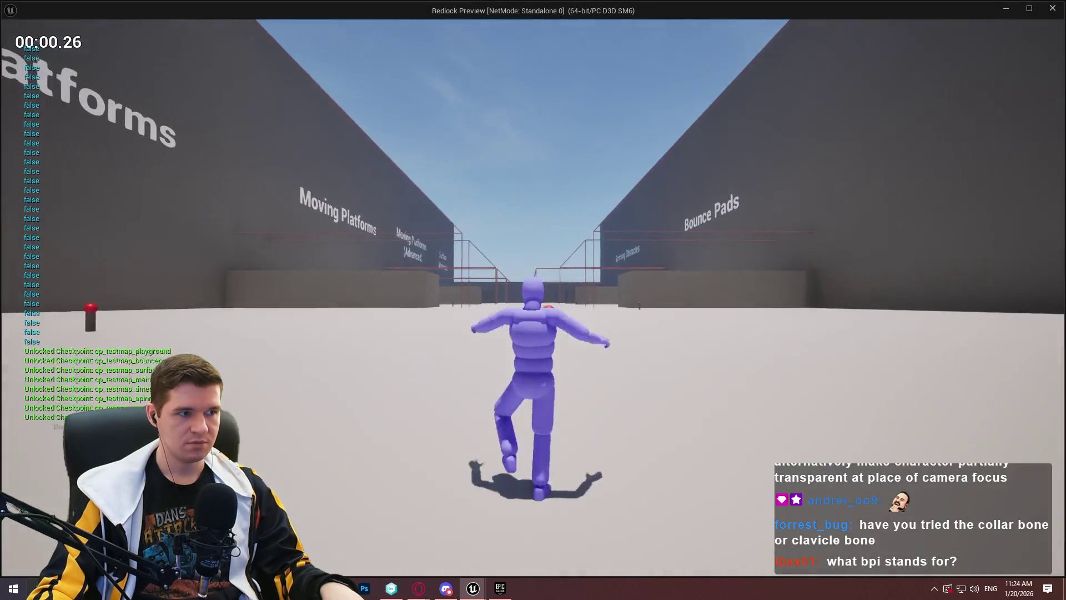
pyautogui.press('Escape')
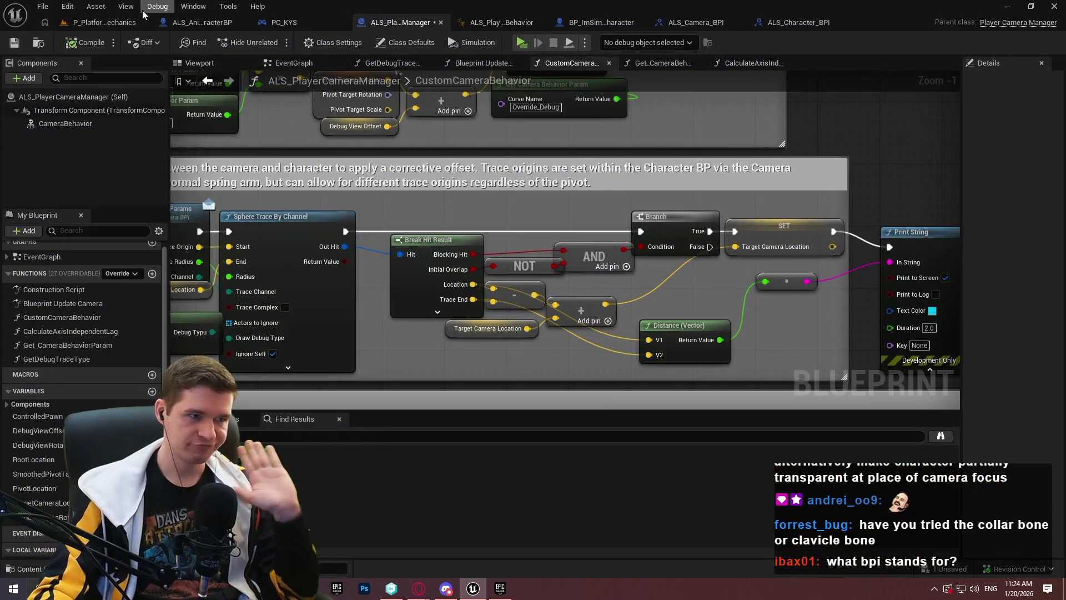
pyautogui.click(600, 22)
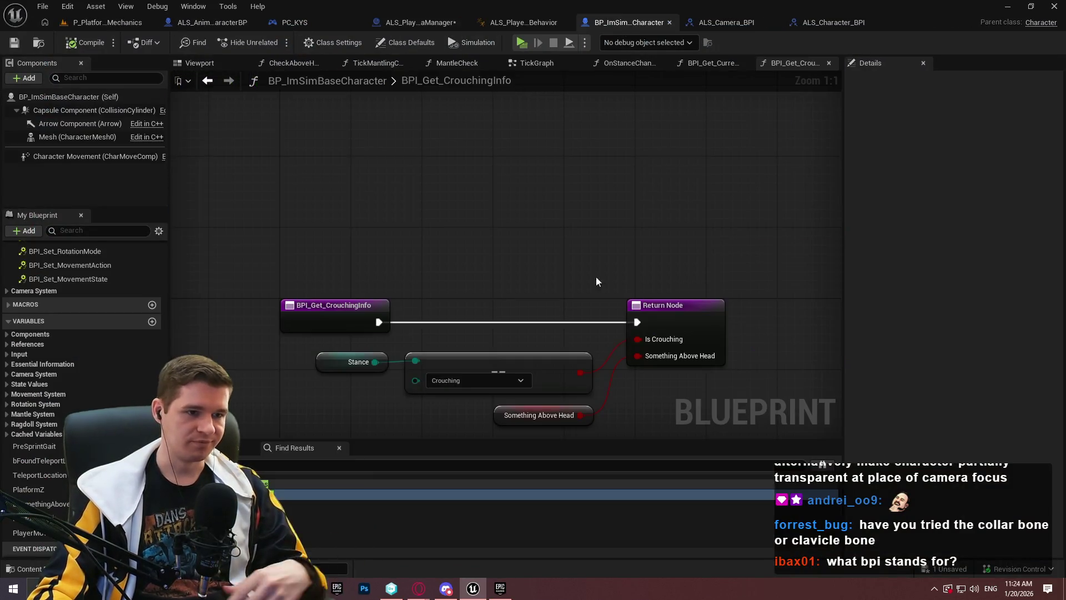
pyautogui.click(522, 66)
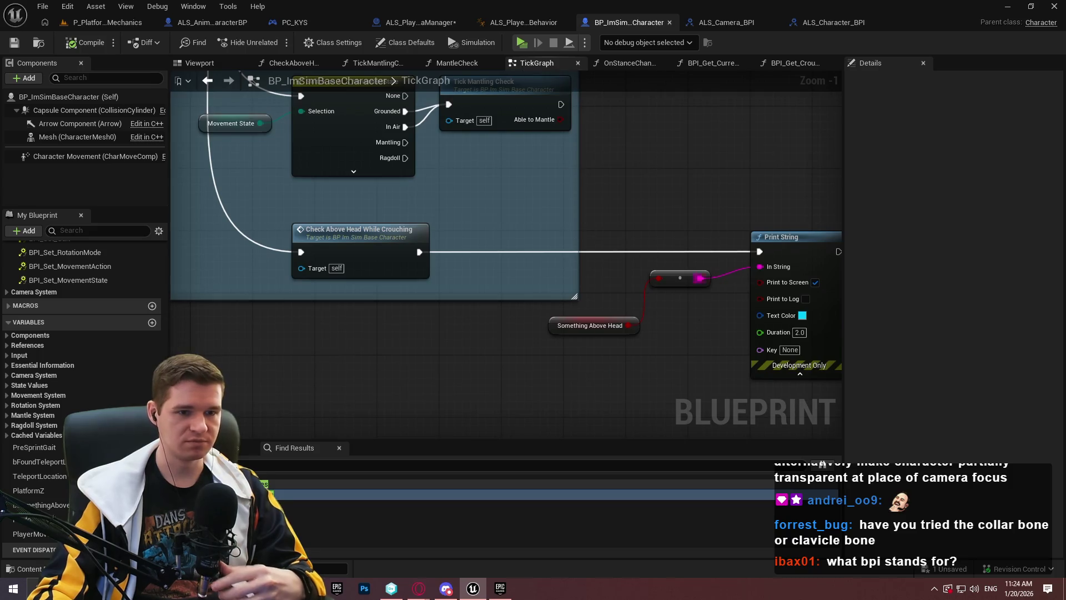
pyautogui.press('Delete')
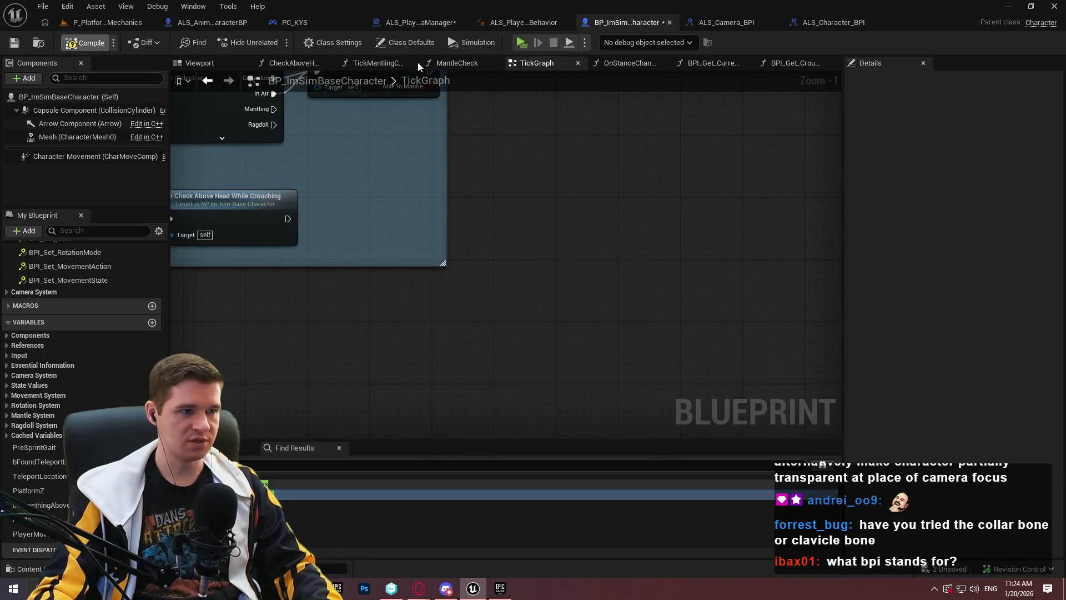
# - Playtest the level past the welcome dialog, then return to the tick graph
pyautogui.click(523, 43)
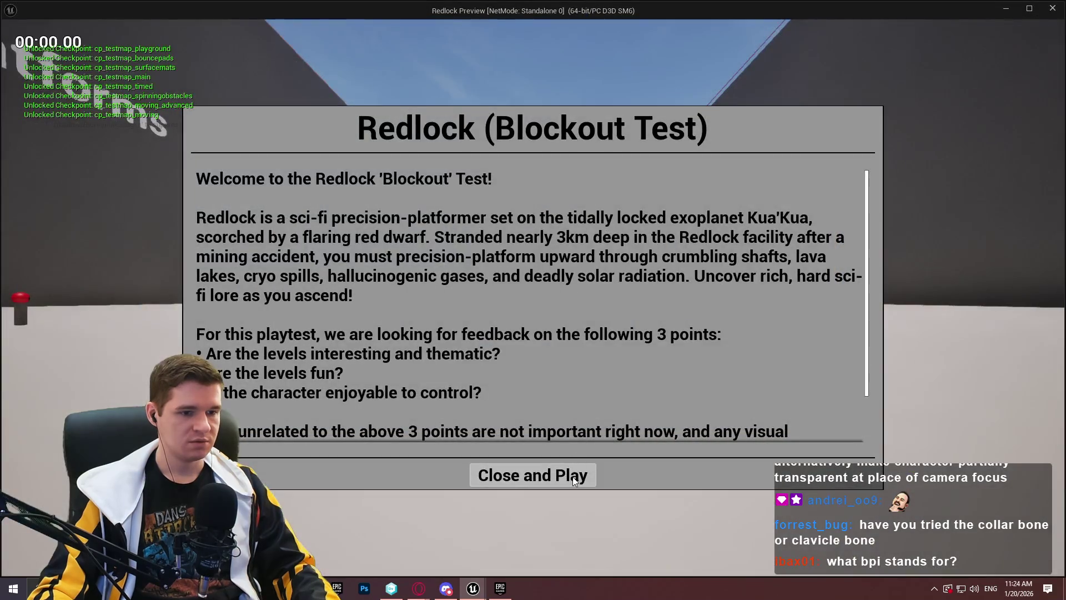
pyautogui.click(533, 473)
pyautogui.press('Escape')
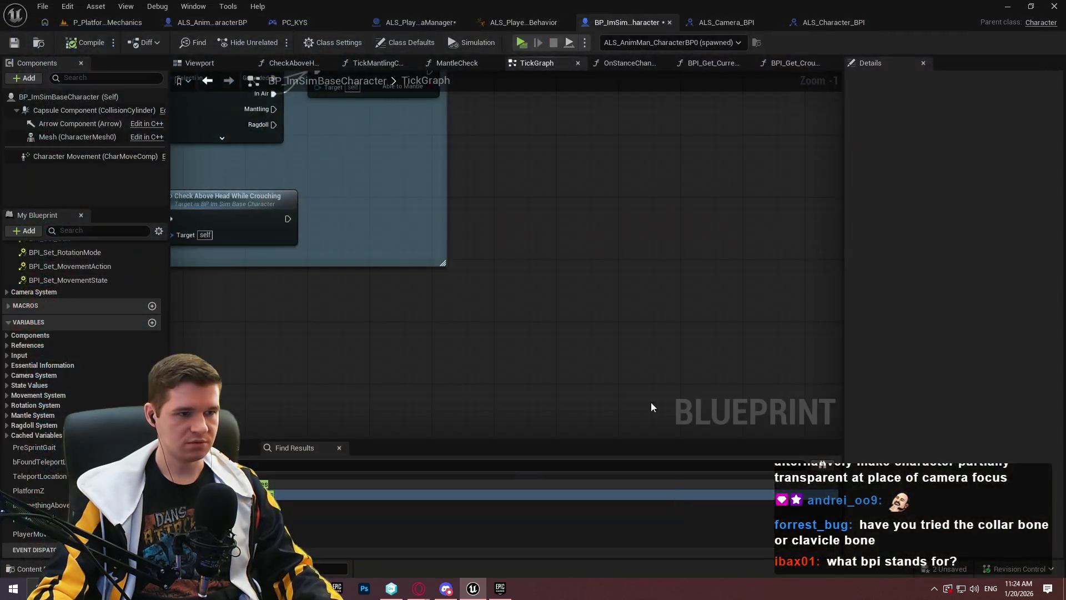
pyautogui.moveTo(562, 293)
pyautogui.mouseDown()
pyautogui.moveTo(702, 374)
pyautogui.moveTo(641, 348)
pyautogui.mouseUp()
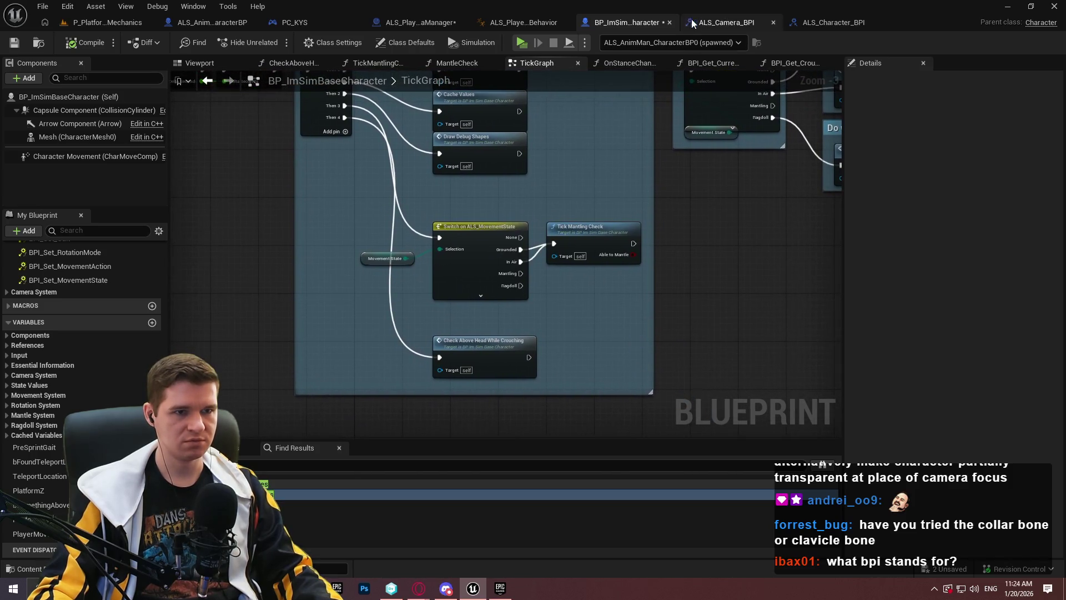
# - In ALS_AnimMan_CharacterBP, wire the collision output to the Branch, delete leftover debug prints, and save
pyautogui.click(403, 22)
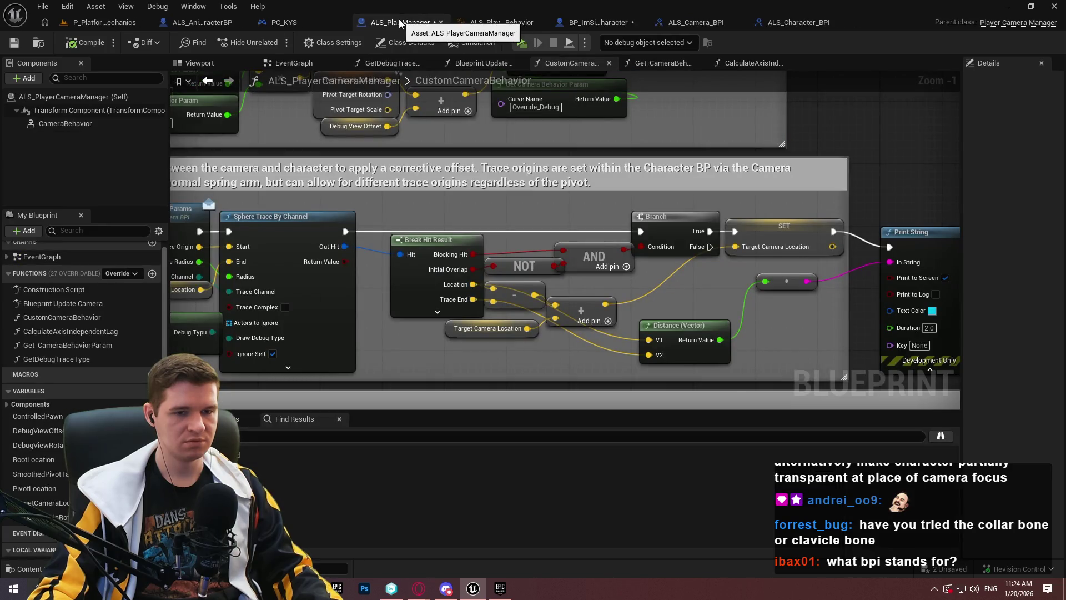
pyautogui.click(185, 22)
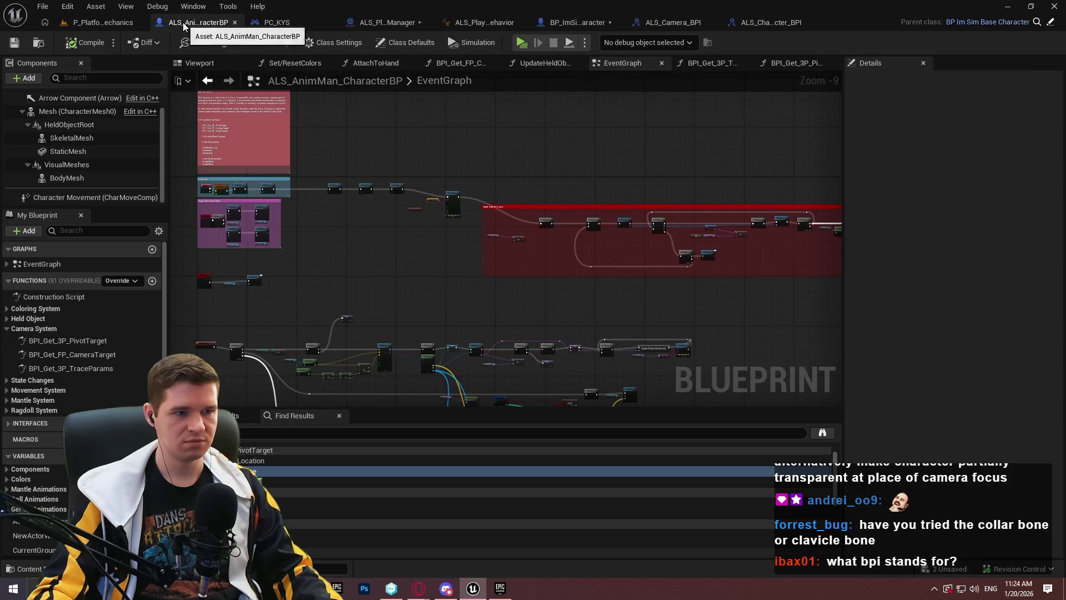
pyautogui.scroll(2, 368, 170)
pyautogui.moveTo(343, 136); pyautogui.dragTo(608, 208)
pyautogui.moveTo(450, 225); pyautogui.dragTo(331, 159)
pyautogui.press('Delete')
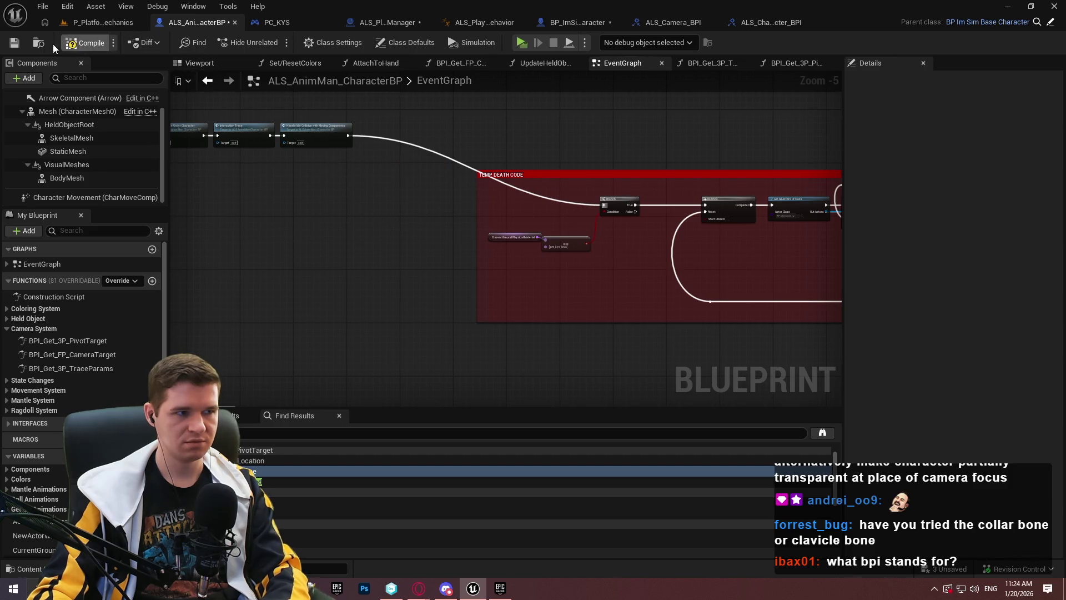
pyautogui.hotkey('ctrl', 's')
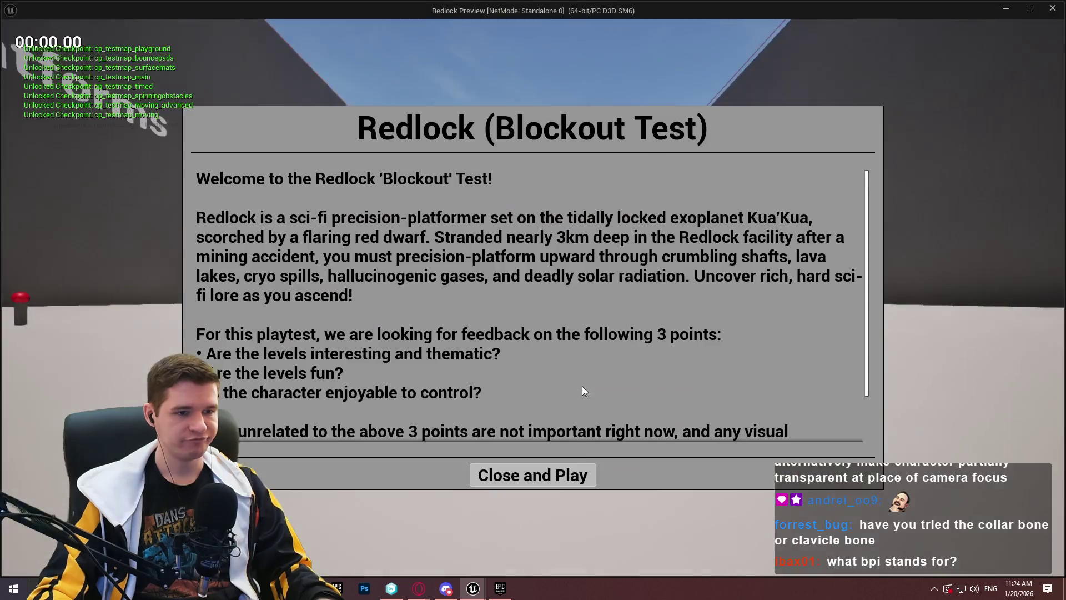
# - Run the character along walls and toward the course, watching trace distances of about 150–190
pyautogui.click(572, 480)
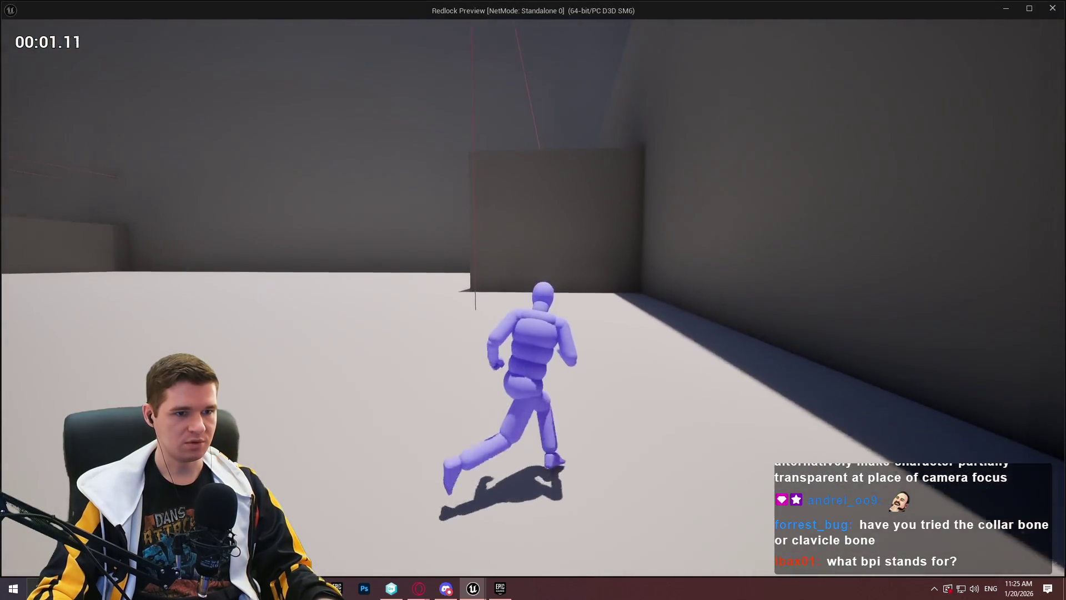
pyautogui.press('w')
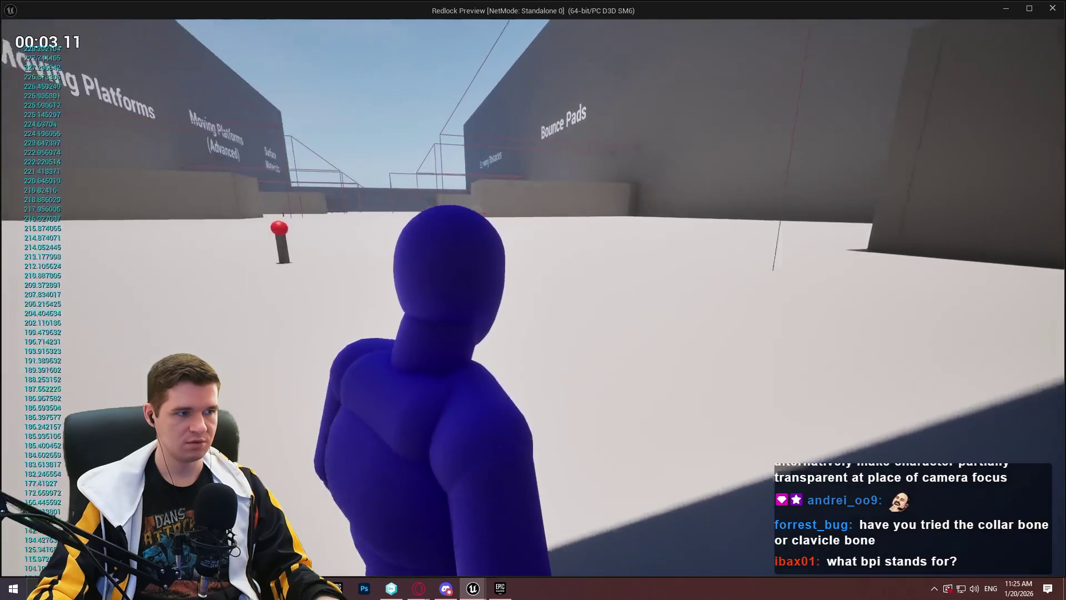
pyautogui.press('w')
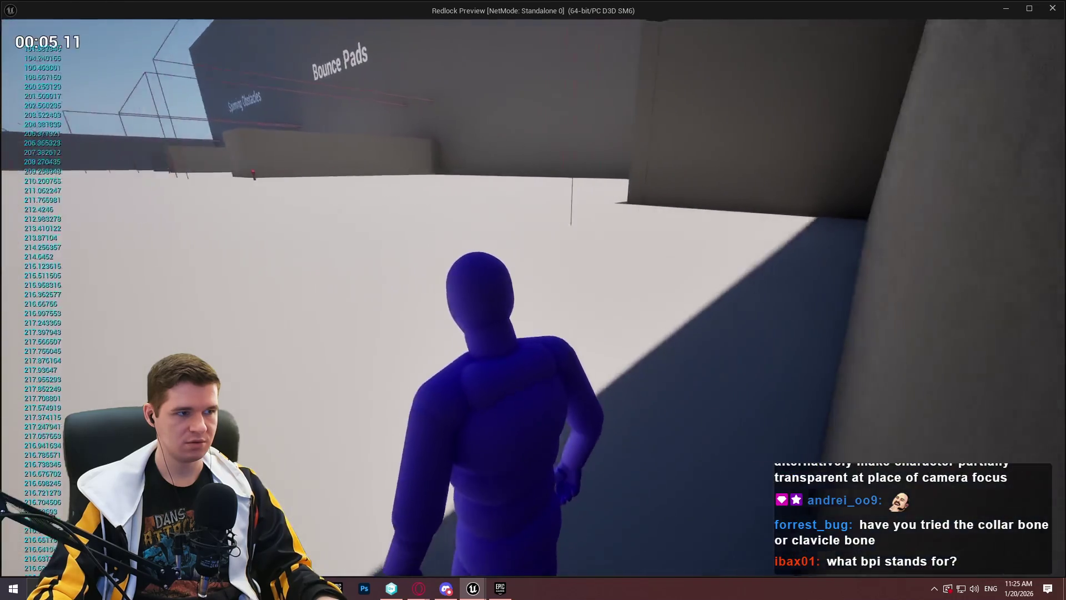
pyautogui.press('s')
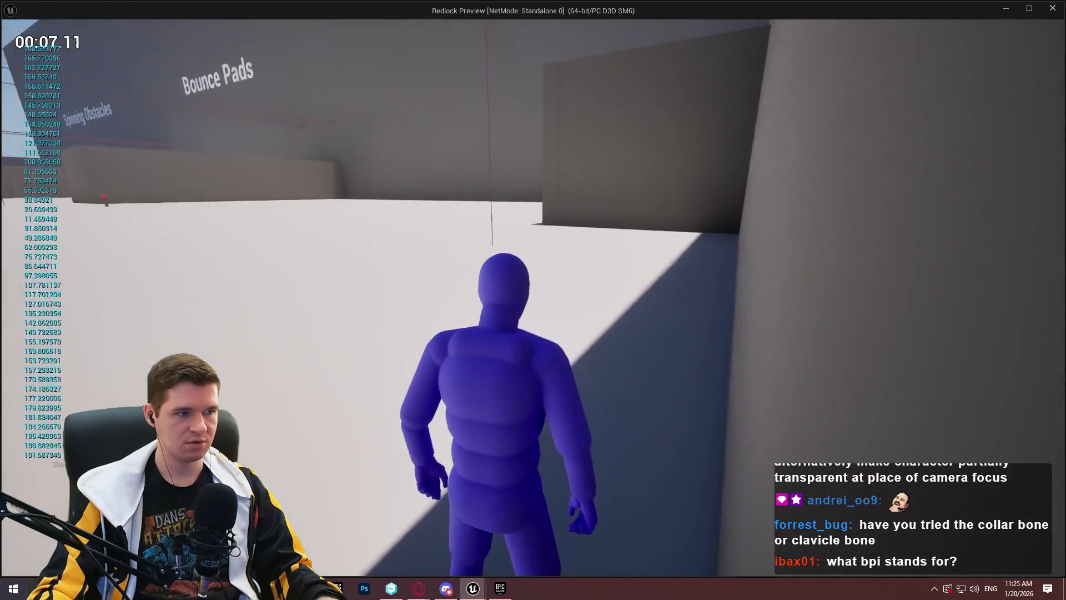
pyautogui.press('w')
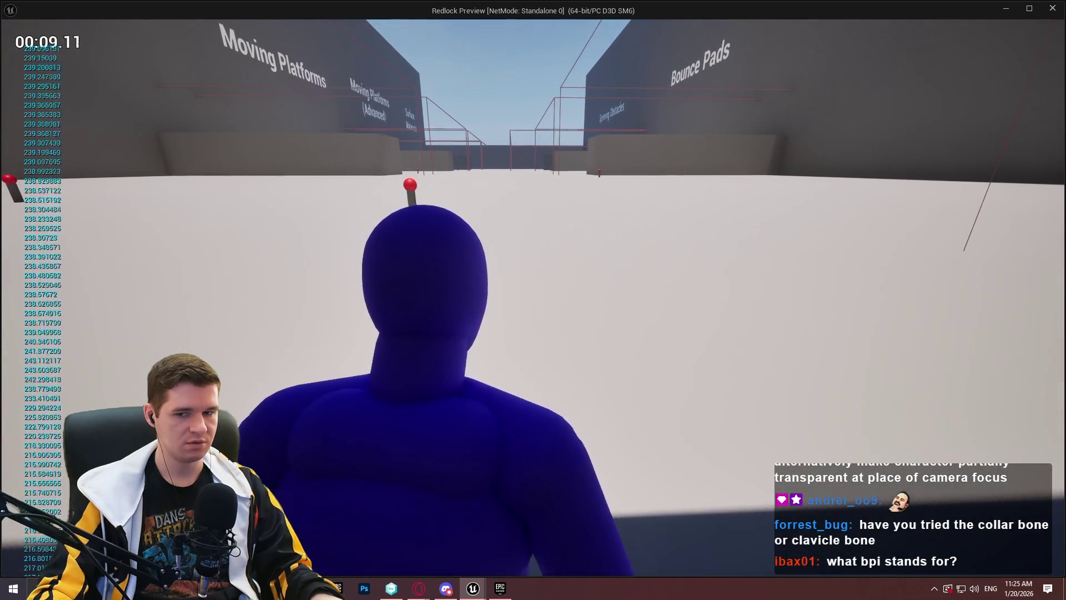
pyautogui.press('w')
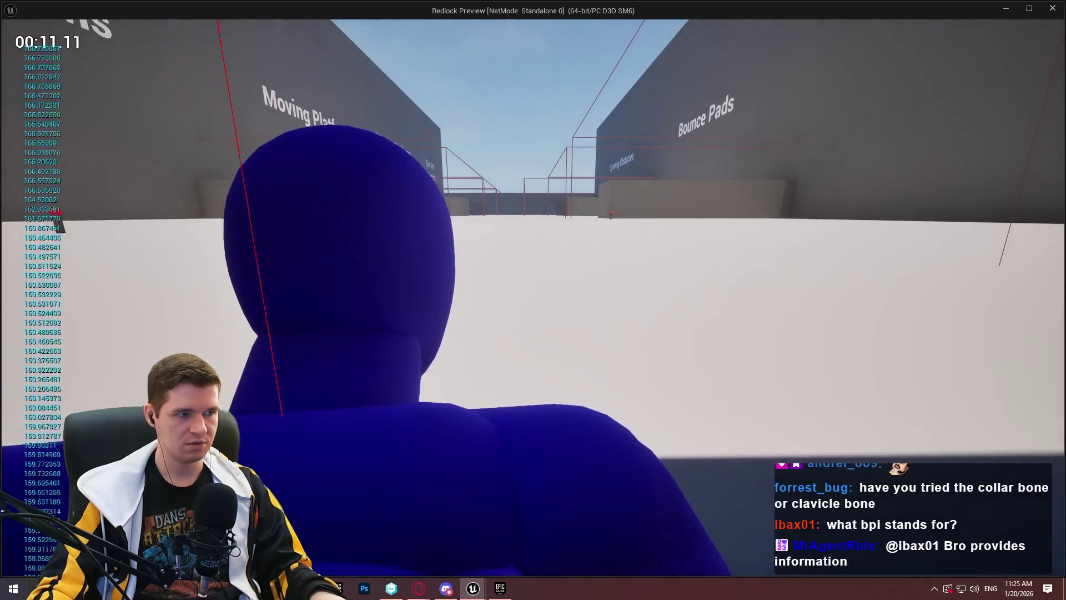
pyautogui.press('w')
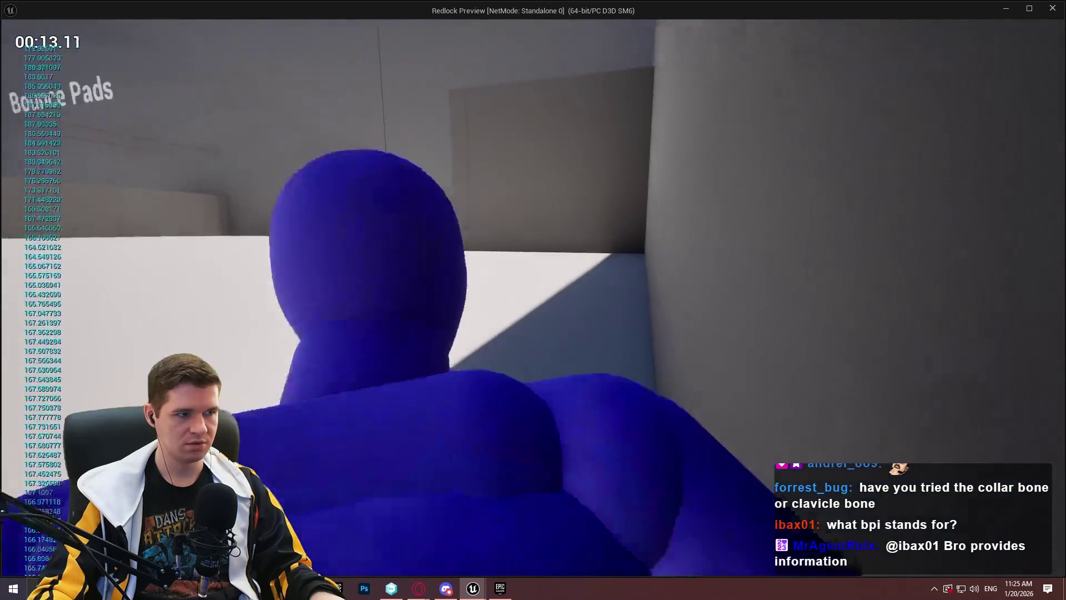
pyautogui.press('w')
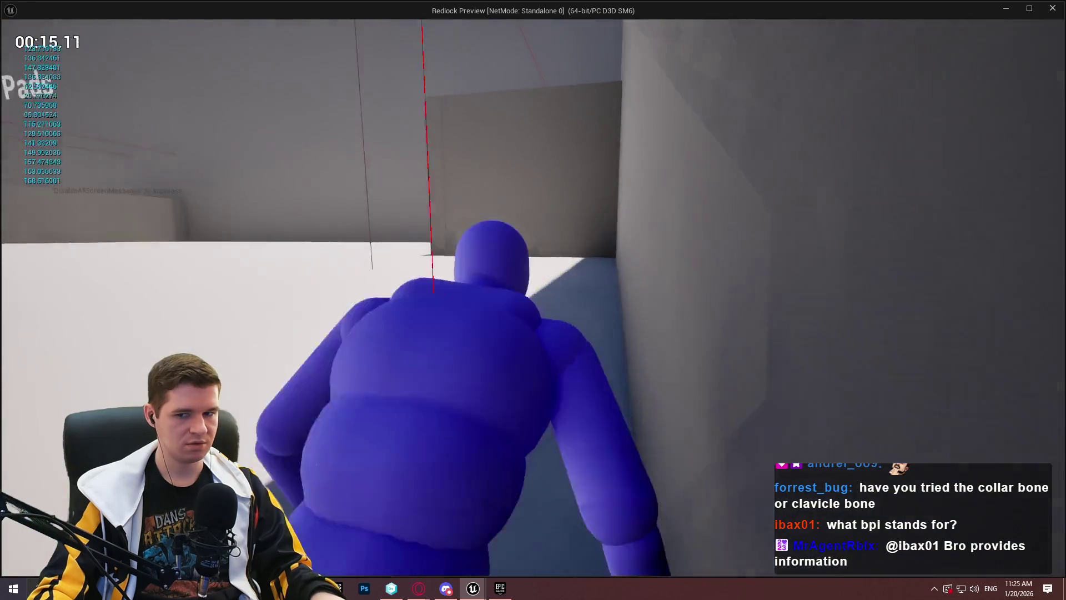
pyautogui.press('w')
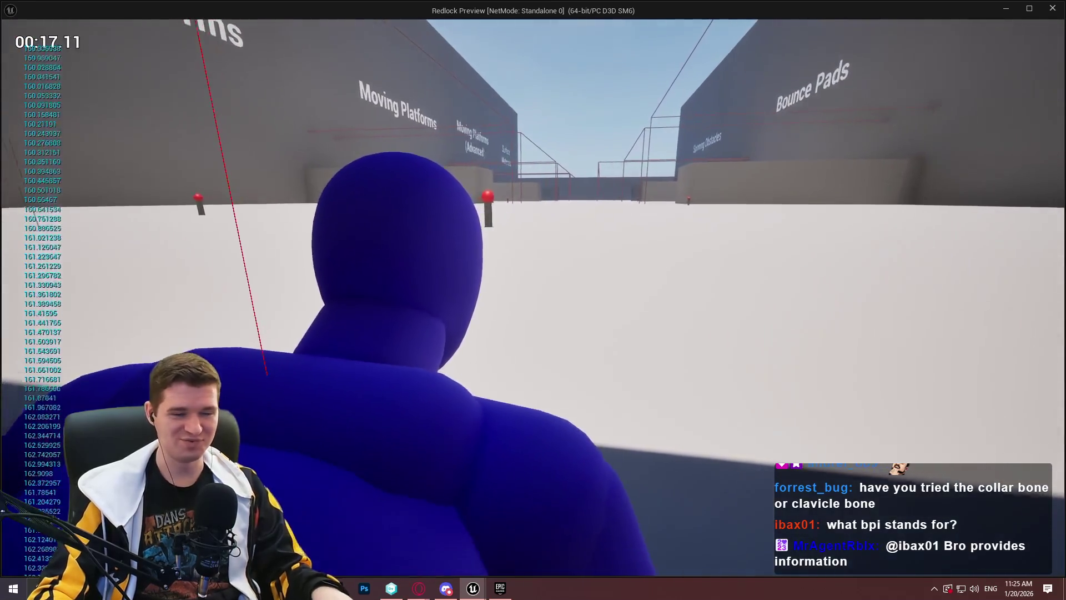
pyautogui.press('w')
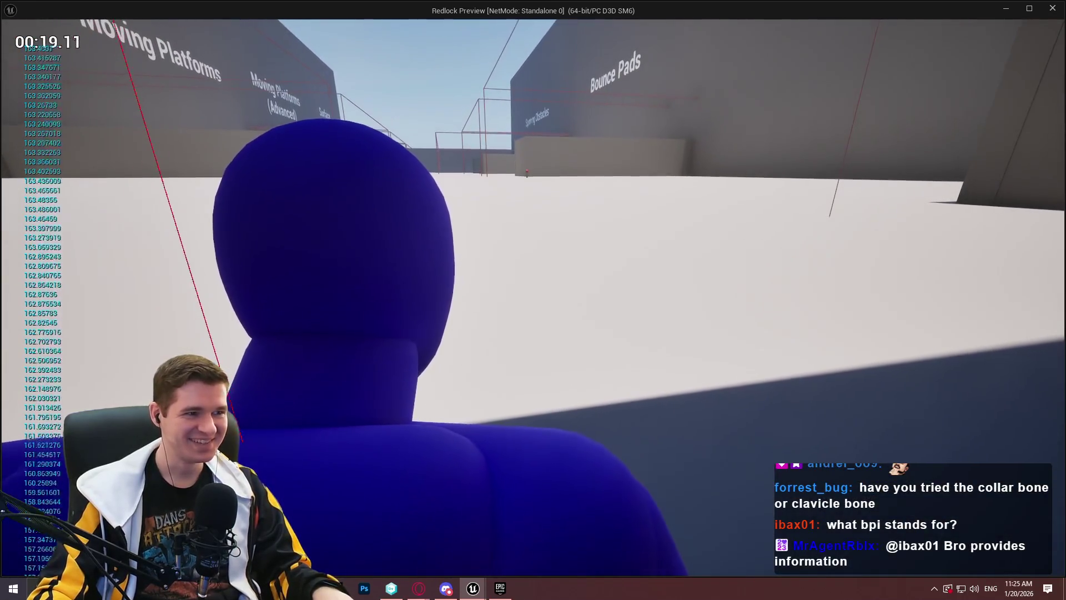
pyautogui.press('w')
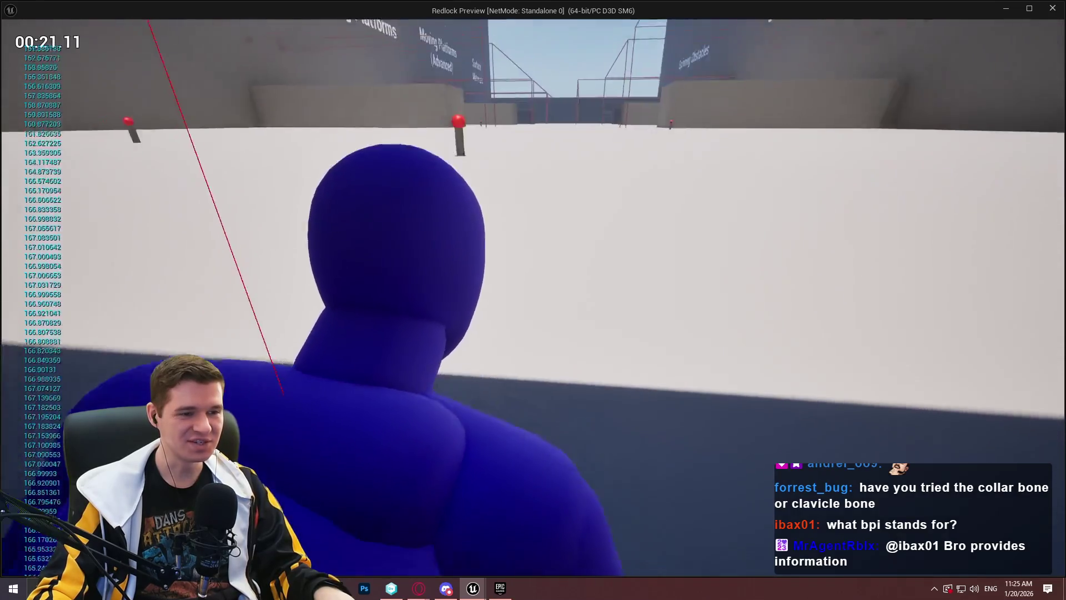
pyautogui.press('w')
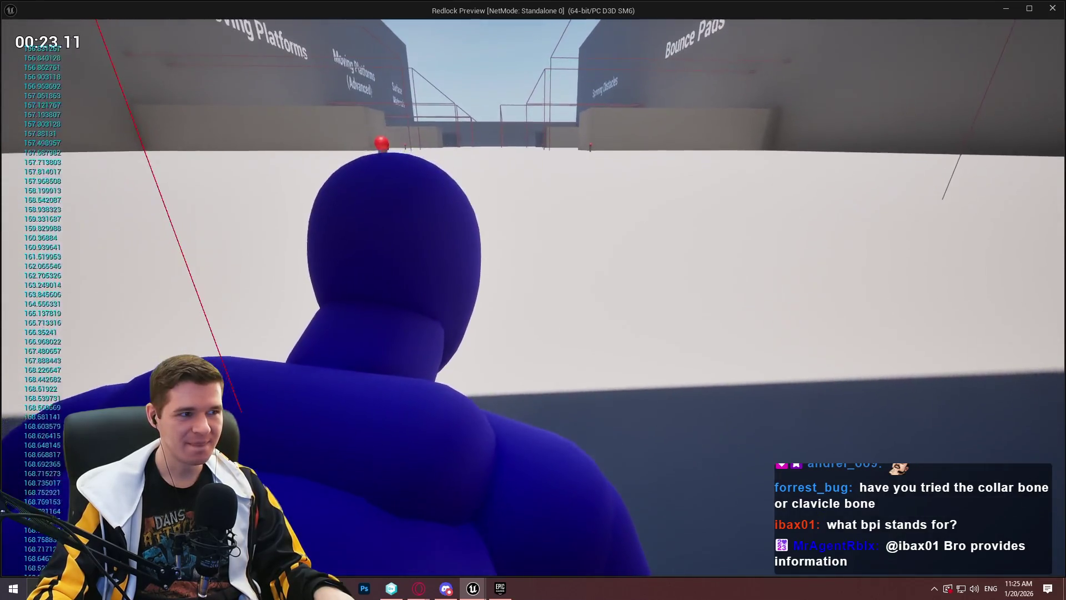
pyautogui.press('w')
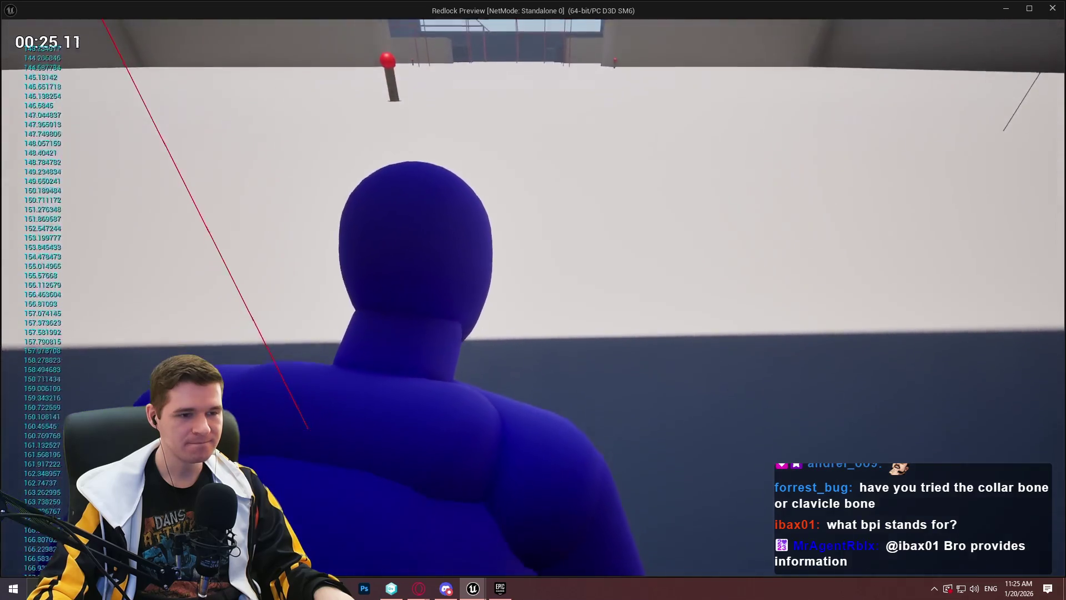
pyautogui.press('w')
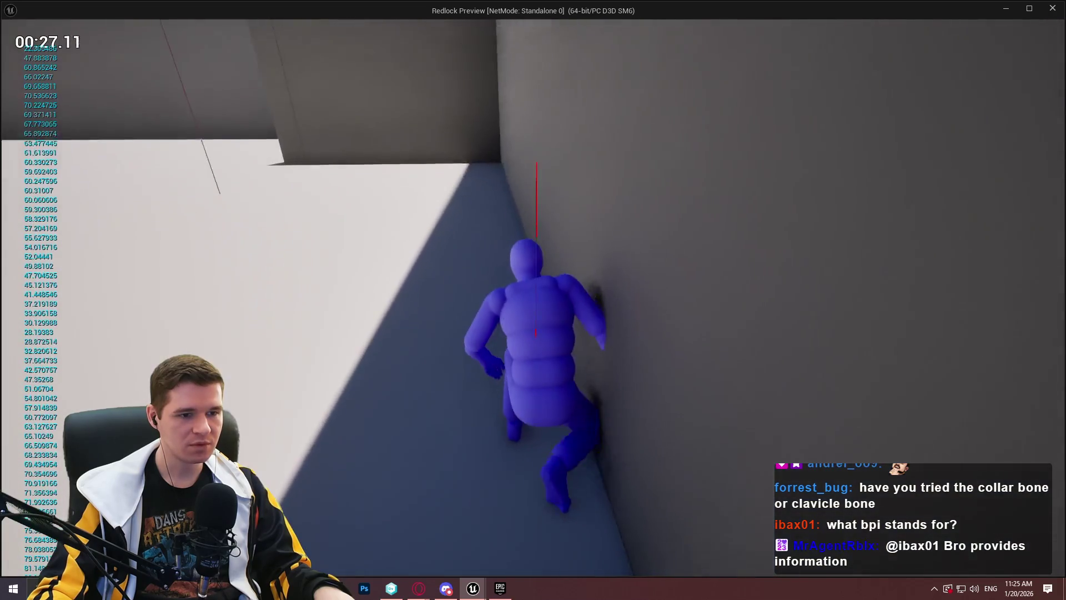
pyautogui.press('w')
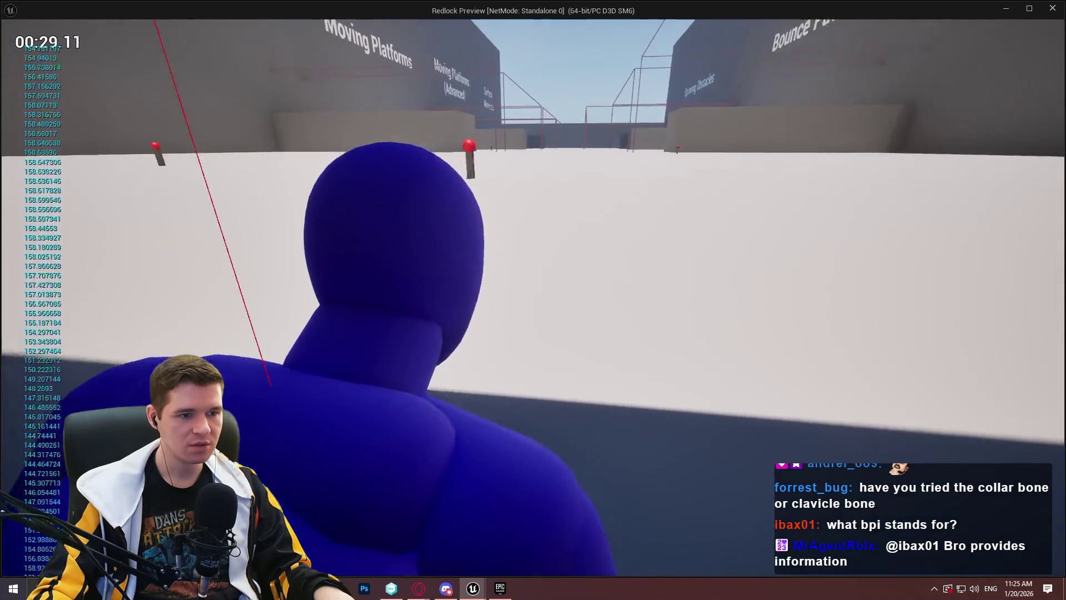
pyautogui.press('w')
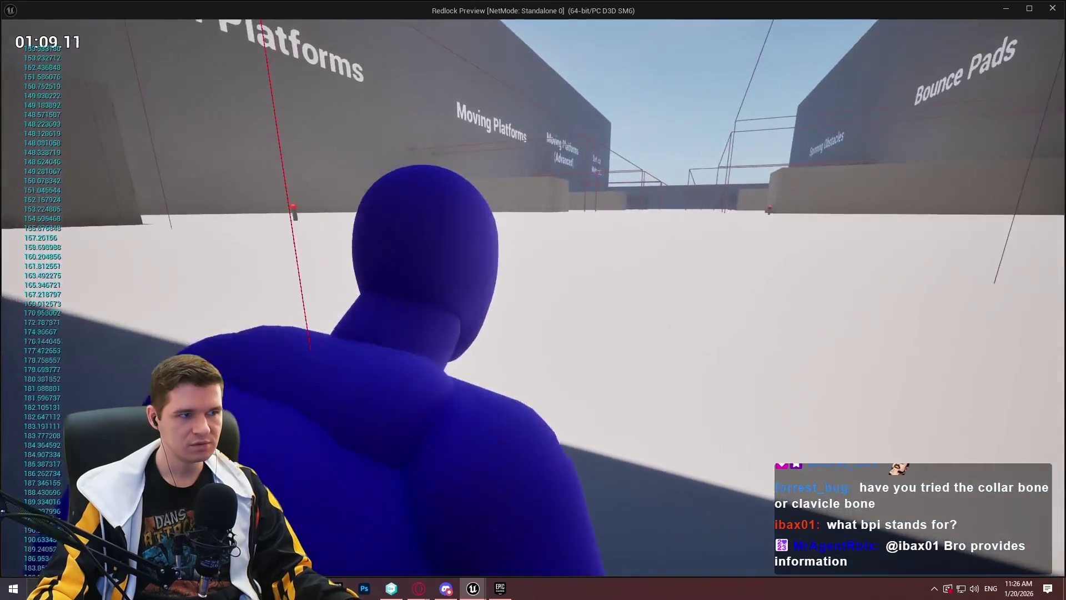
pyautogui.press('Escape')
# - Rewire Print String's In String to the Add node's vector output and relaunch the Redlock preview
pyautogui.scroll(-1, 550, 309)
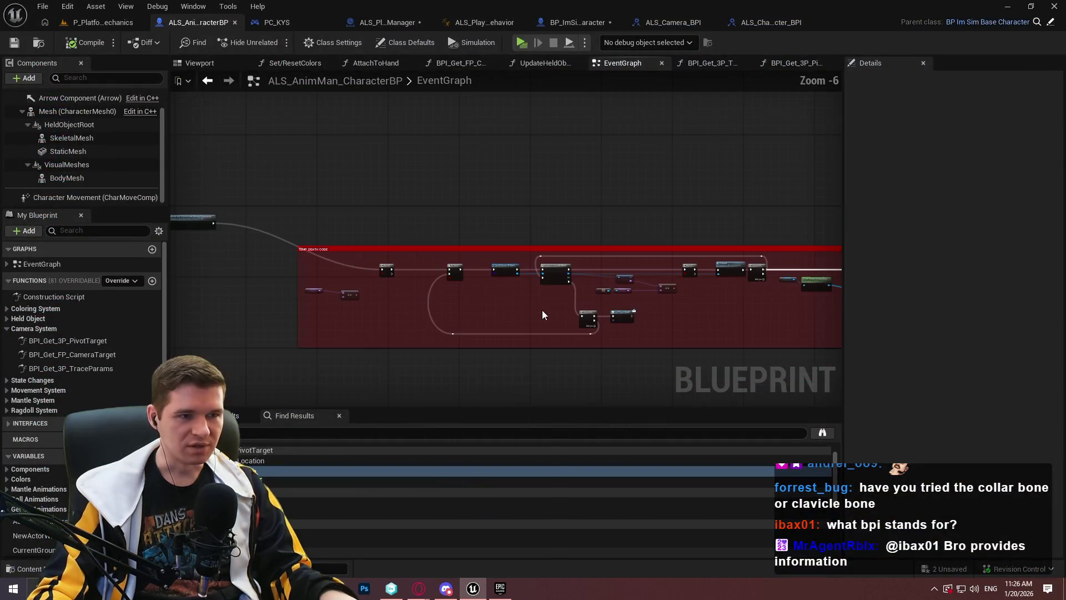
pyautogui.moveTo(546, 83); pyautogui.dragTo(442, 94)
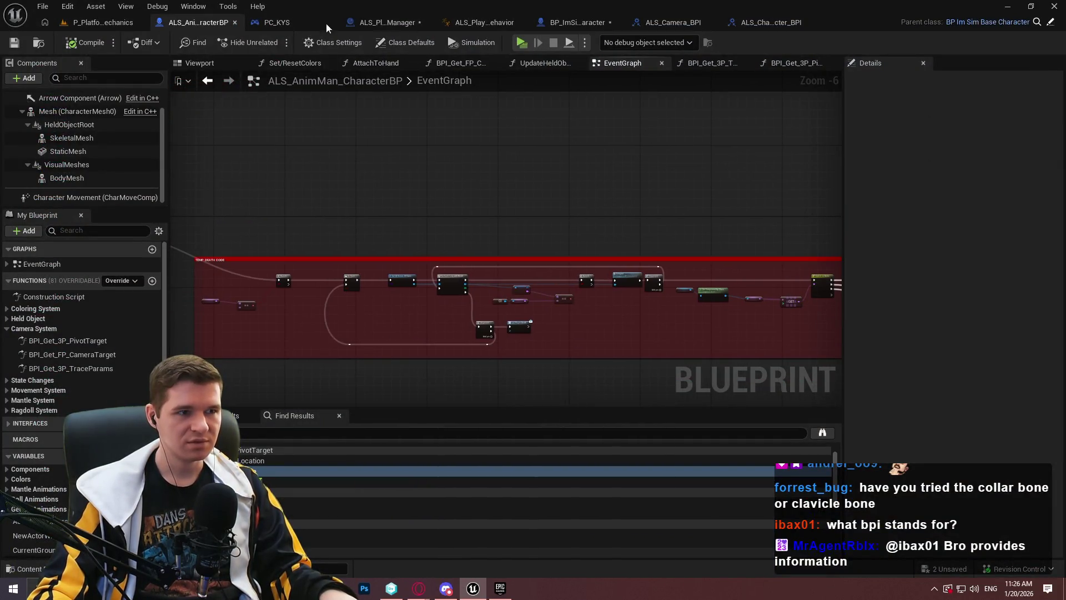
pyautogui.click(407, 23)
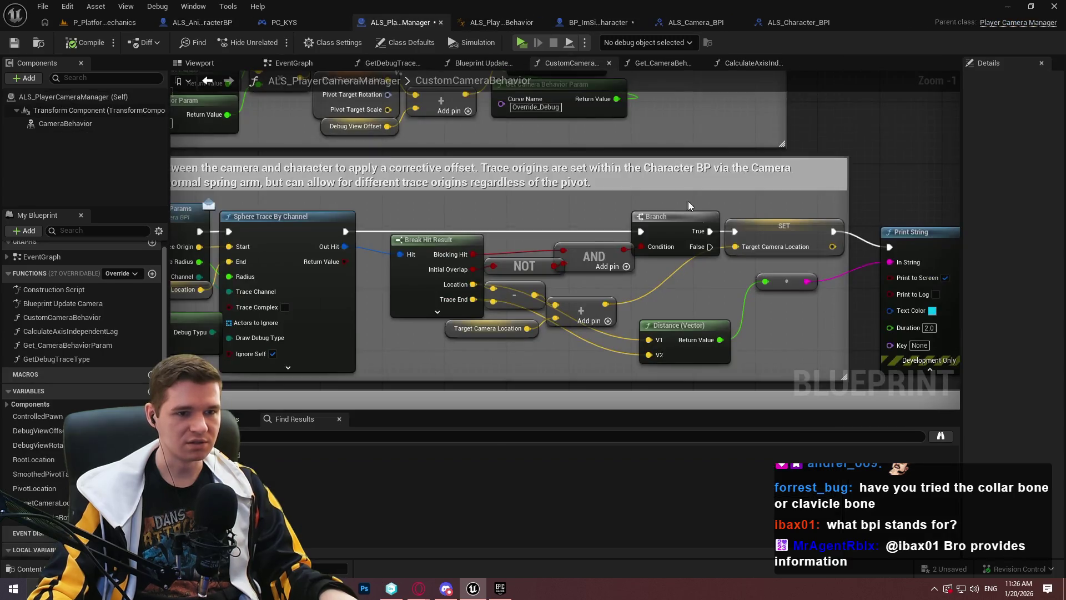
pyautogui.moveTo(697, 316)
pyautogui.mouseDown()
pyautogui.moveTo(457, 291)
pyautogui.moveTo(511, 264)
pyautogui.moveTo(607, 261)
pyautogui.mouseUp()
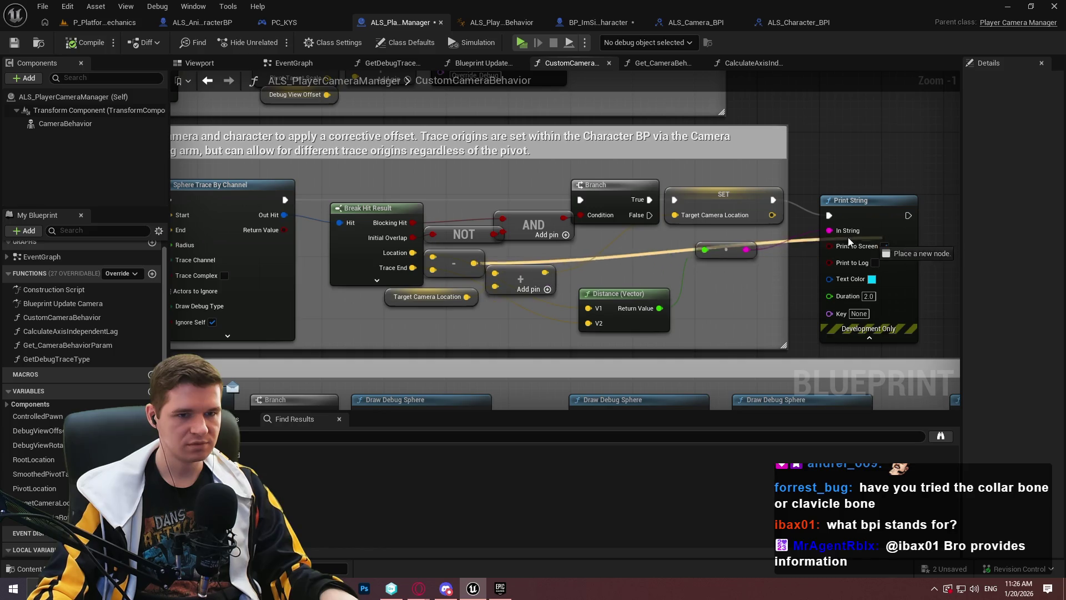
pyautogui.moveTo(850, 236); pyautogui.dragTo(850, 236)
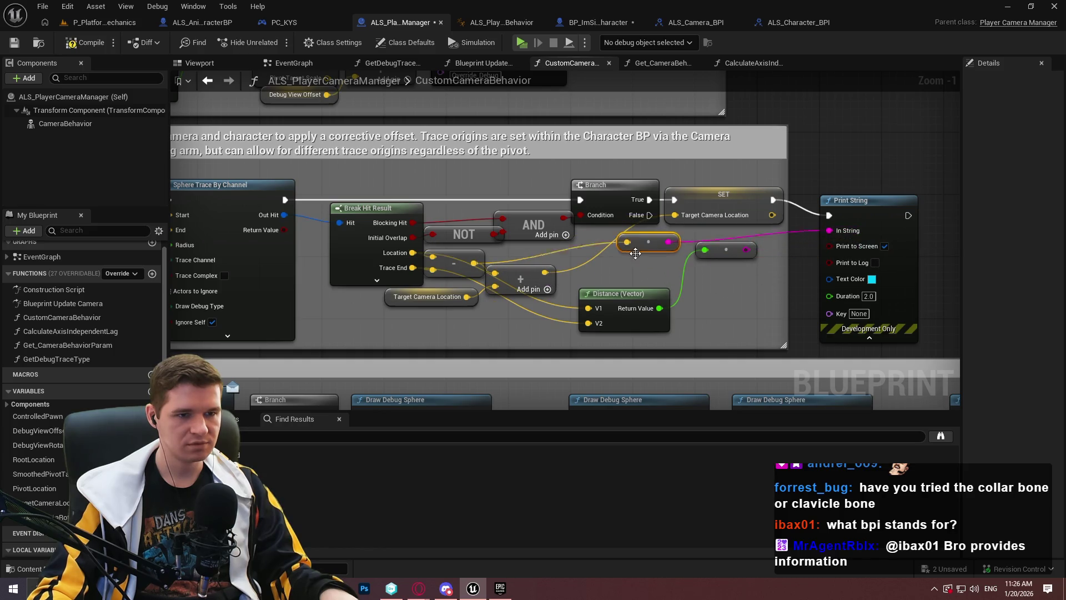
pyautogui.click(522, 44)
pyautogui.click(550, 478)
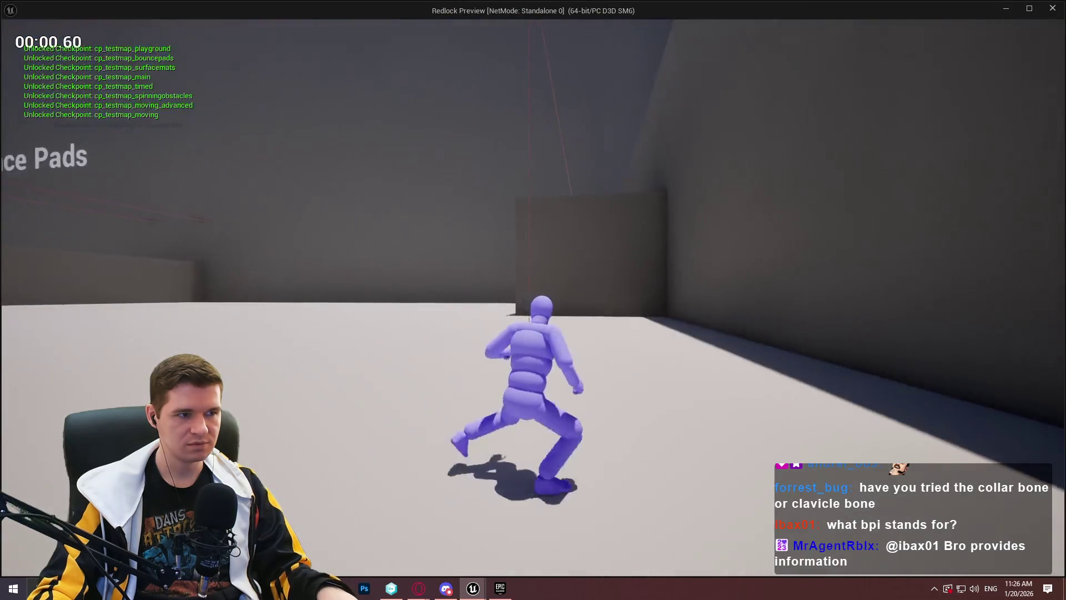
# - Run the character against the right-hand wall while reading printed X, Y, Z values, then return to the editor
pyautogui.press('w')
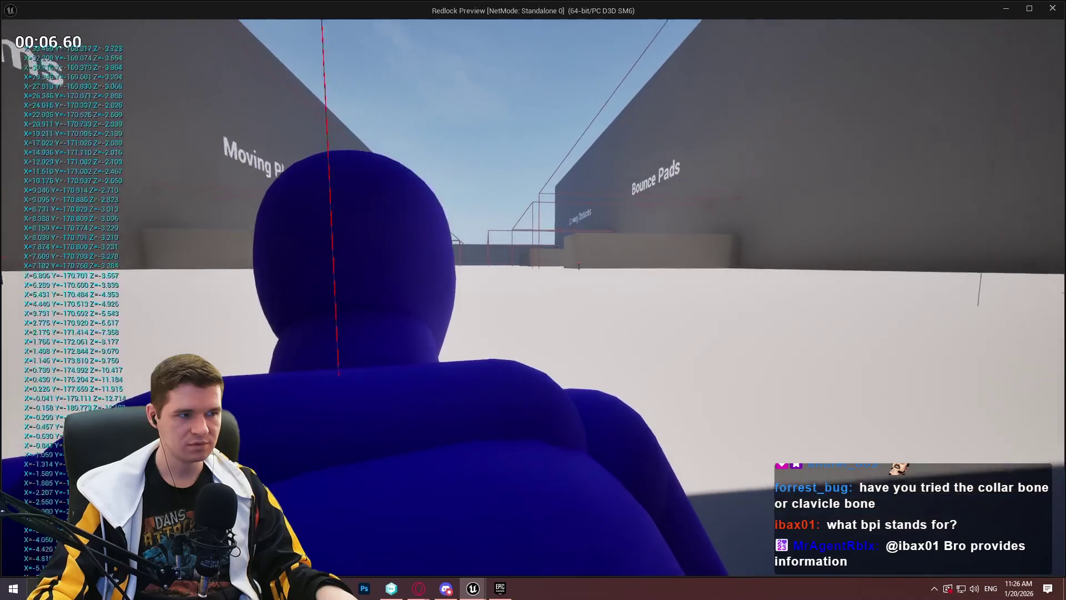
pyautogui.press('w')
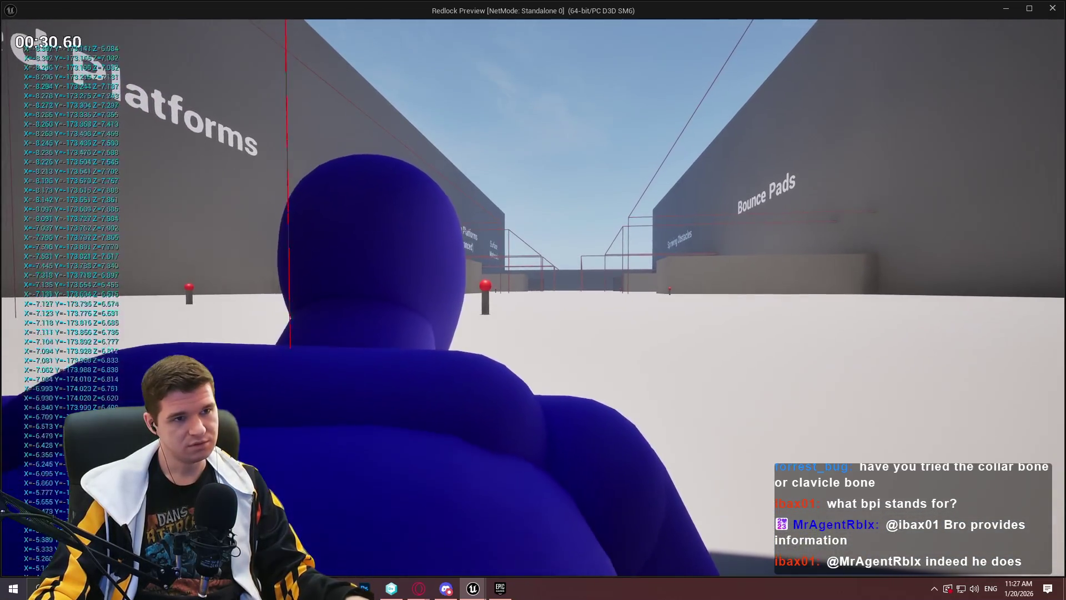
pyautogui.press('super')
pyautogui.click(501, 25)
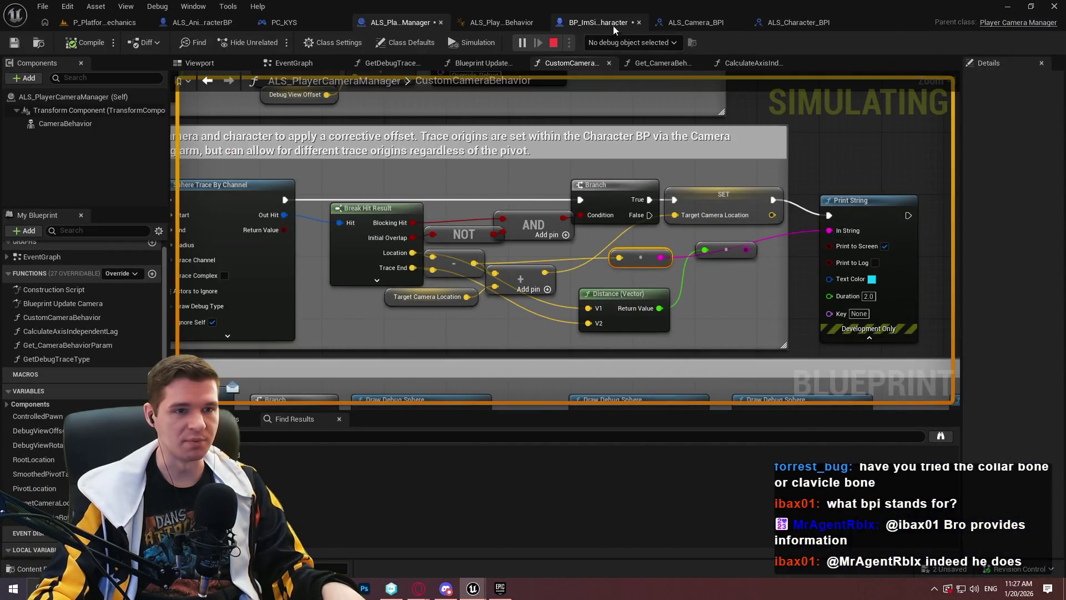
# - Open ALS_PlayerCameraBehavior, glance at Main Camera States, and return to the AnimGraph
pyautogui.click(507, 27)
pyautogui.scroll(-5, 541, 128)
pyautogui.scroll(6, 565, 117)
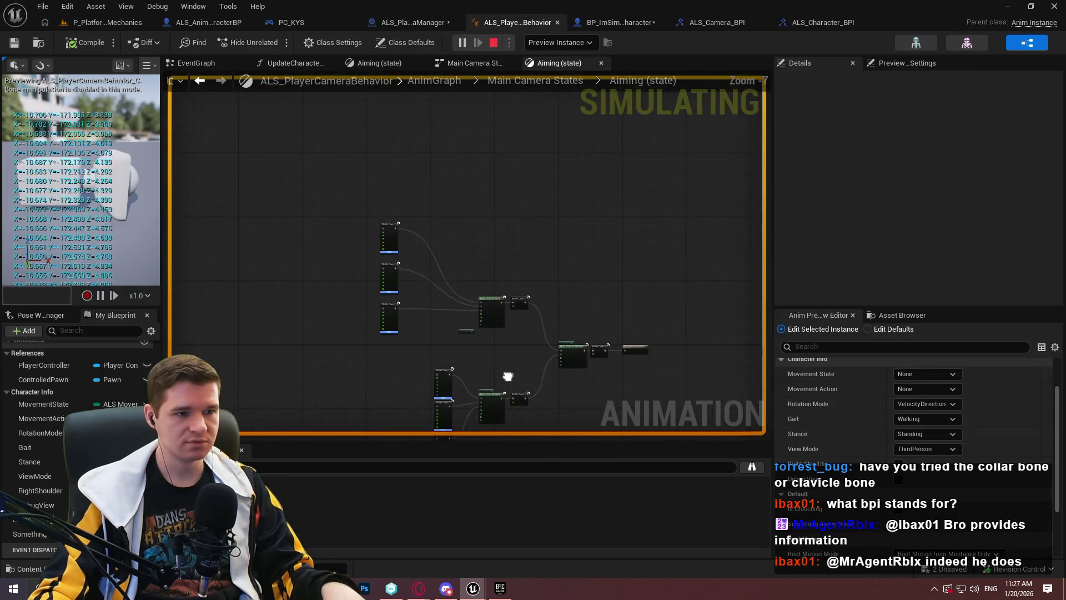
pyautogui.click(518, 81)
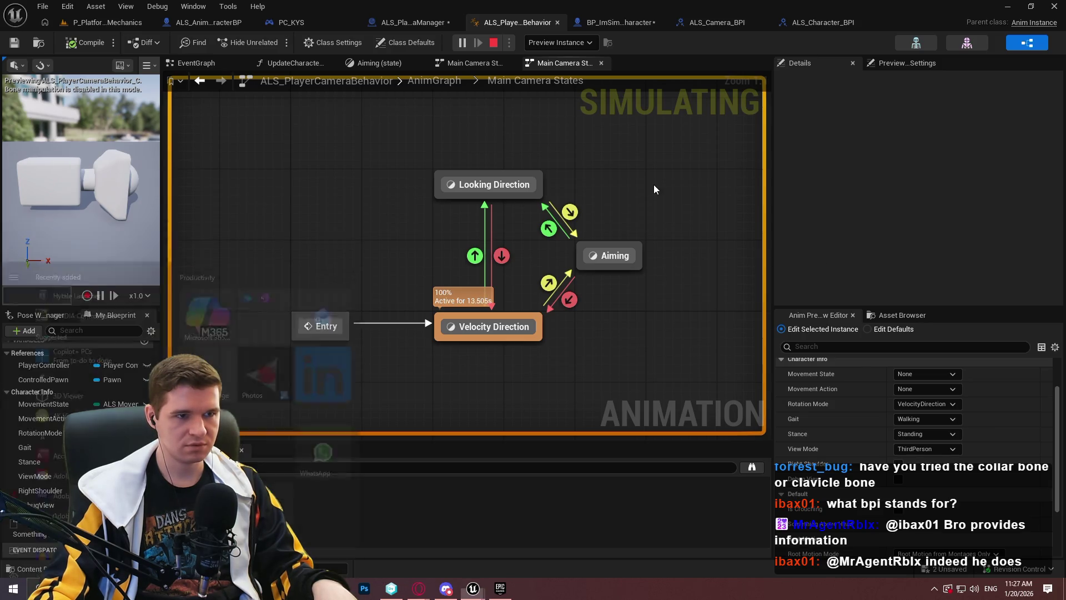
pyautogui.click(442, 78)
pyautogui.scroll(5, 573, 285)
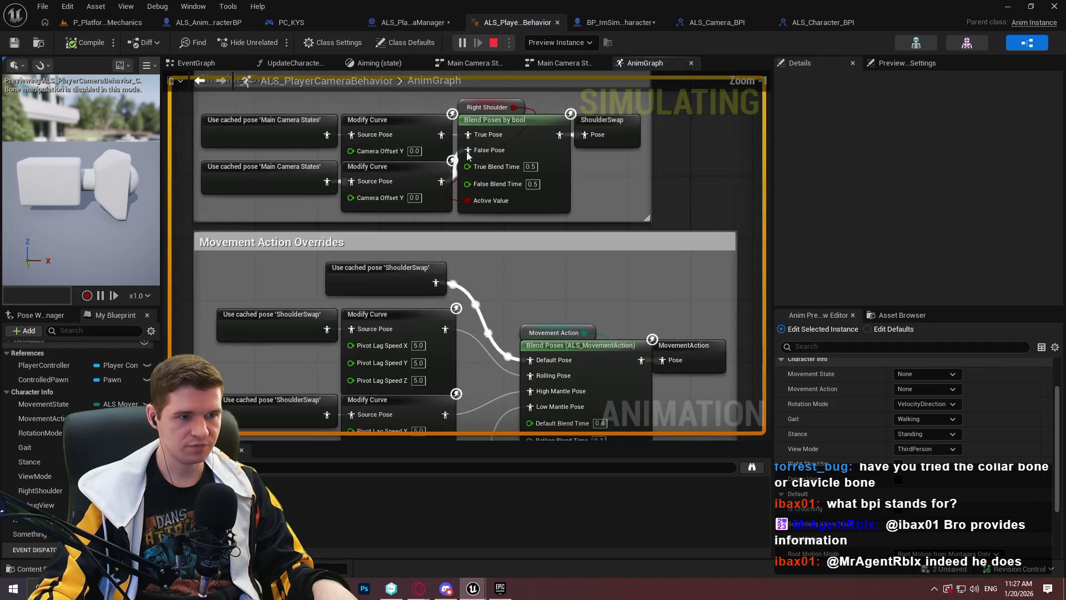
pyautogui.scroll(-1, 552, 318)
# - Inspect the MovementAction cached pose and Blend Poses nodes across the AnimGraph sections
pyautogui.moveTo(552, 319); pyautogui.dragTo(498, 174)
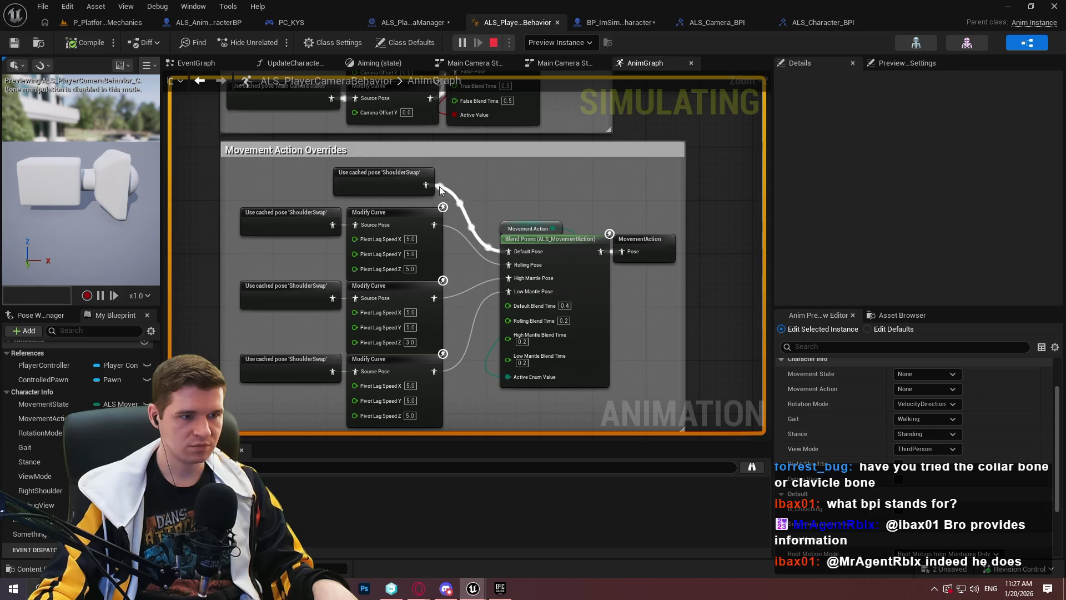
pyautogui.click(631, 250)
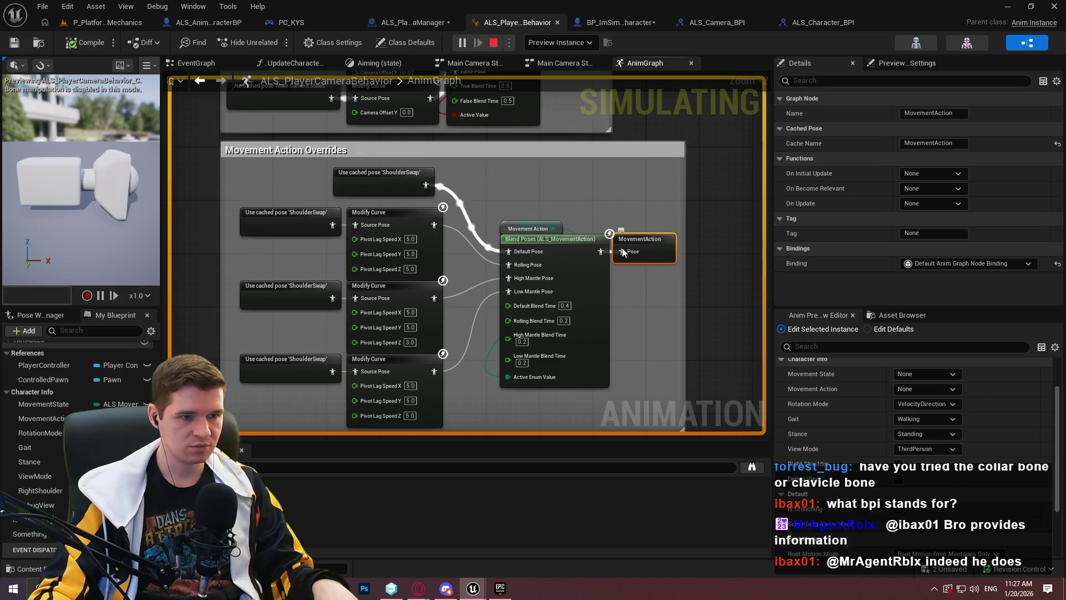
pyautogui.click(570, 244)
pyautogui.scroll(-5, 556, 239)
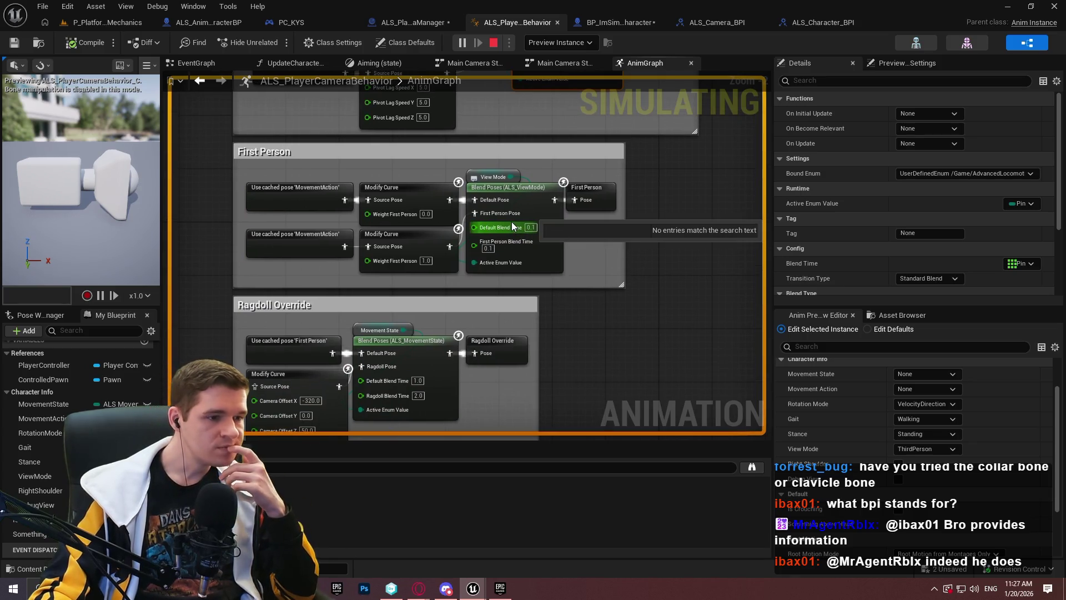
pyautogui.scroll(-4, 470, 268)
pyautogui.moveTo(490, 352); pyautogui.dragTo(433, 165)
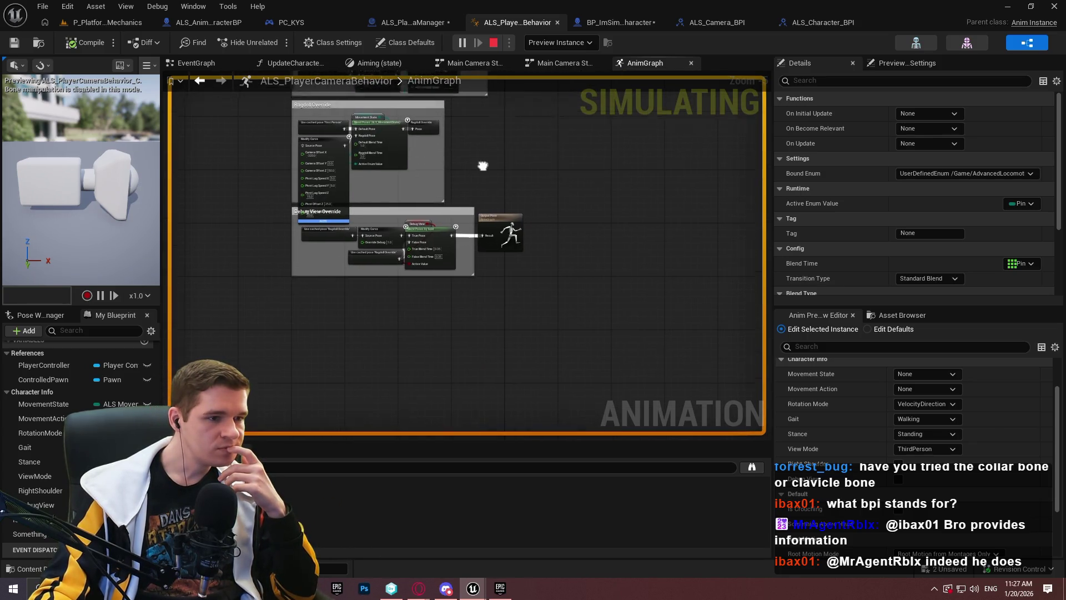
pyautogui.moveTo(461, 100); pyautogui.dragTo(498, 407)
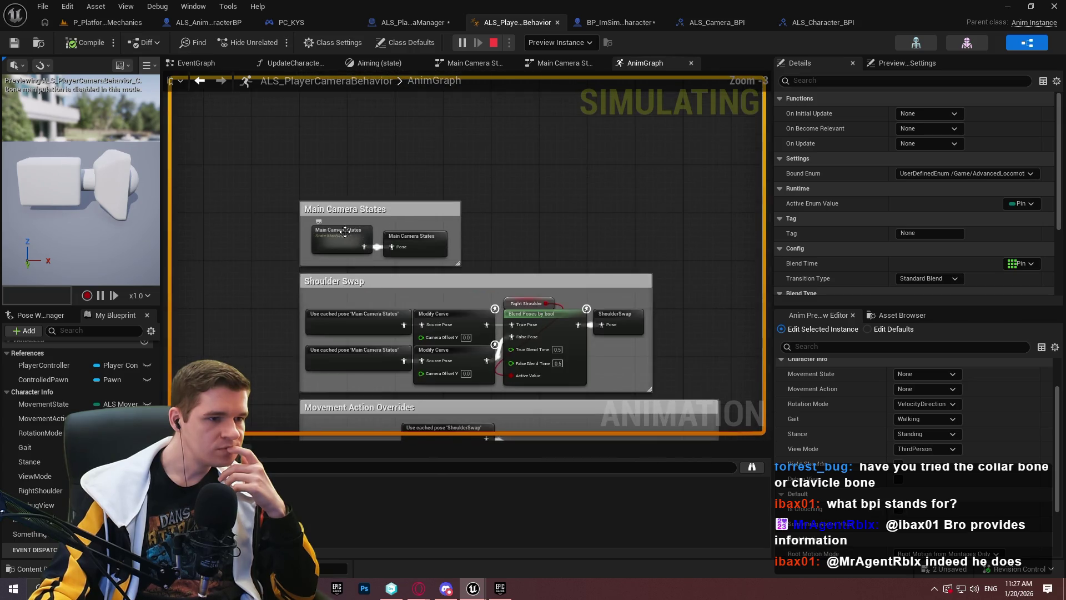
# - Open Main Camera States' Velocity Direction state at its Gait blend nodes, debugging the spawned camera instance
pyautogui.doubleClick(366, 245)
pyautogui.doubleClick(498, 324)
pyautogui.moveTo(476, 198); pyautogui.dragTo(664, 325)
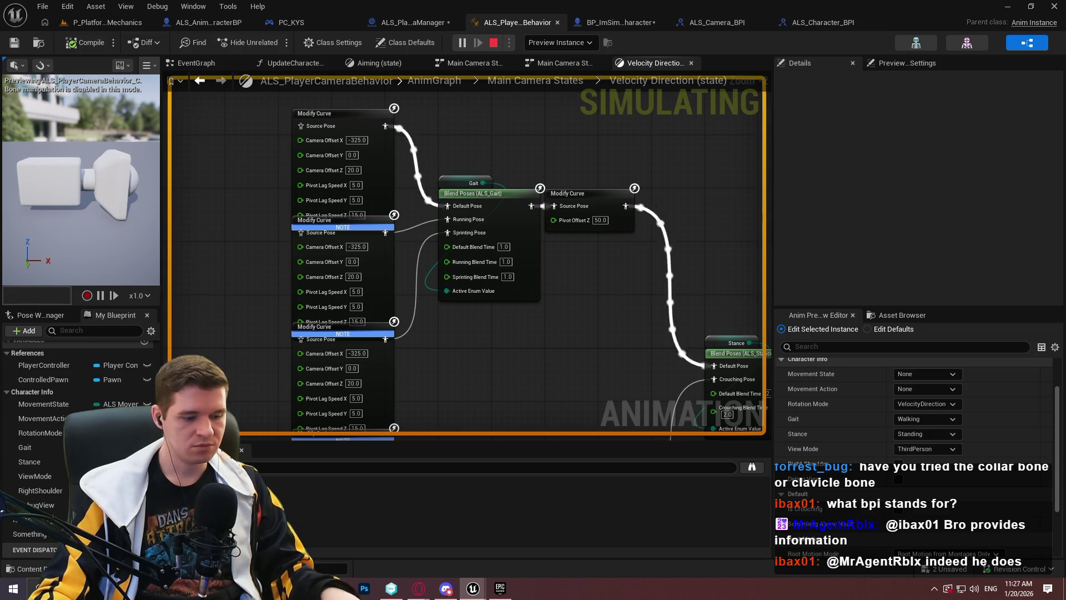
pyautogui.click(560, 42)
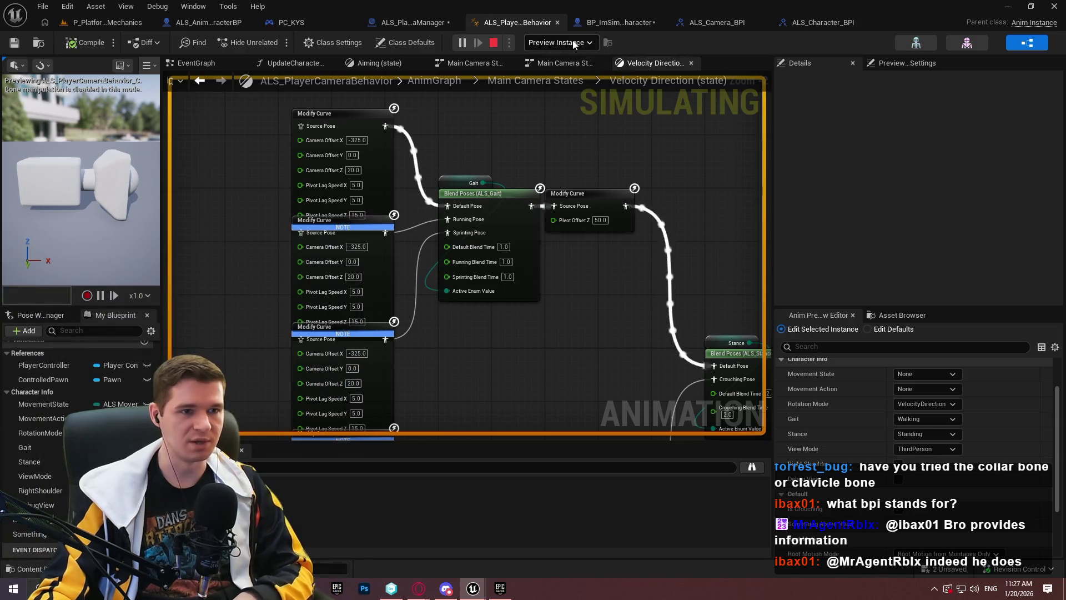
pyautogui.click(587, 81)
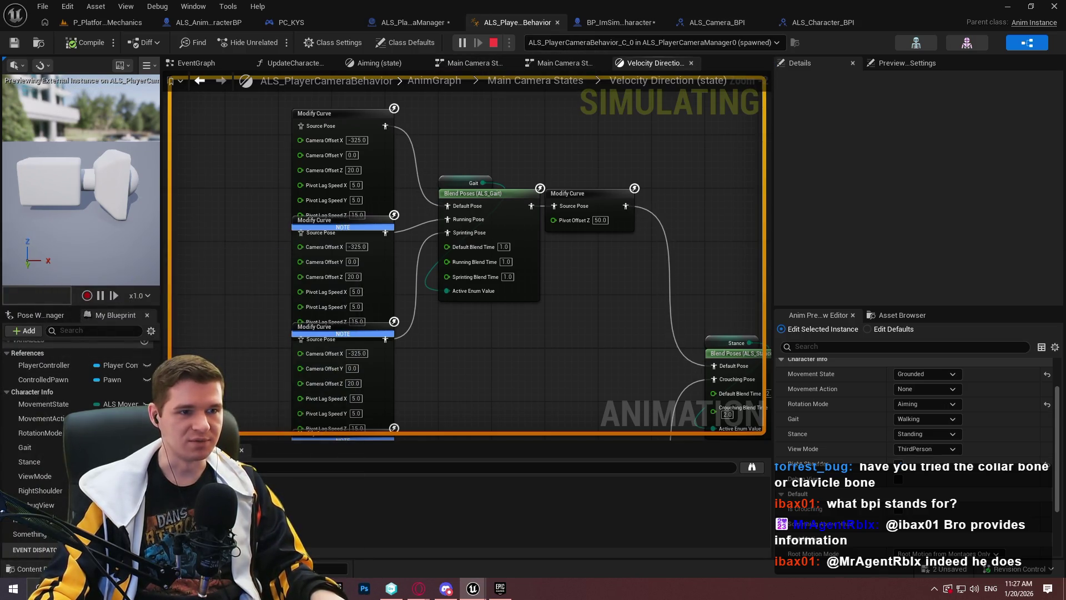
# - Open the Aiming state (Camera Offset X -20), then stop simulating and launch the Redlock preview
pyautogui.click(535, 81)
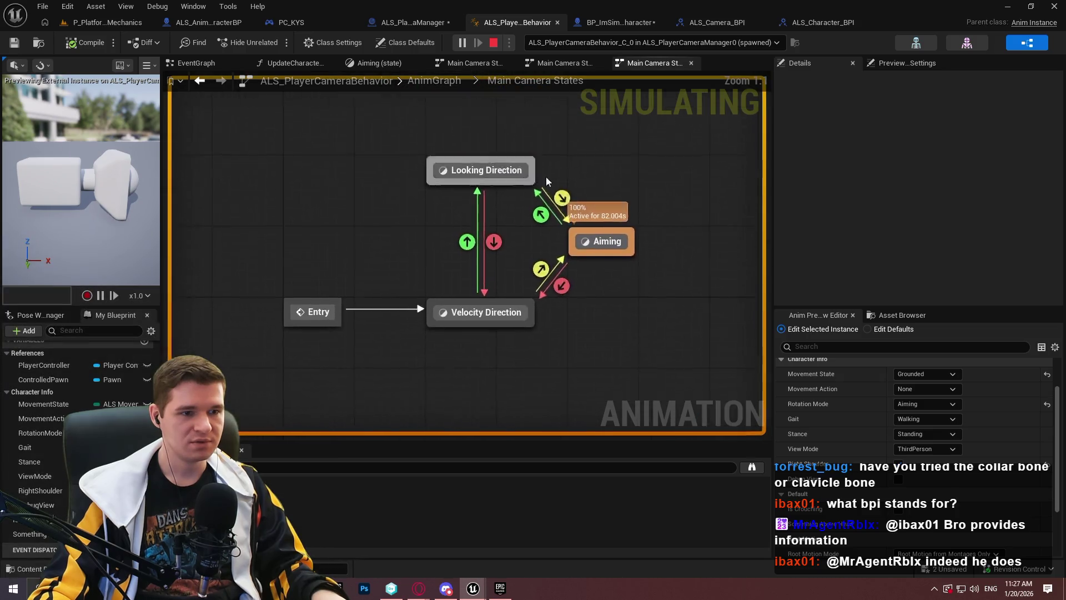
pyautogui.doubleClick(593, 256)
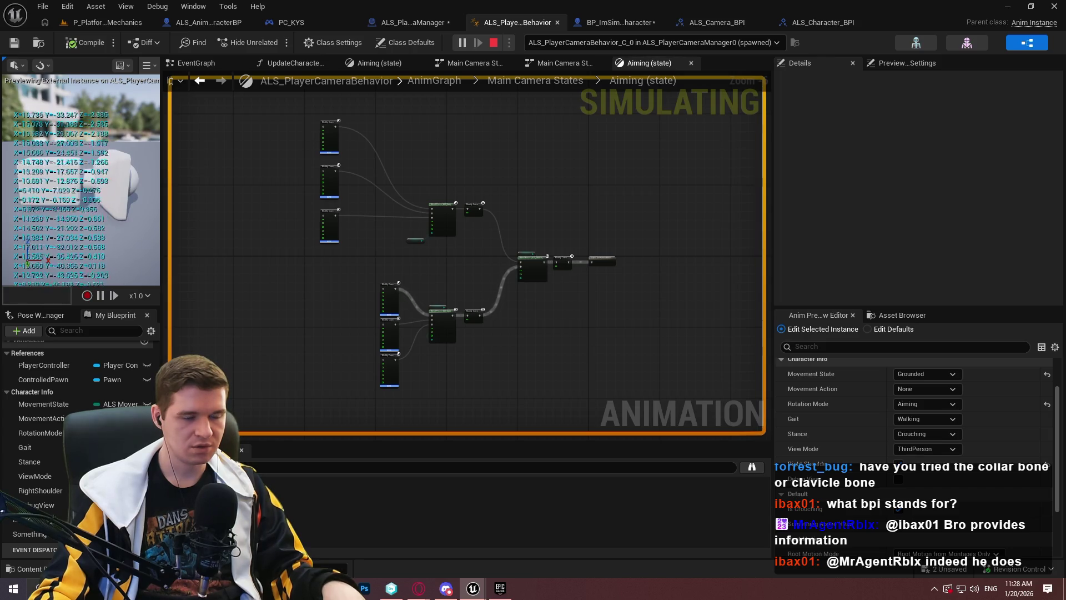
pyautogui.press('super')
pyautogui.press('Escape')
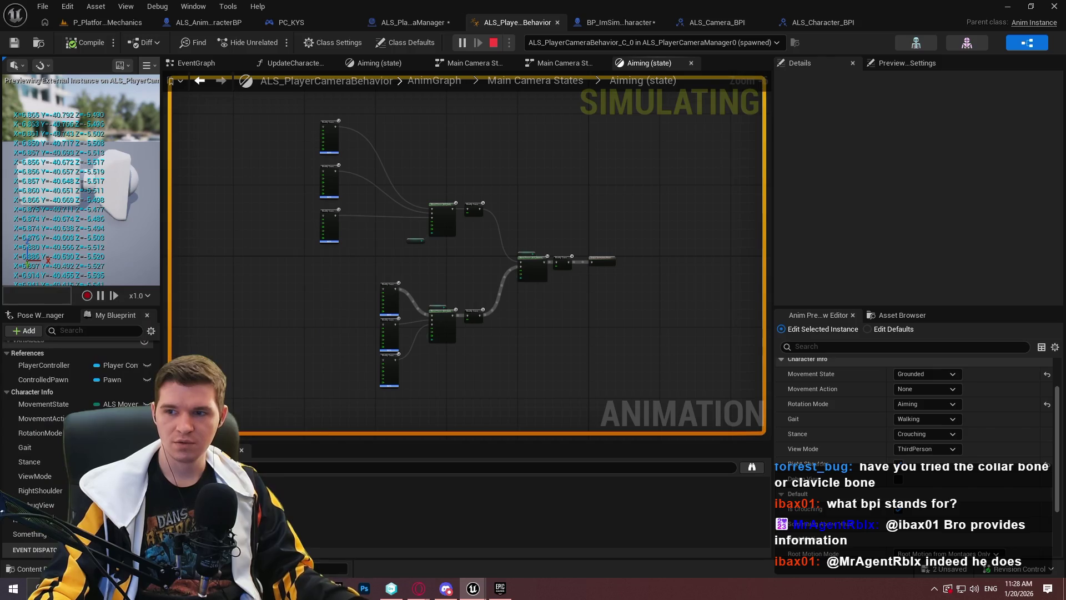
pyautogui.press('Escape')
pyautogui.scroll(6, 404, 271)
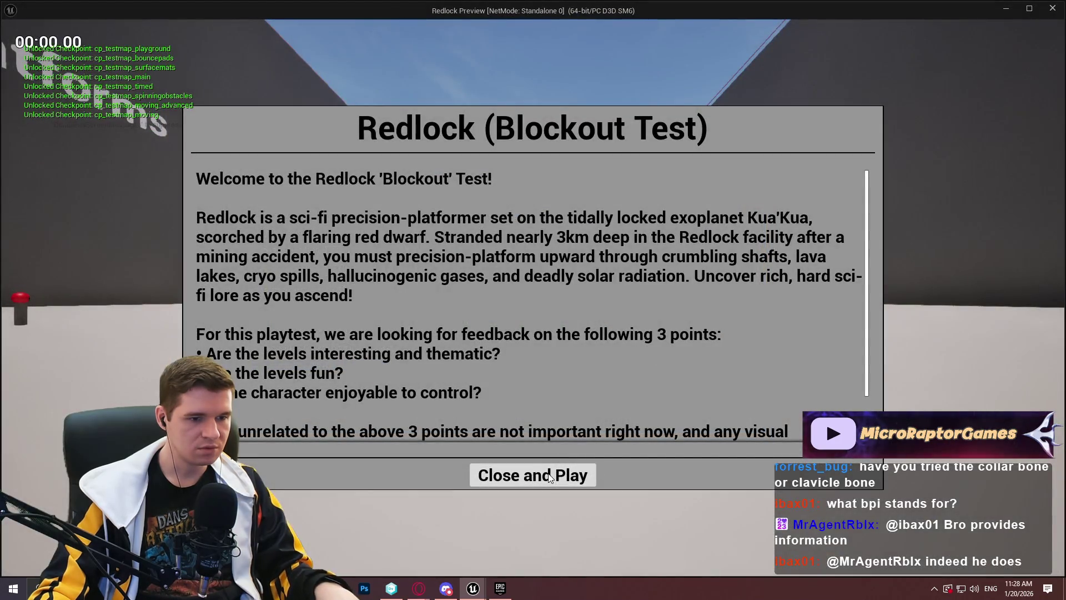
# - Start the Redlock playtest, move around briefly, then exit the preview back to the Aiming graph
pyautogui.click(549, 477)
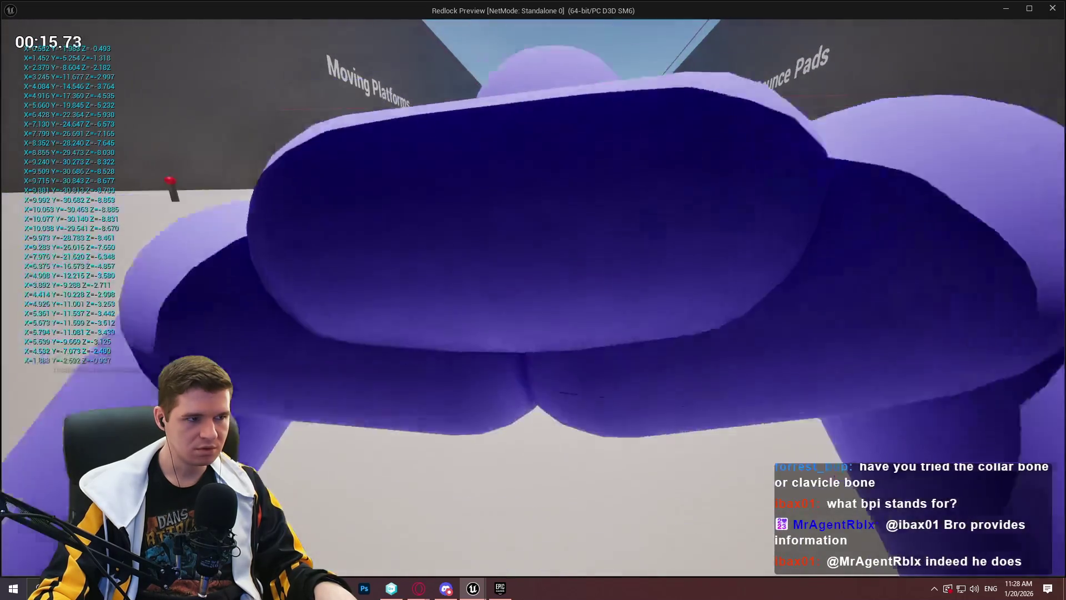
pyautogui.press('Escape')
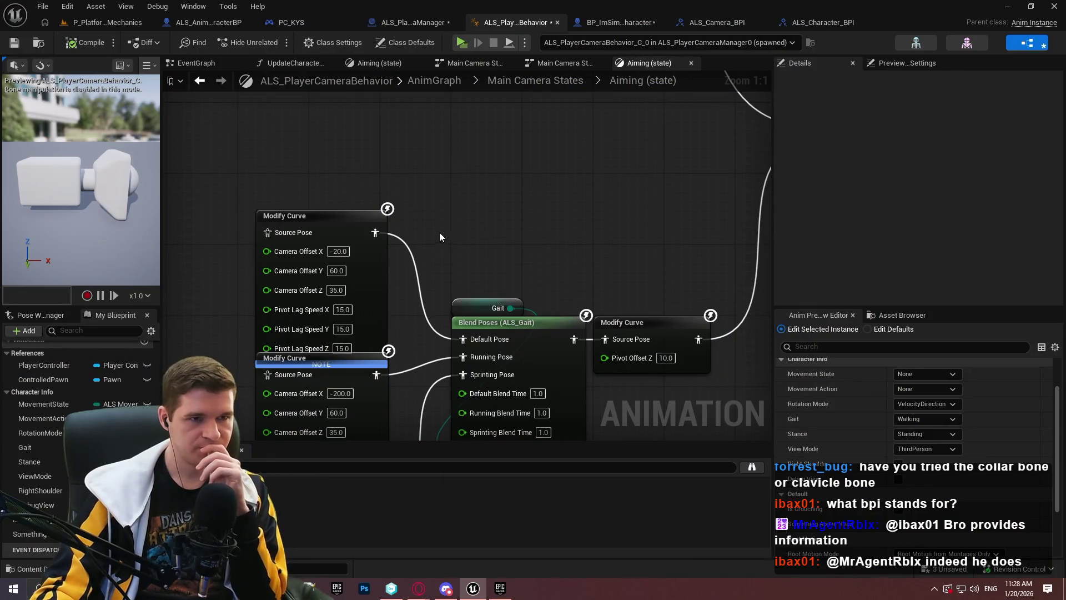
# - Delete the debug Print String and Distance nodes in ALS_PlayerCameraManager and recompile it
pyautogui.click(404, 23)
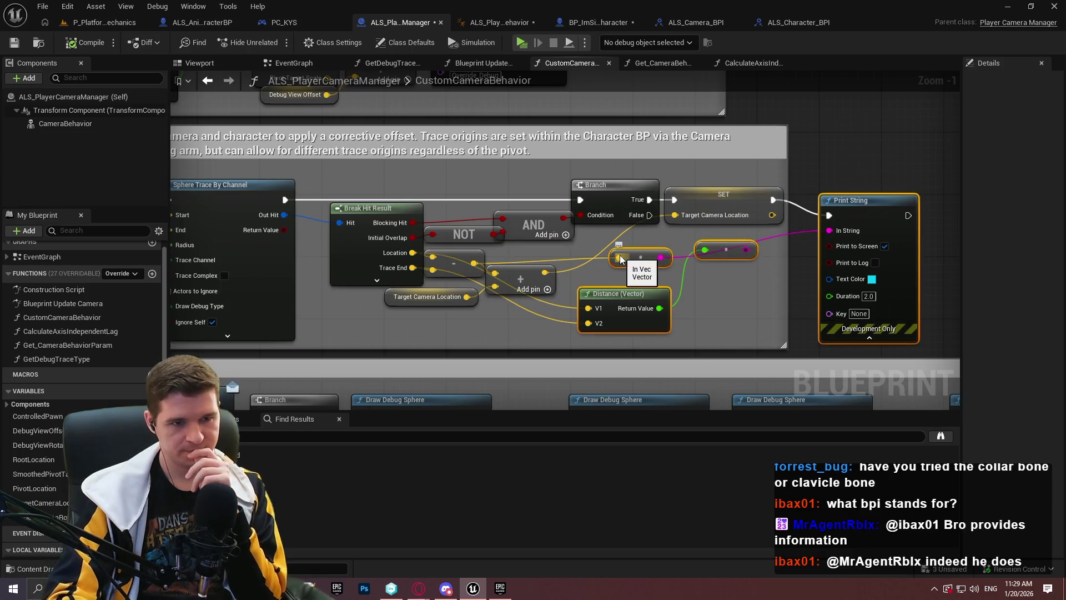
pyautogui.press('Delete')
pyautogui.press('F7')
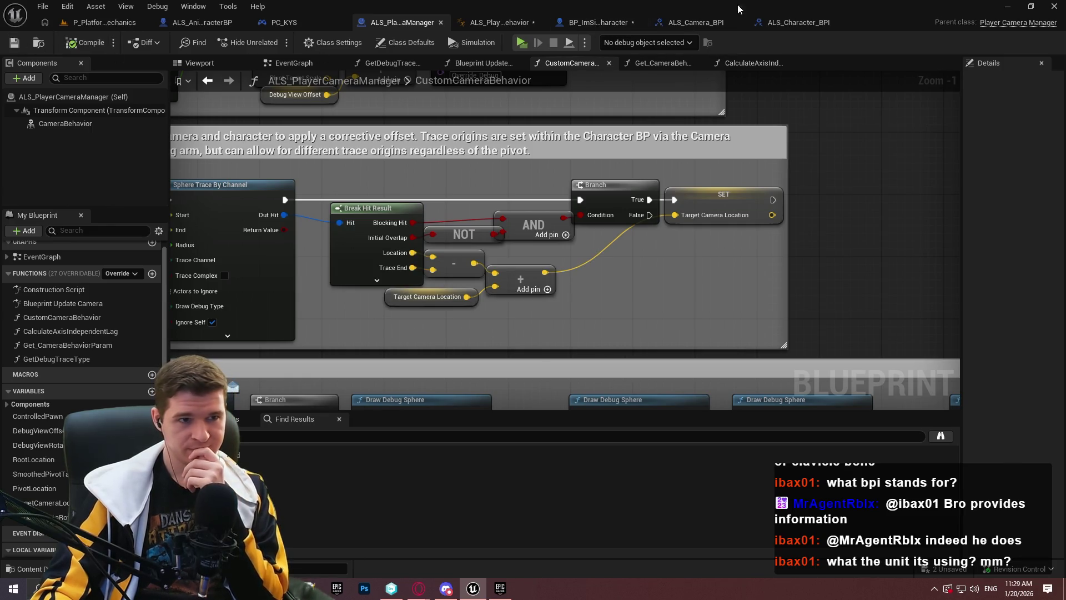
pyautogui.click(596, 21)
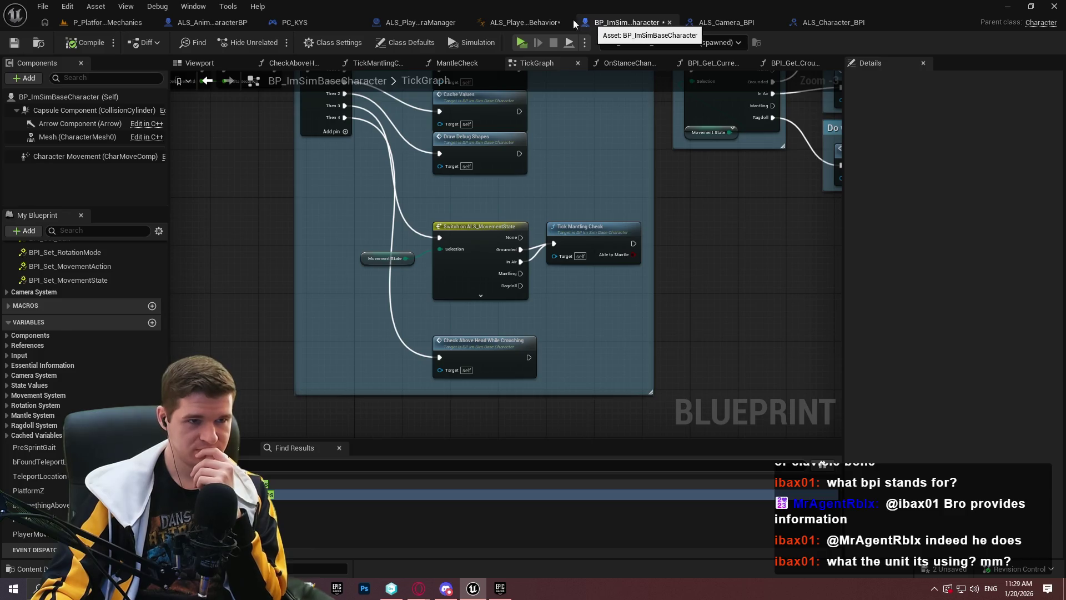
# - Return to the ALS_PlayerCameraBehavior Aiming state graph with its Camera Offset X -20 and -200 curves
pyautogui.click(534, 23)
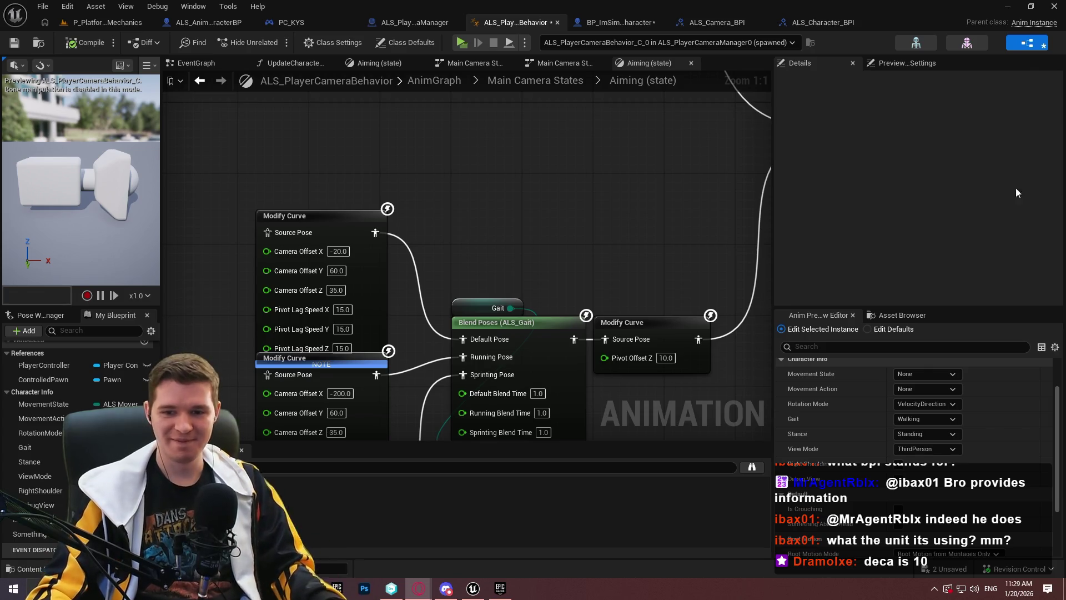
pyautogui.click(519, 208)
# - Spread the overlapping Modify Curve nodes apart and line them up in the Aiming graph
pyautogui.moveTo(597, 227)
pyautogui.mouseDown()
pyautogui.moveTo(578, 182)
pyautogui.moveTo(620, 195)
pyautogui.mouseUp()
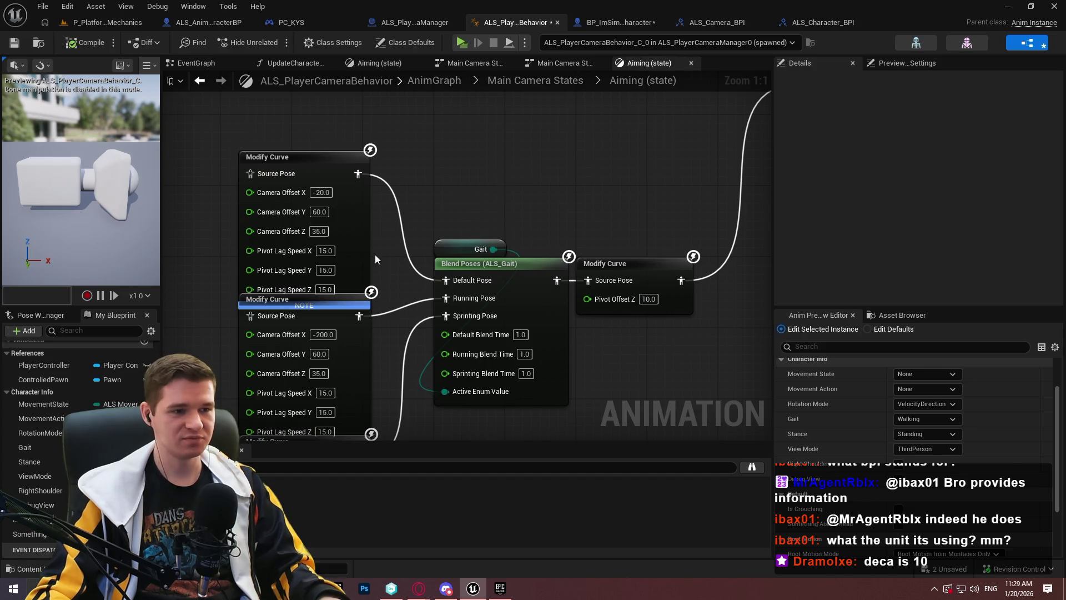
pyautogui.scroll(-2, 379, 274)
pyautogui.moveTo(379, 274)
pyautogui.mouseDown()
pyautogui.moveTo(491, 208)
pyautogui.moveTo(475, 176)
pyautogui.mouseUp()
pyautogui.scroll(1, 464, 355)
pyautogui.moveTo(464, 356); pyautogui.dragTo(467, 410)
pyautogui.moveTo(262, 122)
pyautogui.mouseDown()
pyautogui.moveTo(433, 383)
pyautogui.moveTo(378, 345)
pyautogui.moveTo(352, 354)
pyautogui.mouseUp()
pyautogui.click(506, 361)
pyautogui.moveTo(486, 114); pyautogui.dragTo(609, 194)
pyautogui.scroll(1, 624, 186)
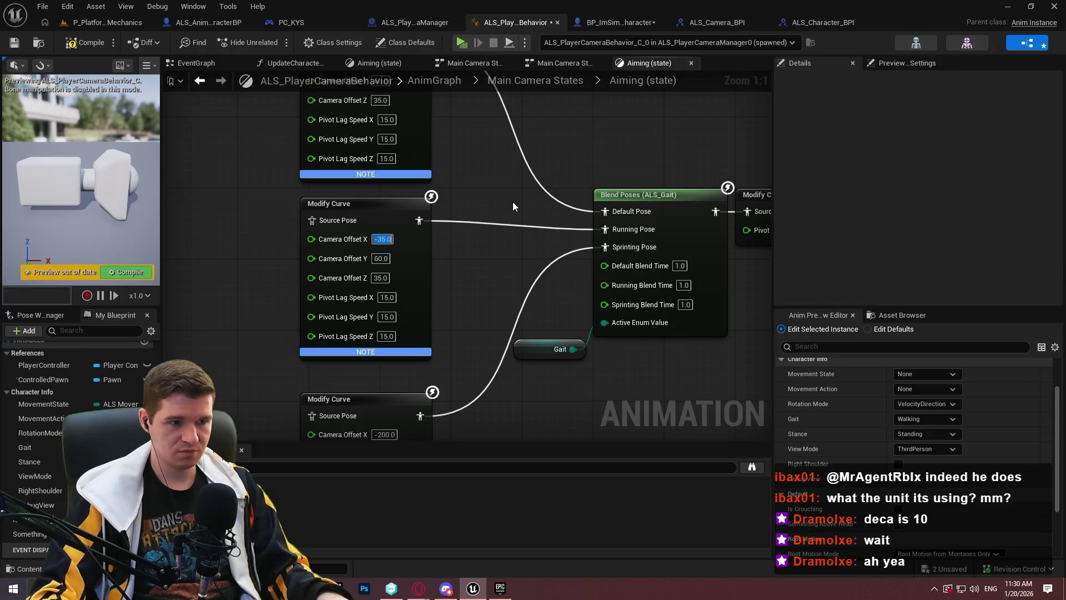
# - Recompile the camera behavior anim blueprint and run a short Redlock playtest
pyautogui.click(88, 44)
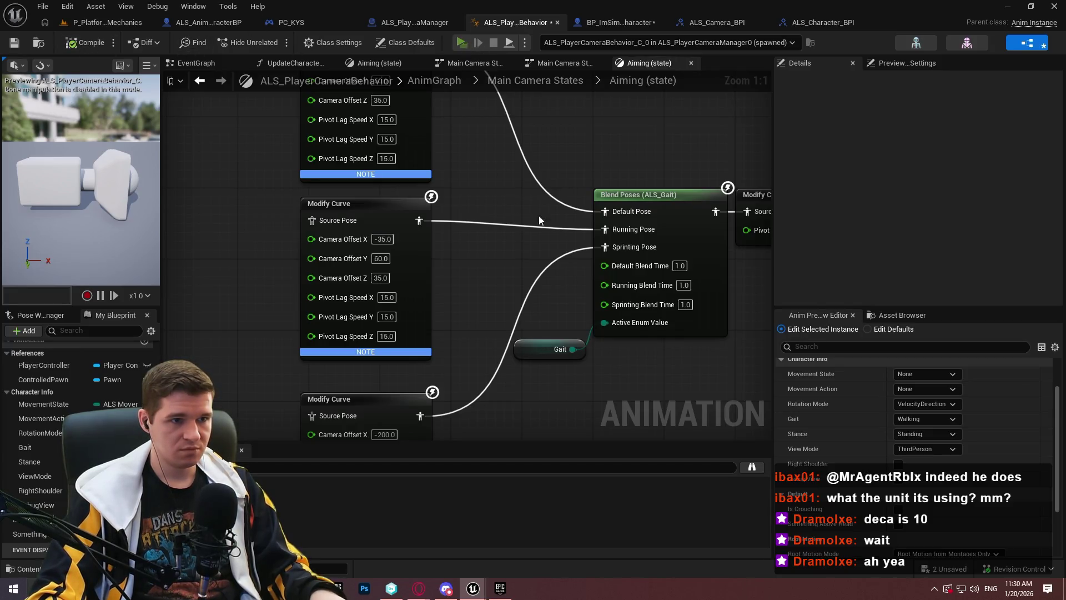
pyautogui.hotkey('alt', 'p')
pyautogui.click(533, 474)
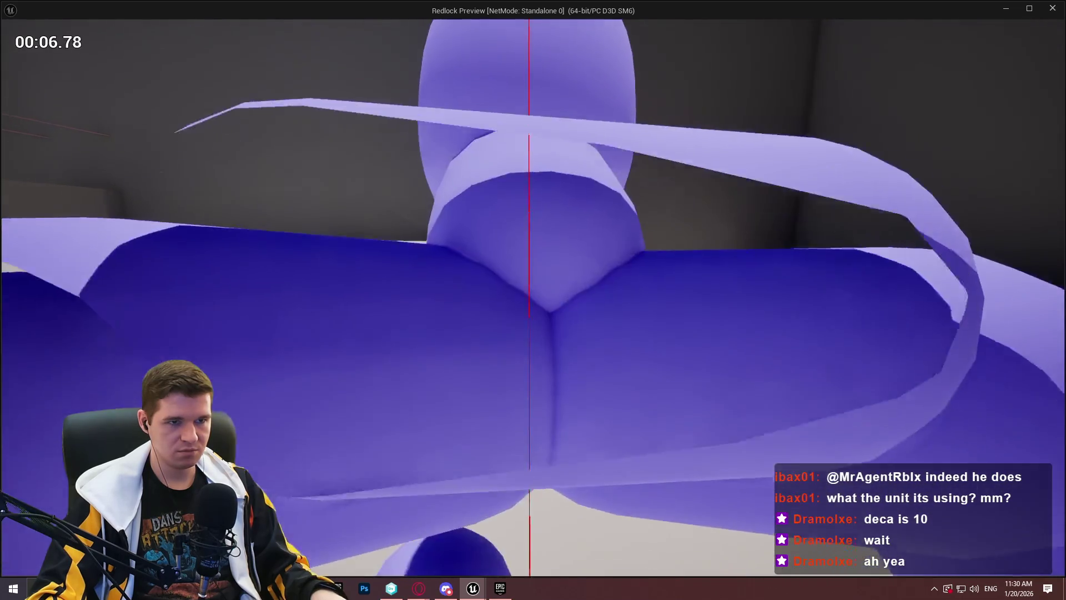
pyautogui.press('Escape')
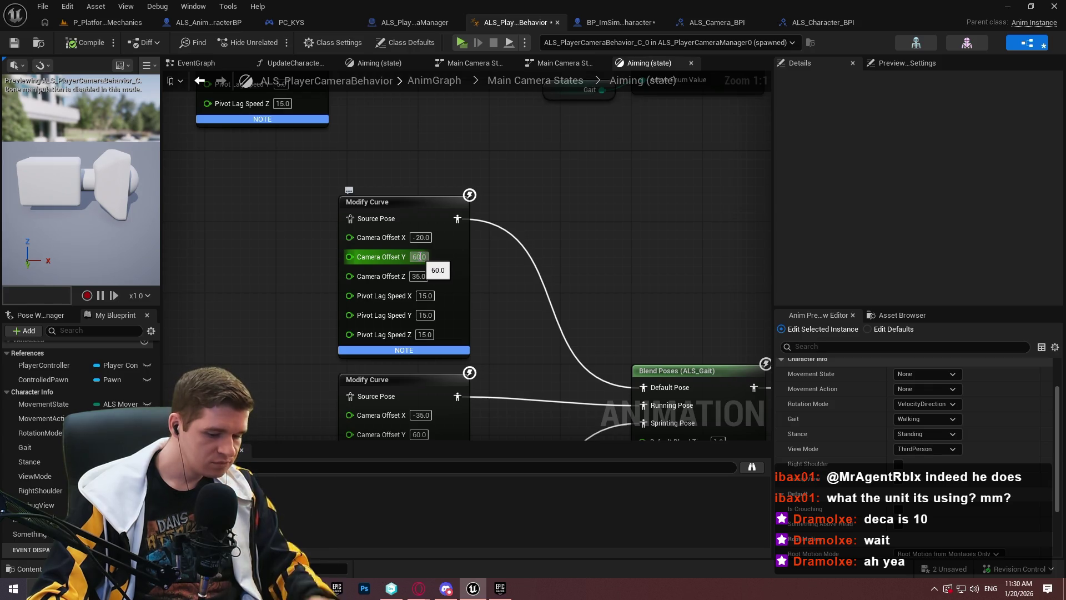
# - Set the top Modify Curve's Camera Offset Y to 600, recompile, and playtest aiming
pyautogui.write('600')
pyautogui.press('Return')
pyautogui.click(86, 43)
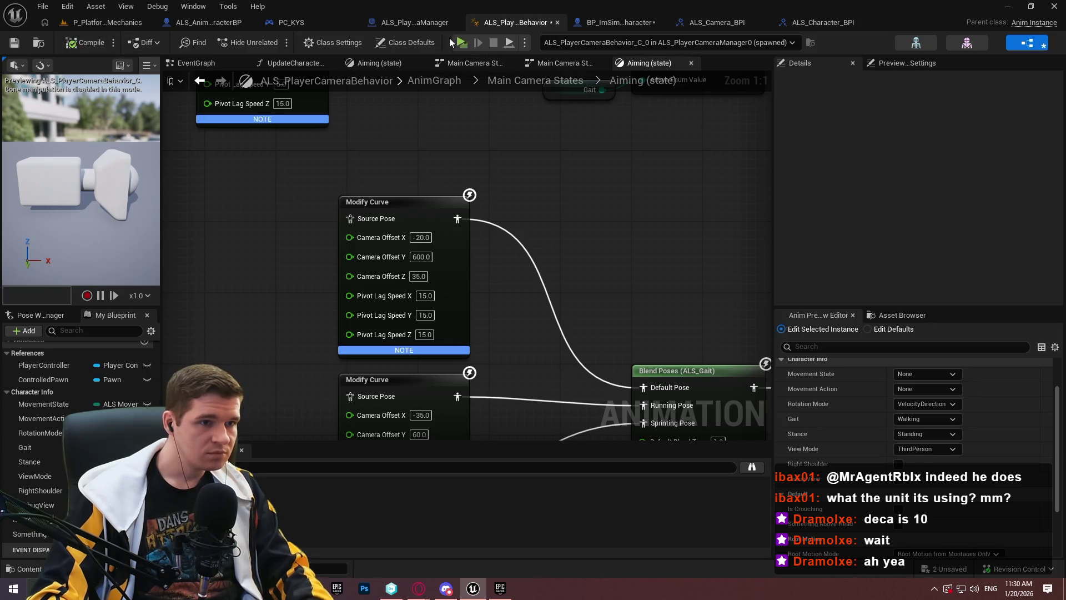
pyautogui.click(462, 42)
pyautogui.click(546, 483)
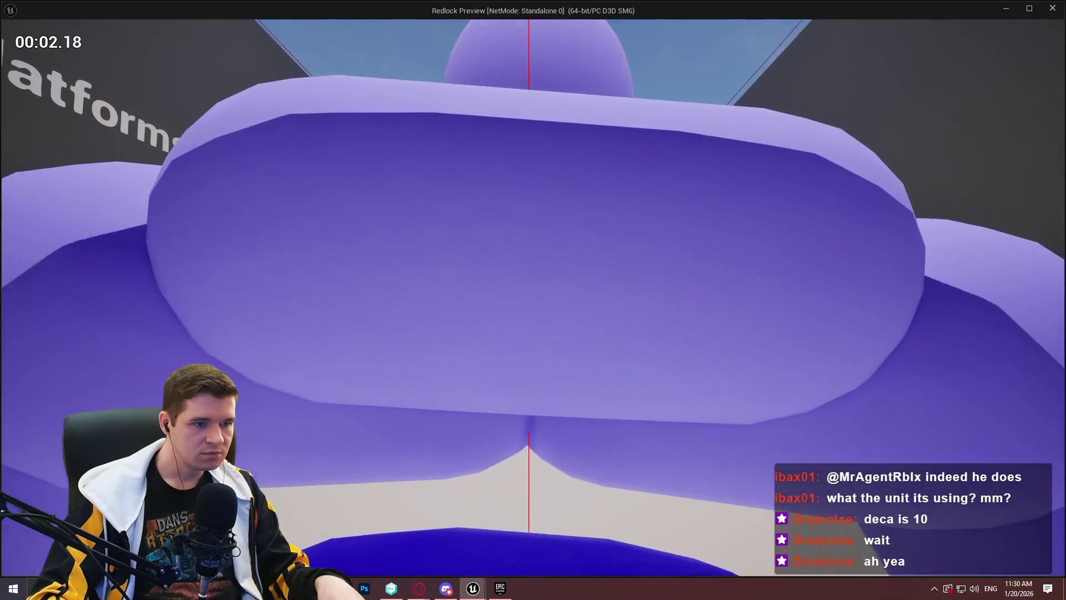
pyautogui.press('w')
pyautogui.press('w')
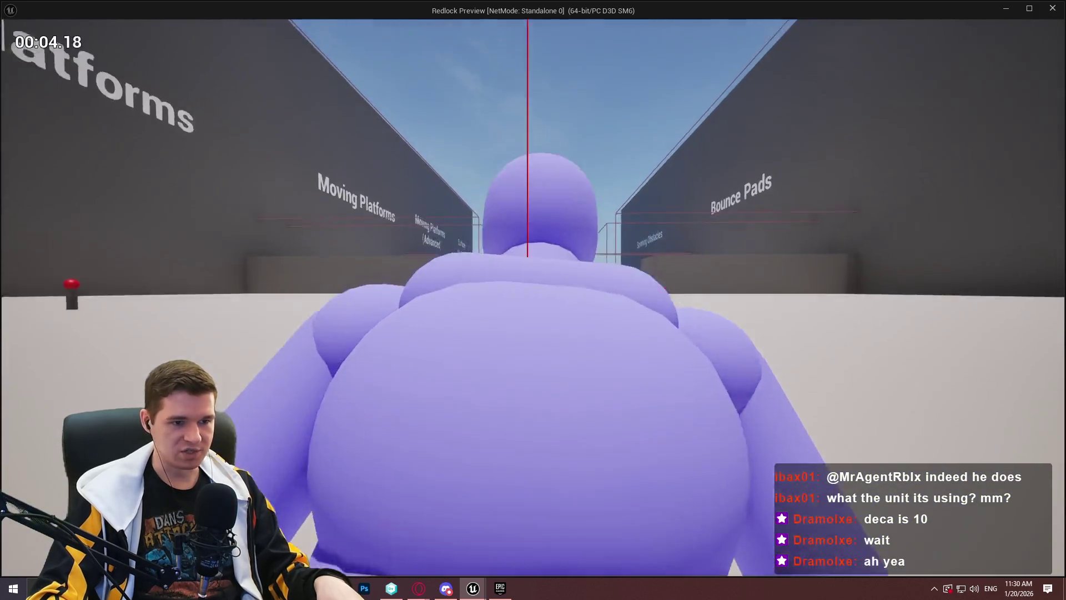
pyautogui.press('Escape')
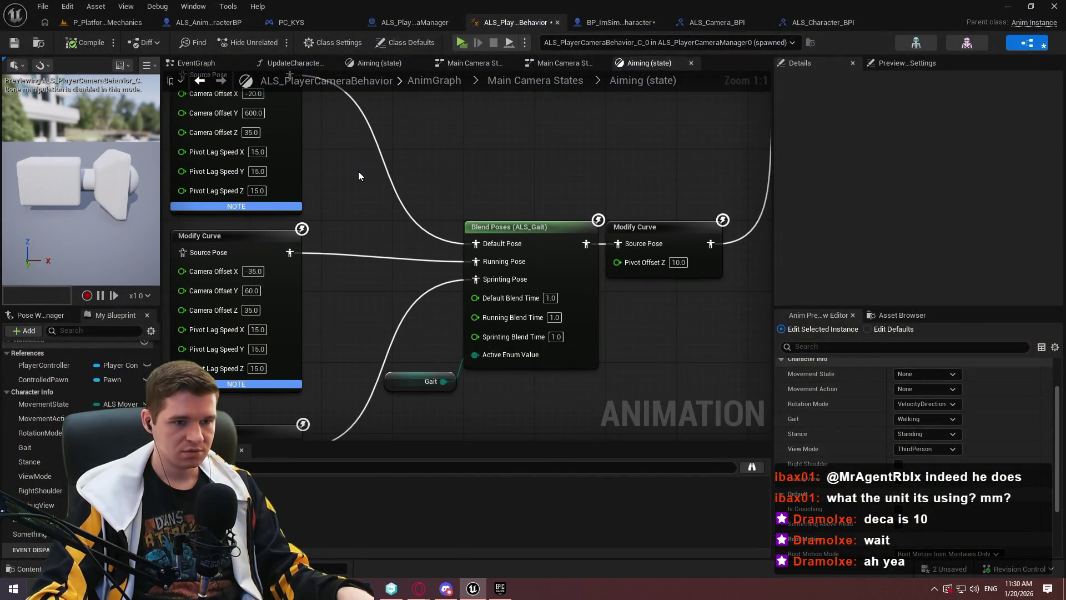
# - Set Camera Offset Z to 305, recompile, and playtest the raised camera height
pyautogui.moveTo(442, 192)
pyautogui.mouseDown()
pyautogui.moveTo(188, 363)
pyautogui.moveTo(48, 351)
pyautogui.mouseUp()
pyautogui.moveTo(583, 261)
pyautogui.mouseDown()
pyautogui.moveTo(614, 278)
pyautogui.moveTo(613, 302)
pyautogui.moveTo(603, 216)
pyautogui.mouseUp()
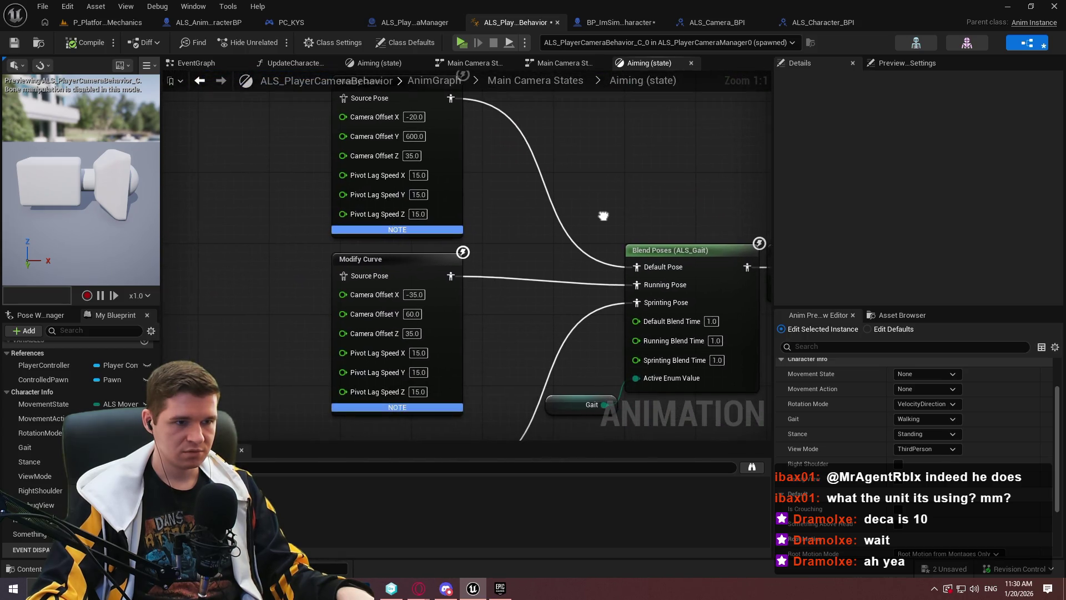
pyautogui.click(413, 155)
pyautogui.write('305')
pyautogui.press('Return')
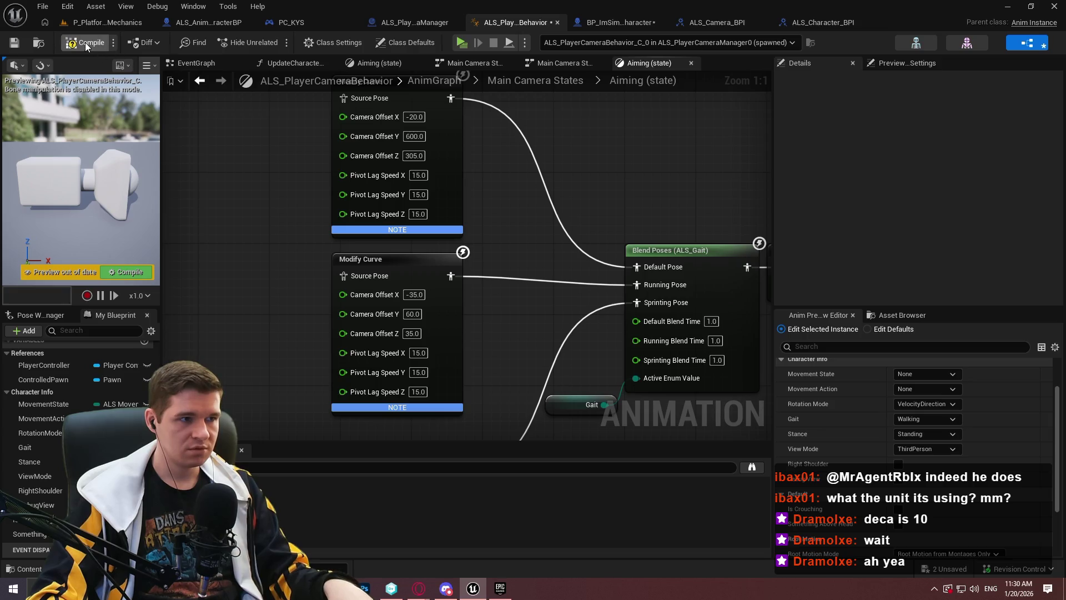
pyautogui.click(83, 42)
pyautogui.click(460, 43)
pyautogui.click(504, 468)
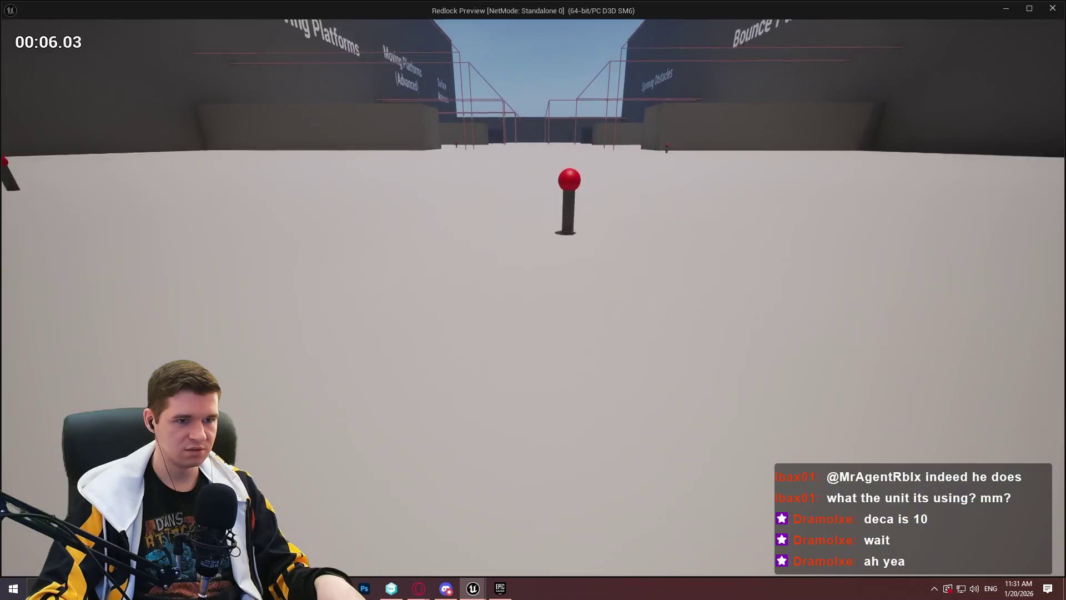
pyautogui.press('Escape')
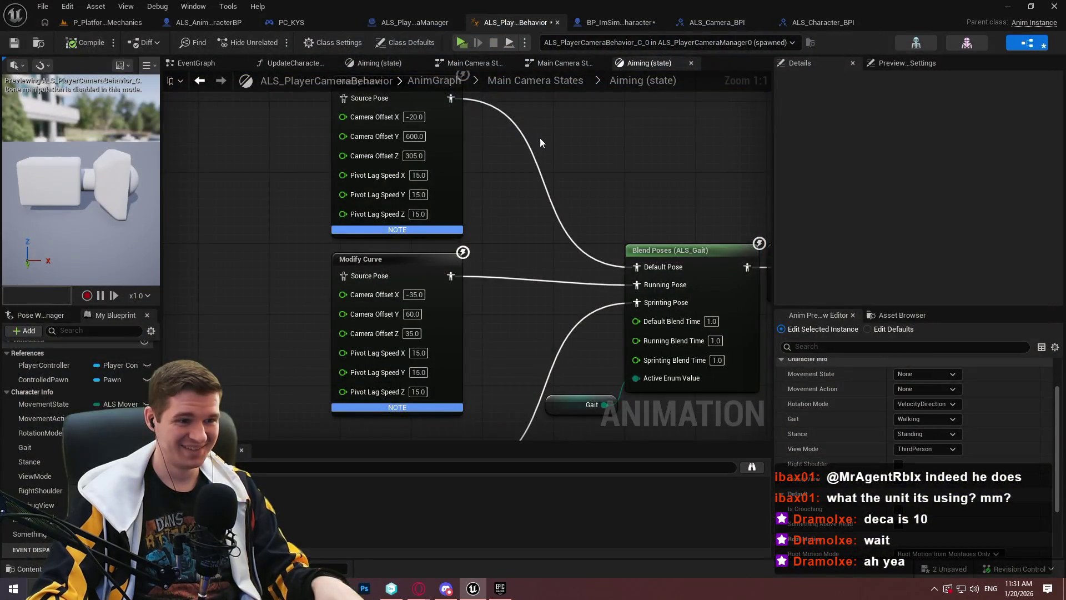
# - Undo the Camera Offset Z edit so it returns to 35
pyautogui.rightClick(538, 140)
pyautogui.press('Escape')
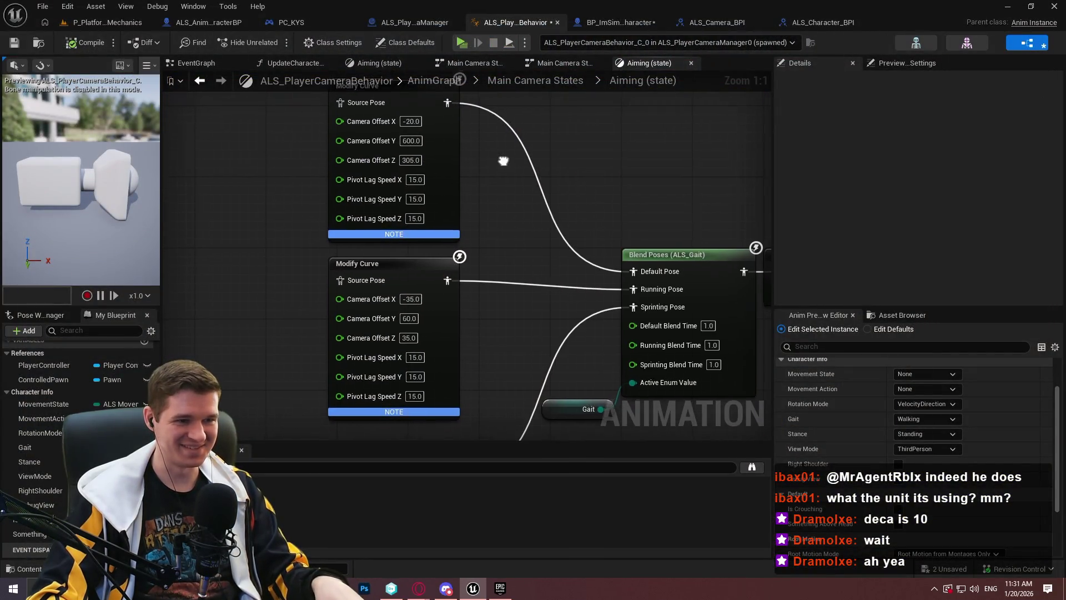
pyautogui.hotkey('ctrl', 'z')
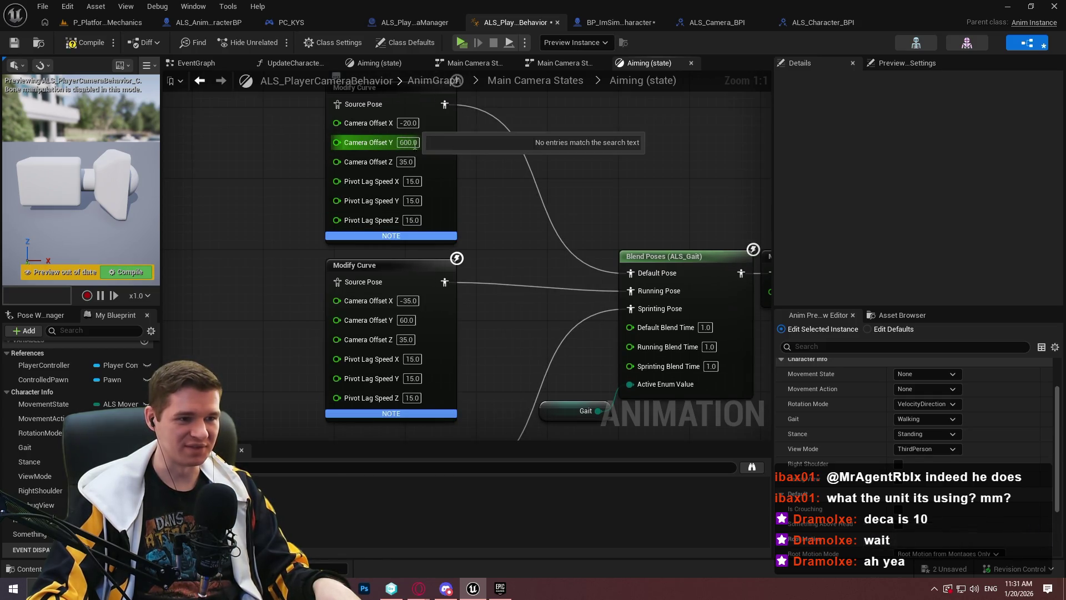
pyautogui.moveTo(496, 147); pyautogui.dragTo(581, 376)
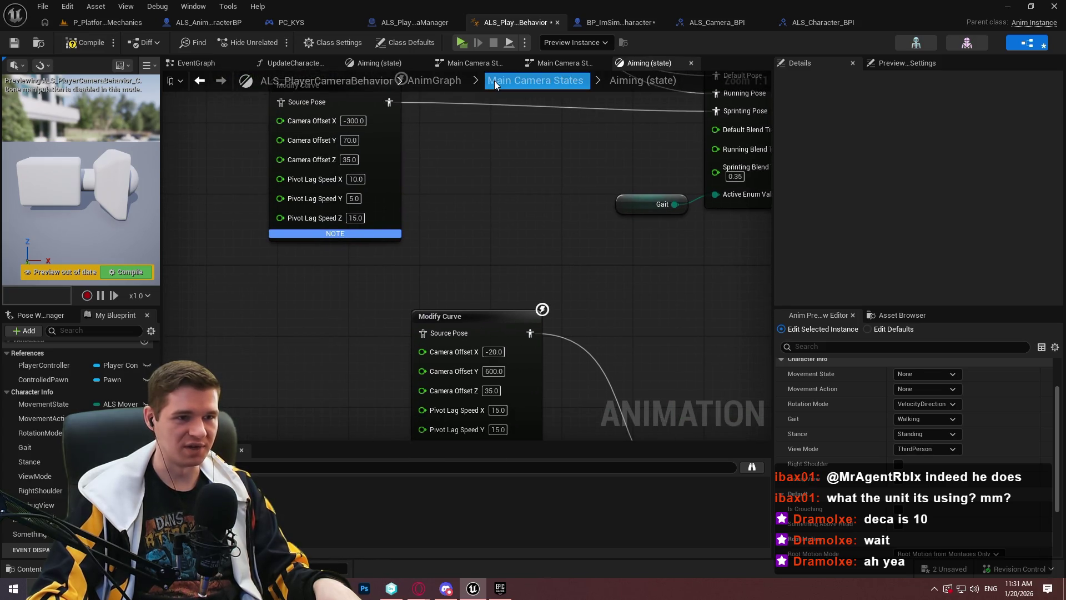
# - Open the AnimGraph and pan up to the Shoulder Swap section's Modify Curve nodes
pyautogui.click(567, 62)
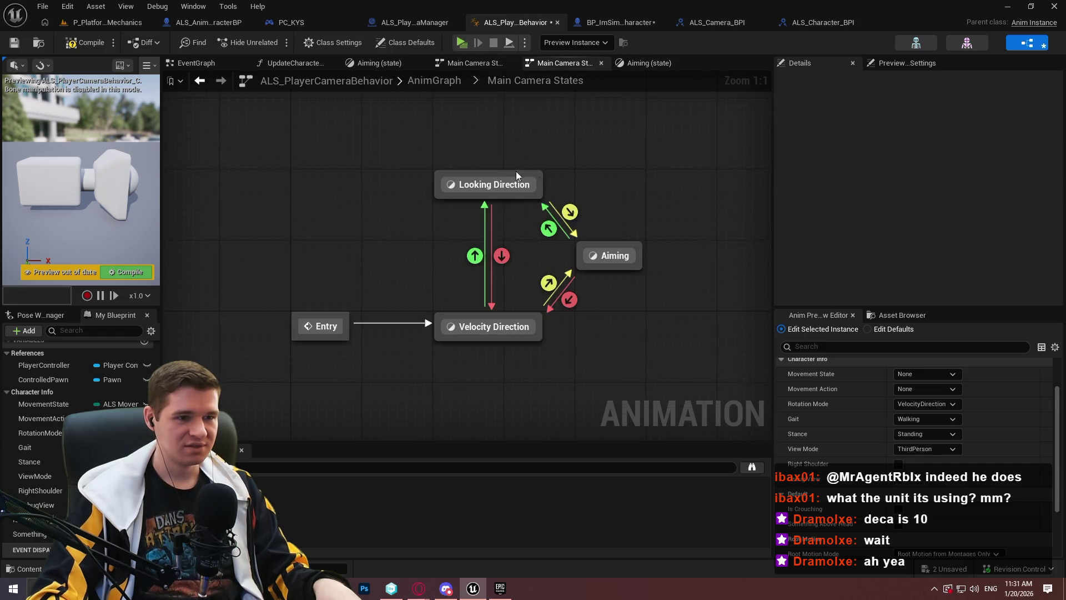
pyautogui.click(194, 63)
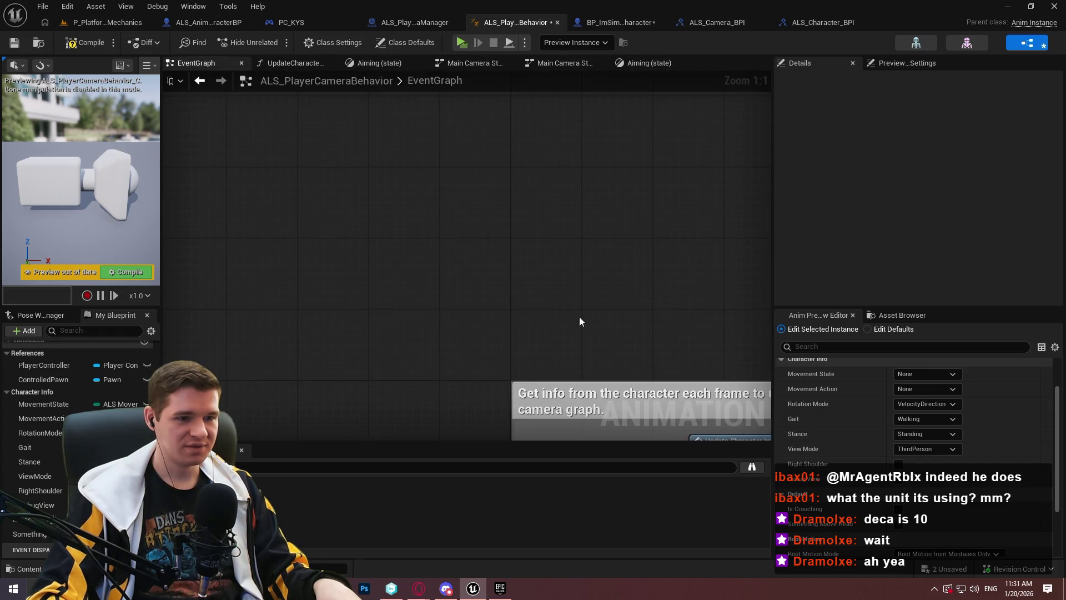
pyautogui.scroll(5, 36, 384)
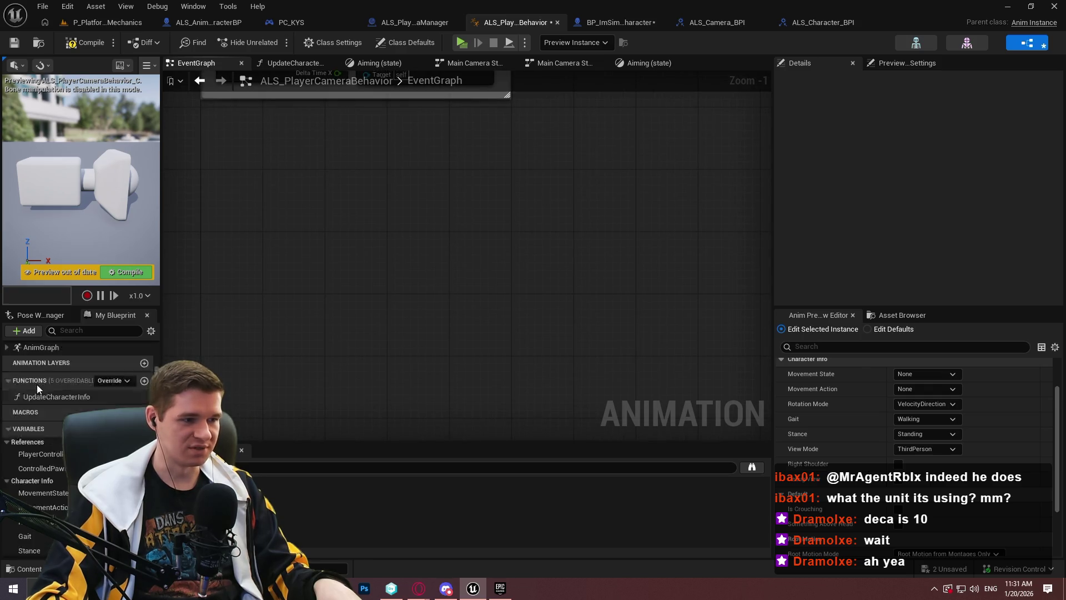
pyautogui.click(45, 394)
pyautogui.doubleClick(45, 396)
pyautogui.scroll(6, 397, 235)
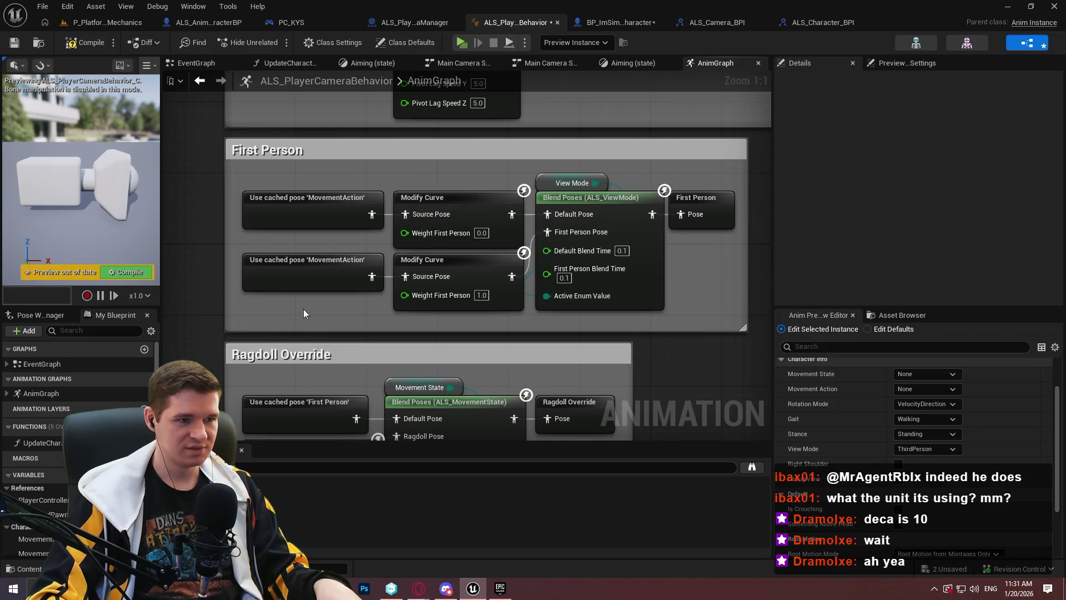
pyautogui.moveTo(465, 179); pyautogui.dragTo(466, 405)
pyautogui.moveTo(547, 167)
pyautogui.mouseDown()
pyautogui.moveTo(547, 427)
pyautogui.moveTo(524, 303)
pyautogui.mouseUp()
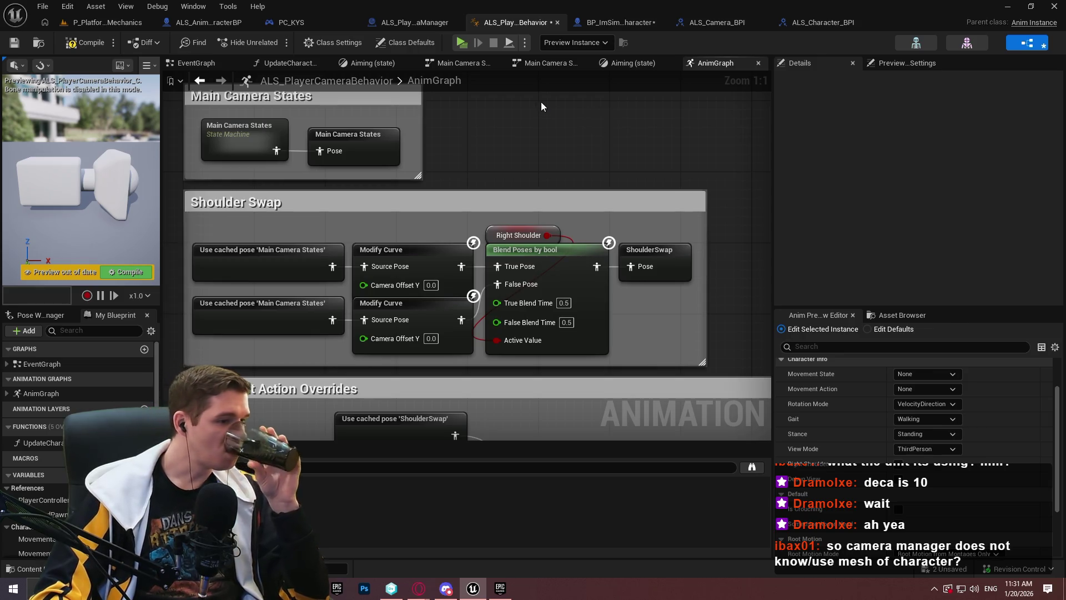
# - Compare BP_ImSimBaseCharacter, ALS_Camera_BPI and ALS_PlayerCameraManager, ending on the camera behaviour AnimGraph
pyautogui.click(640, 24)
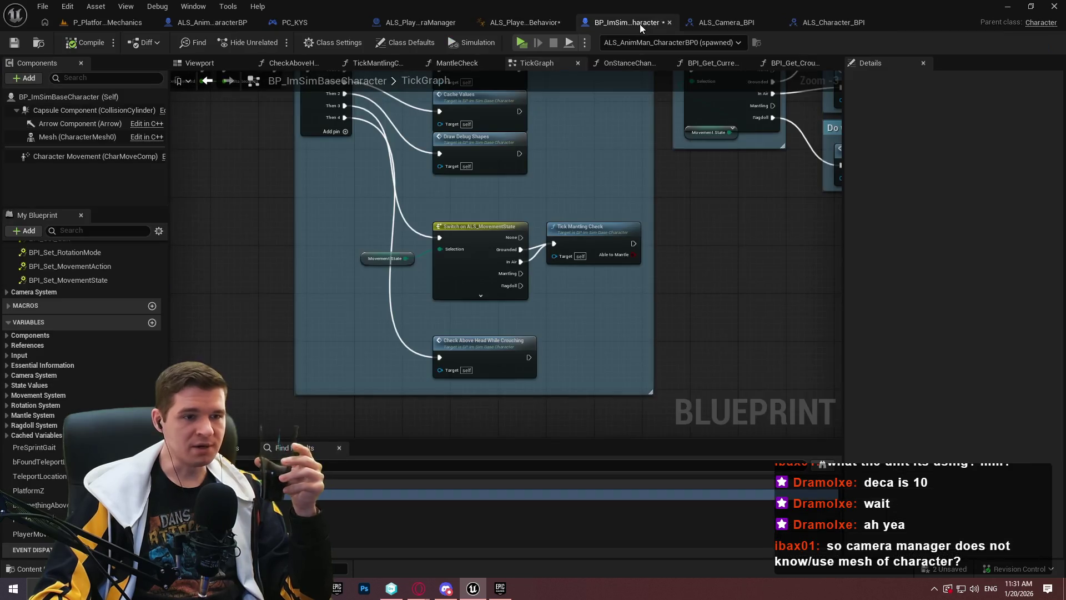
pyautogui.click(722, 23)
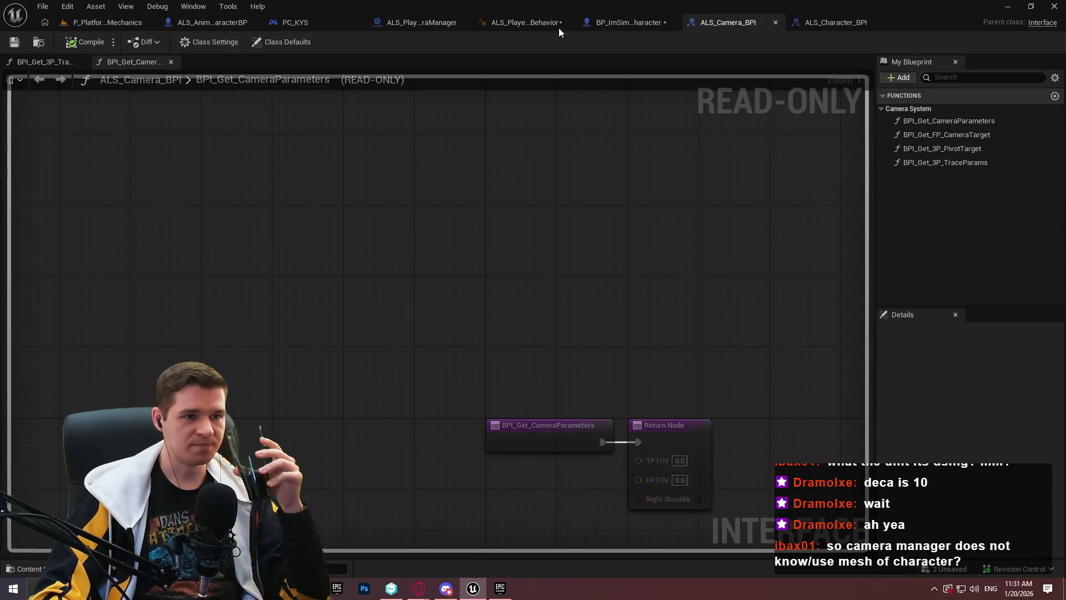
pyautogui.click(547, 22)
pyautogui.click(638, 22)
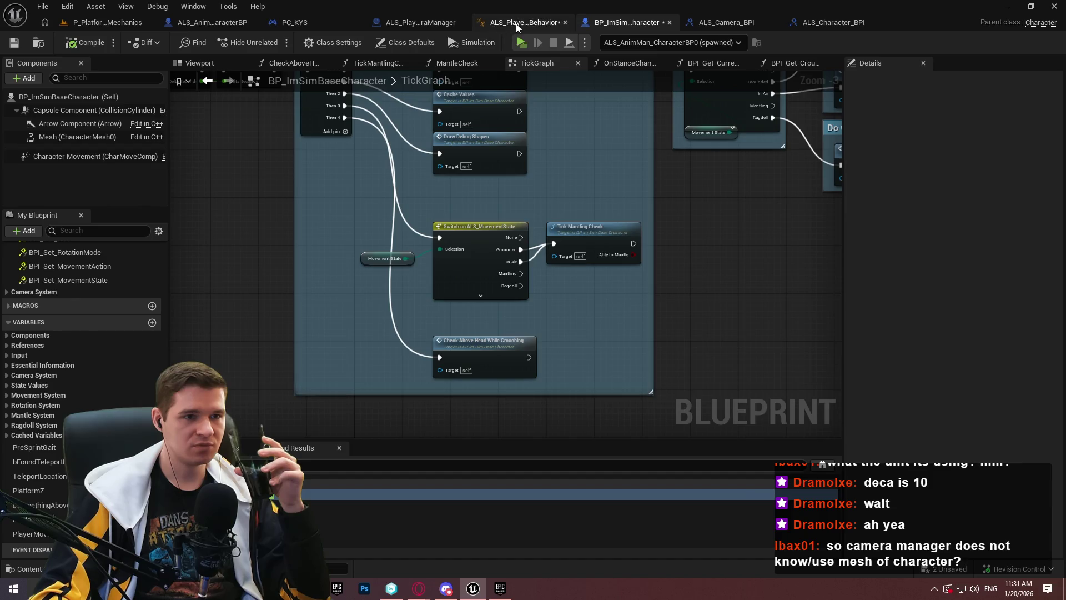
pyautogui.click(515, 23)
pyautogui.click(406, 24)
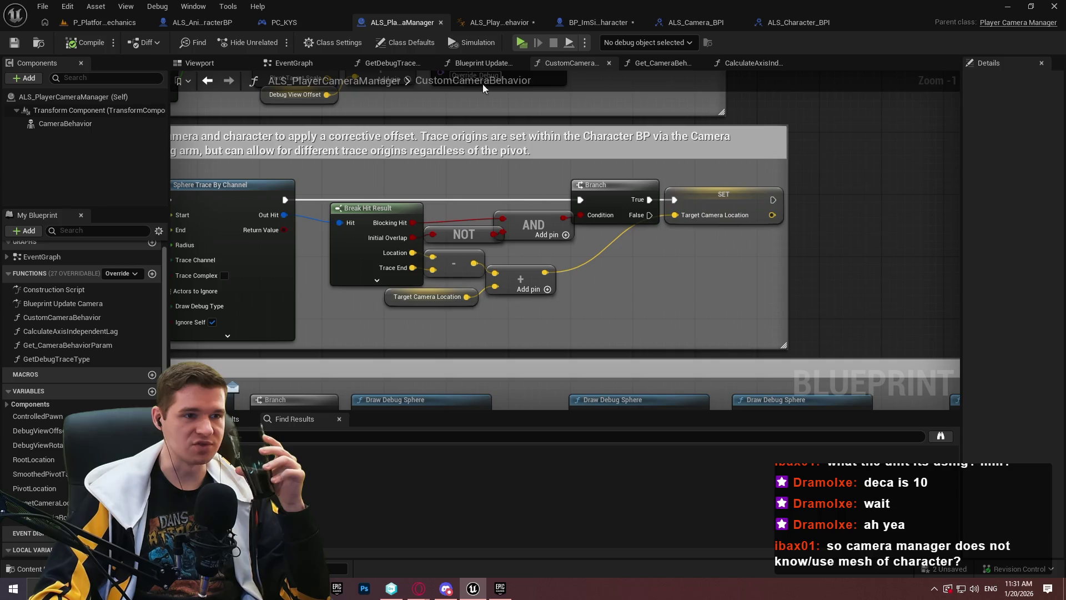
pyautogui.click(498, 23)
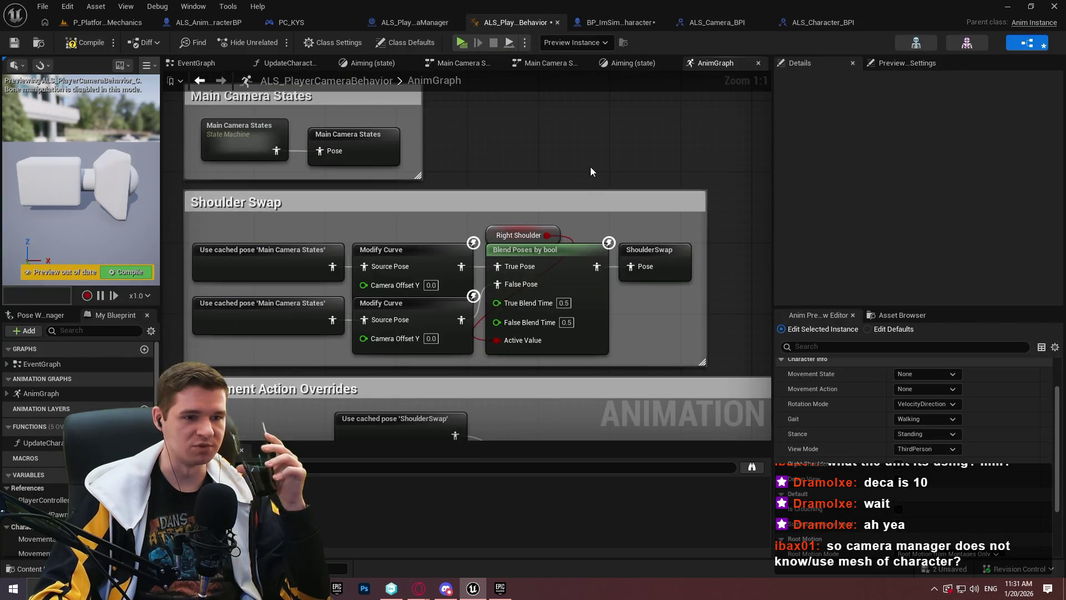
# - In the Aiming state, change the top Modify Curve's Camera Offset Y from 600 to -60.0
pyautogui.click(633, 65)
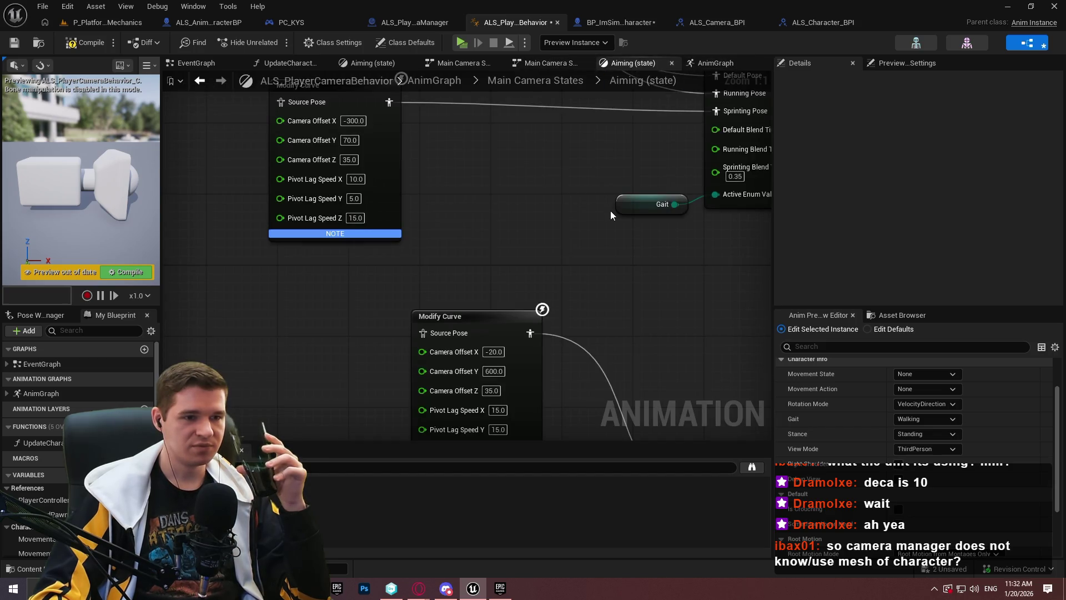
pyautogui.scroll(-2, 611, 211)
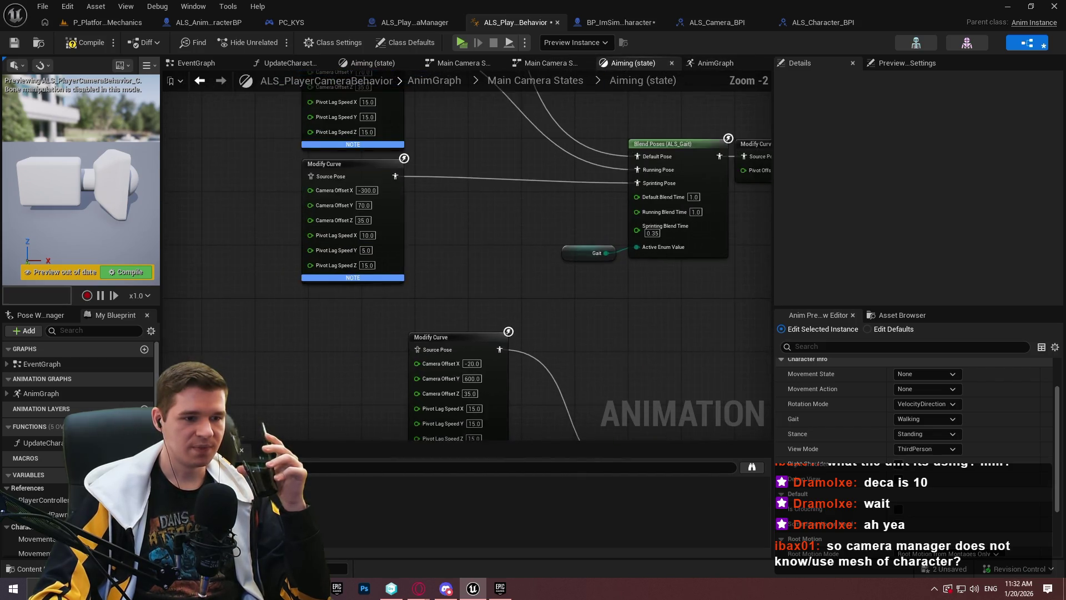
pyautogui.scroll(2, 494, 114)
pyautogui.click(434, 143)
pyautogui.press('Delete')
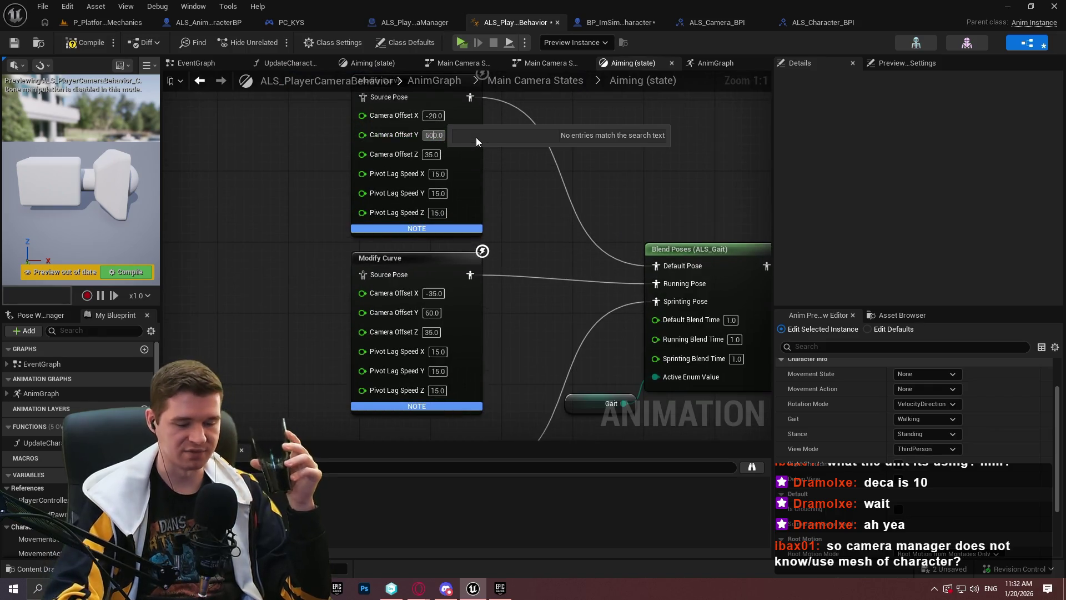
pyautogui.press('Return')
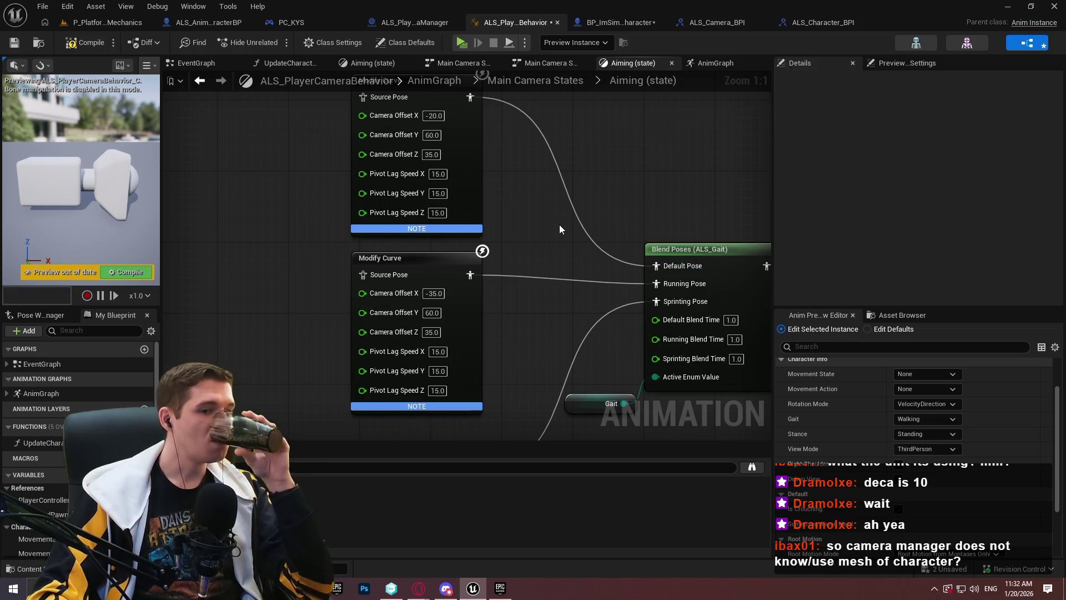
pyautogui.click(429, 136)
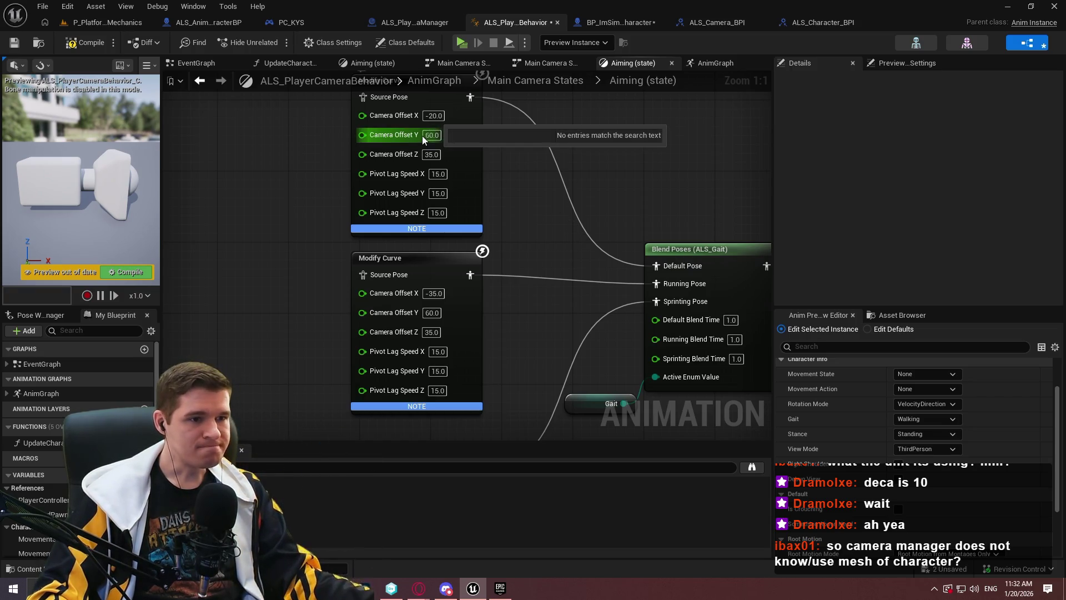
pyautogui.click(428, 136)
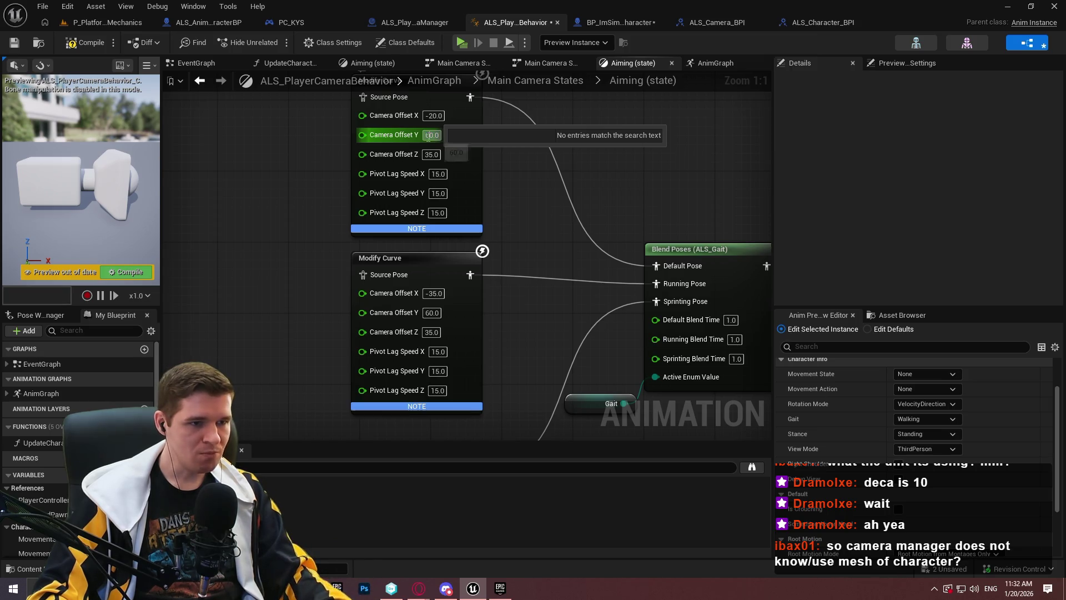
pyautogui.write('-')
pyautogui.press('Return')
# - Recompile and run a quick Redlock playtest of the -60 offset
pyautogui.press('F7')
pyautogui.click(466, 44)
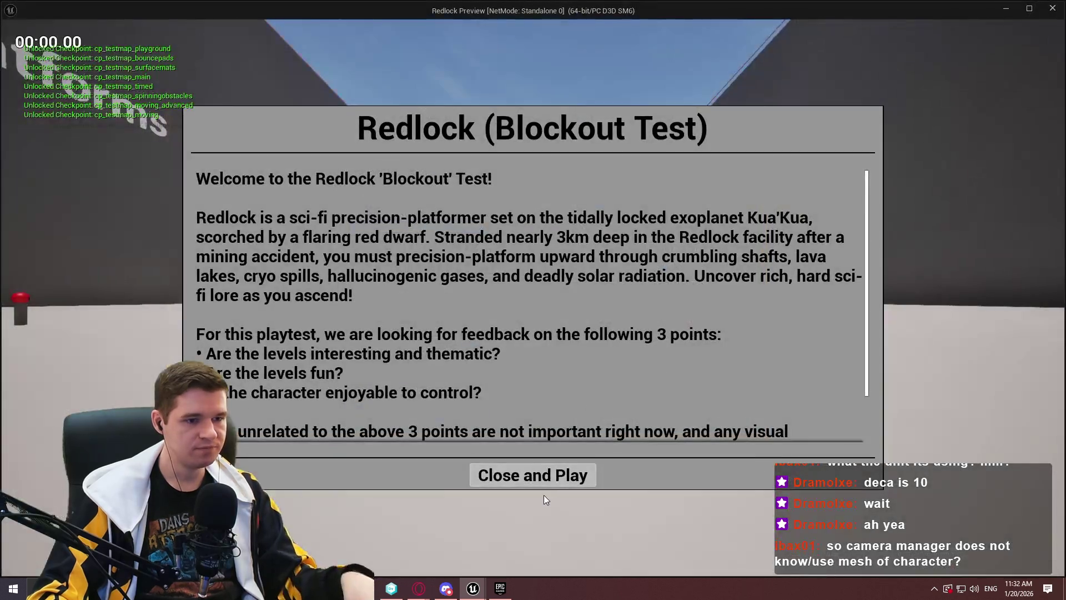
pyautogui.click(508, 444)
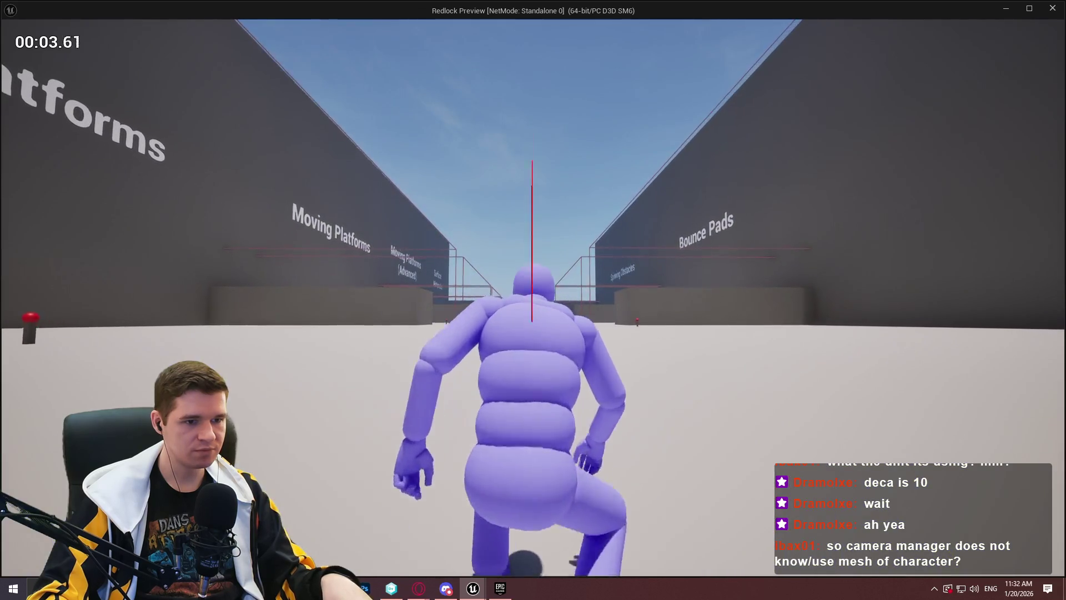
pyautogui.press('Escape')
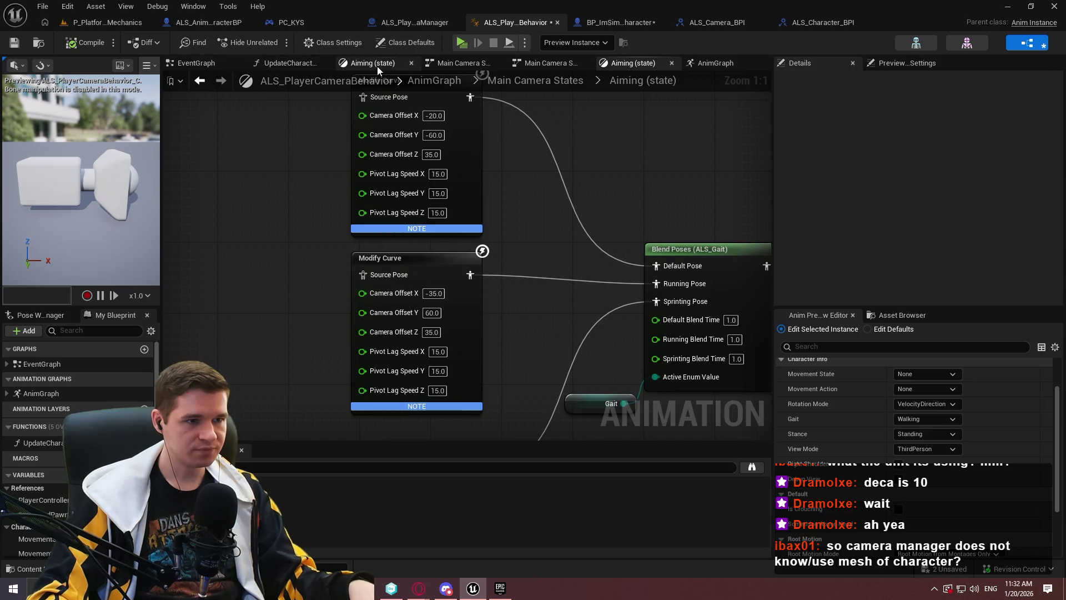
# - Set the Shoulder Swap curves' Camera Offset Y to 1.0 and -1.0 and compile
pyautogui.click(715, 62)
pyautogui.write('1')
pyautogui.press('Return')
pyautogui.click(107, 44)
pyautogui.click(427, 286)
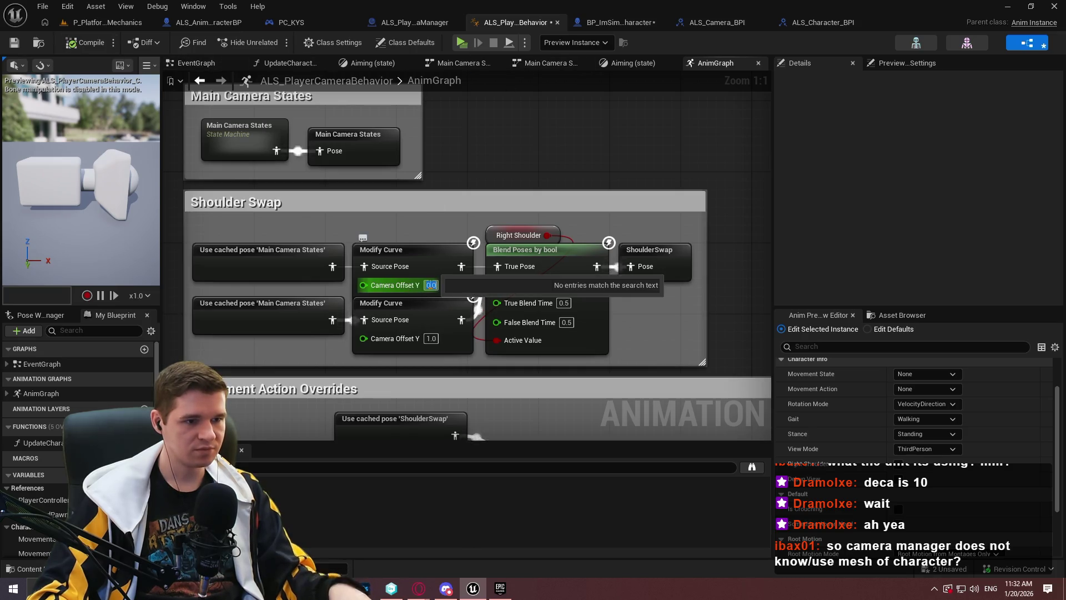
pyautogui.write('-1')
pyautogui.press('Return')
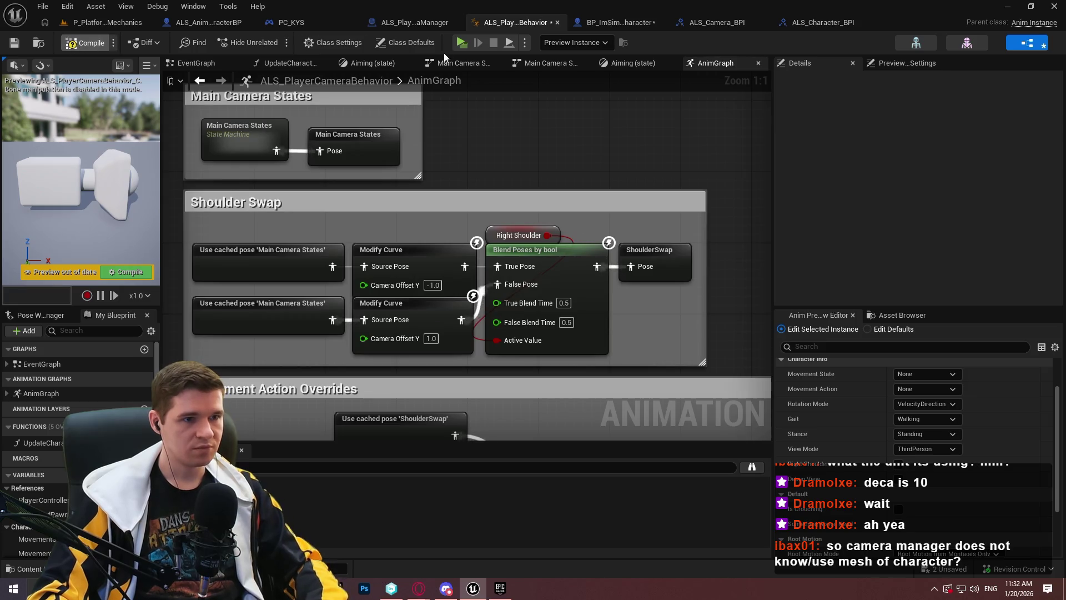
# - Playtest by walking the character forward and back to check the camera offset
pyautogui.click(462, 43)
pyautogui.click(533, 475)
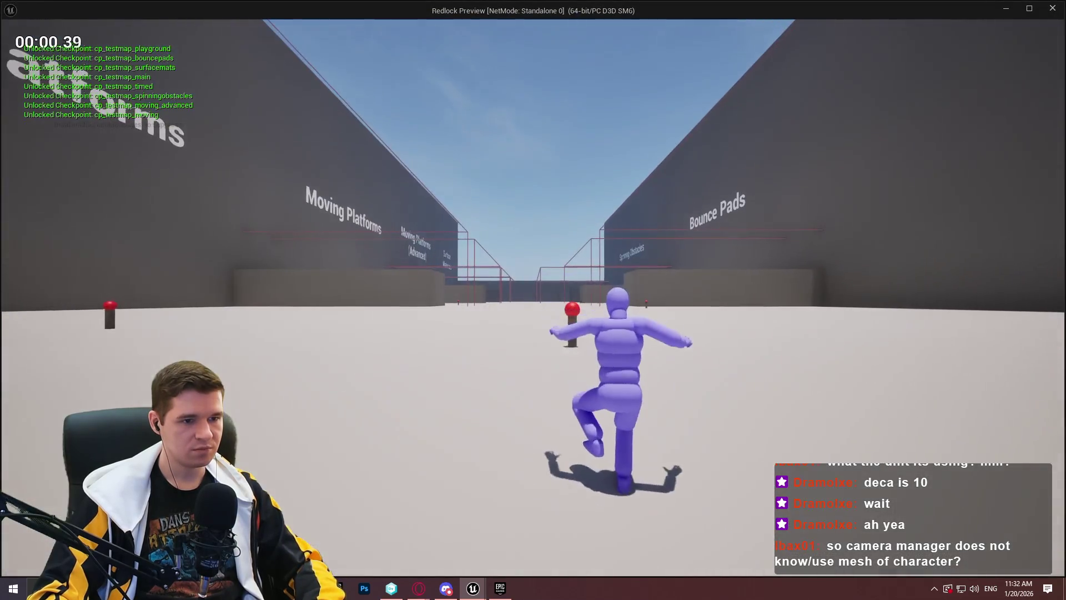
pyautogui.press('s')
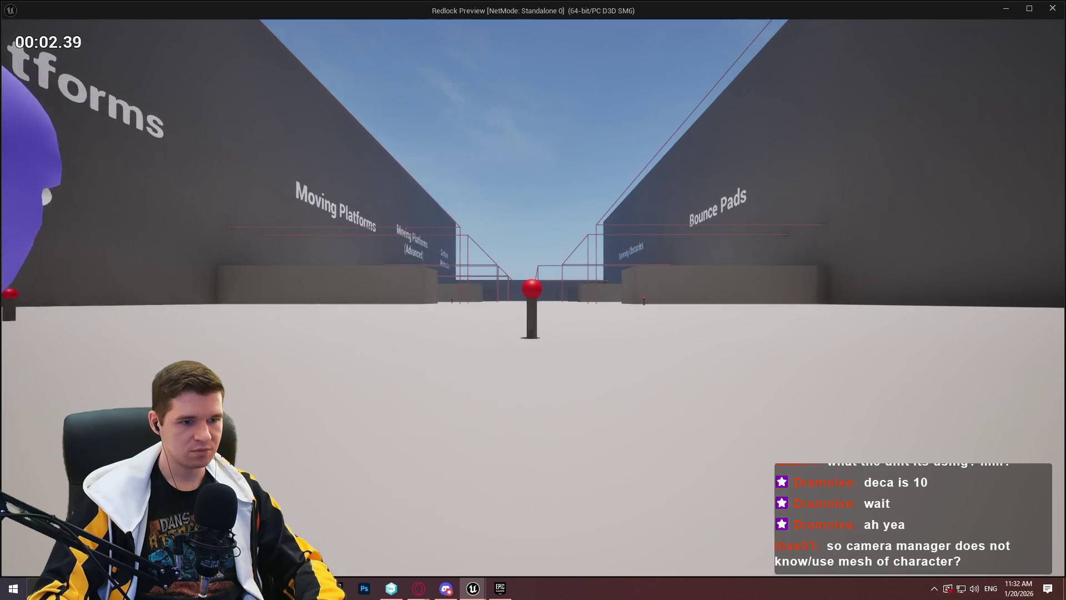
pyautogui.press('w')
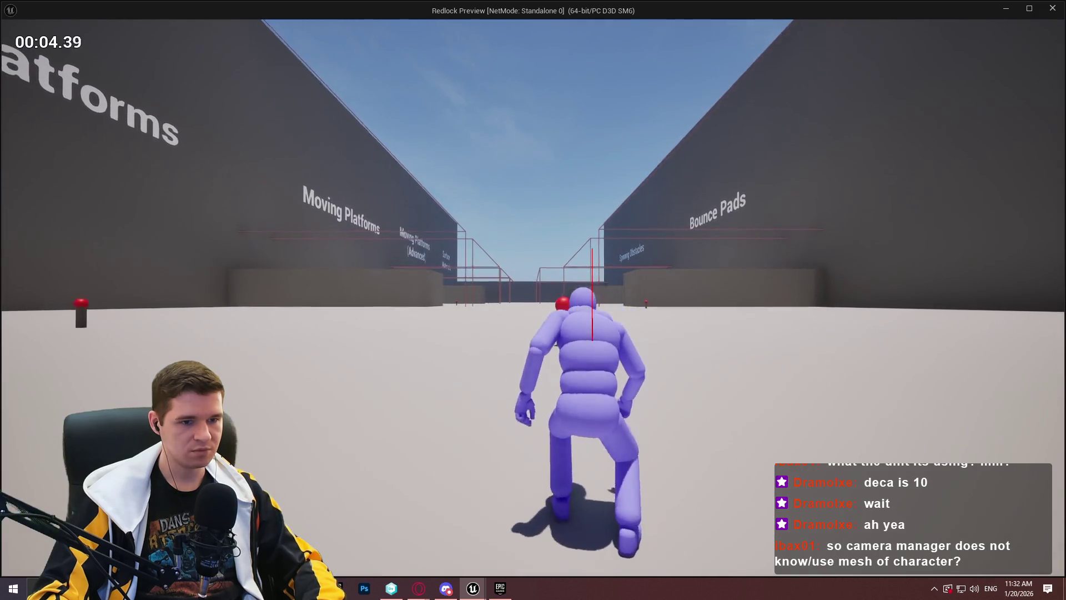
pyautogui.press('s')
pyautogui.press('w')
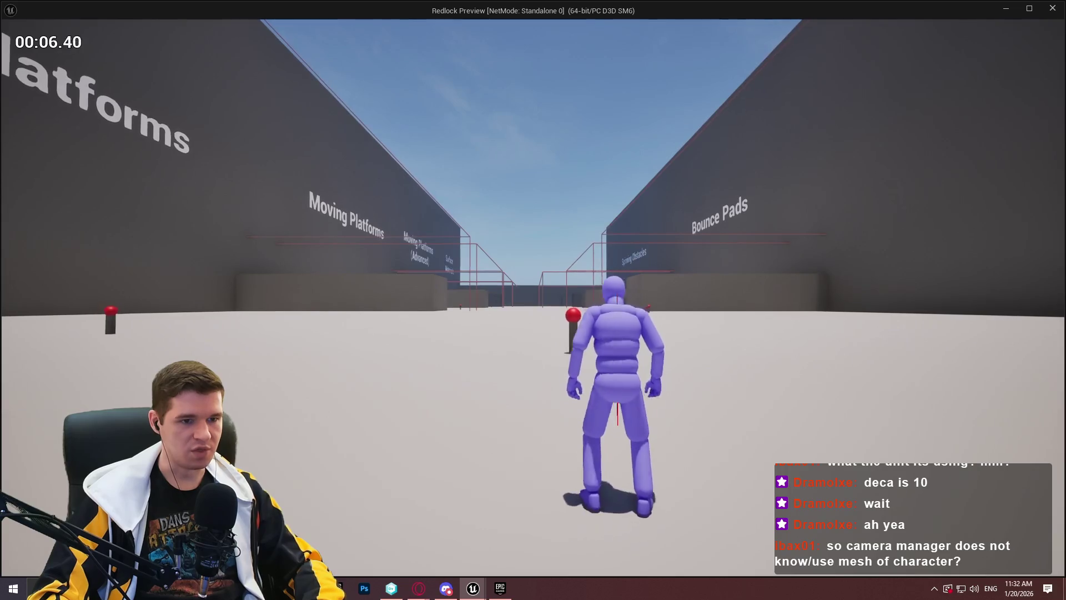
pyautogui.press('s')
pyautogui.press('w')
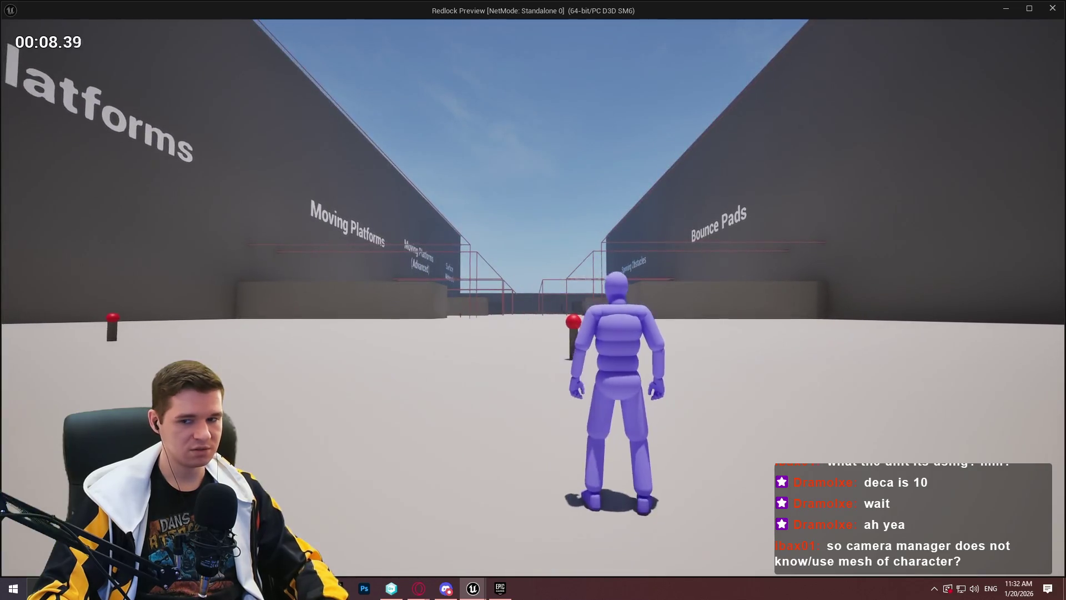
pyautogui.press('Escape')
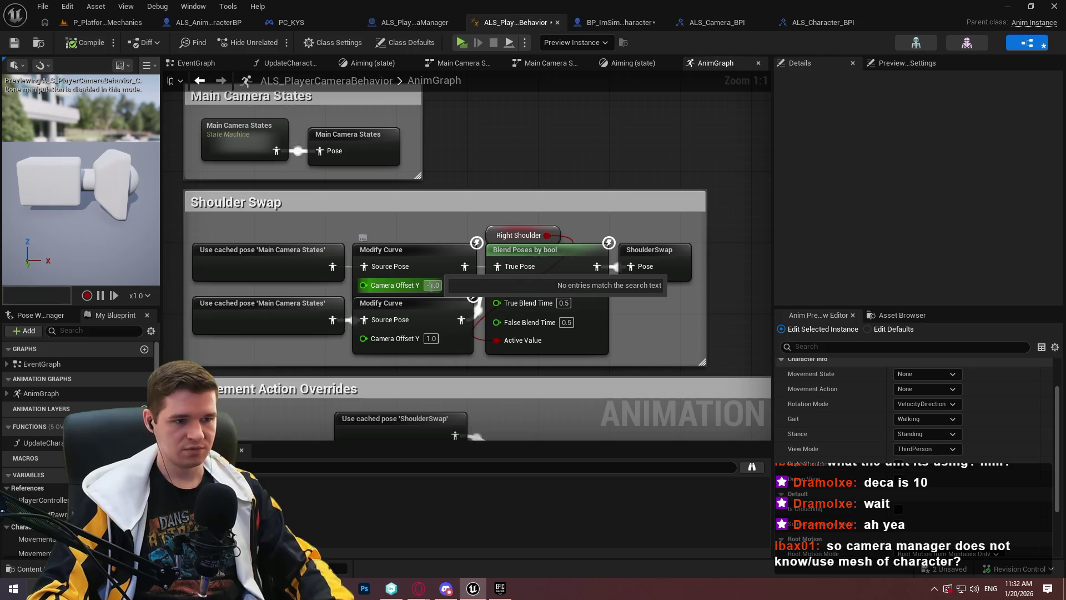
# - Re-enter the lower Shoulder Swap curve's Camera Offset Y as -1.0 and recompile
pyautogui.moveTo(364, 285); pyautogui.dragTo(444, 333)
pyautogui.press('Return')
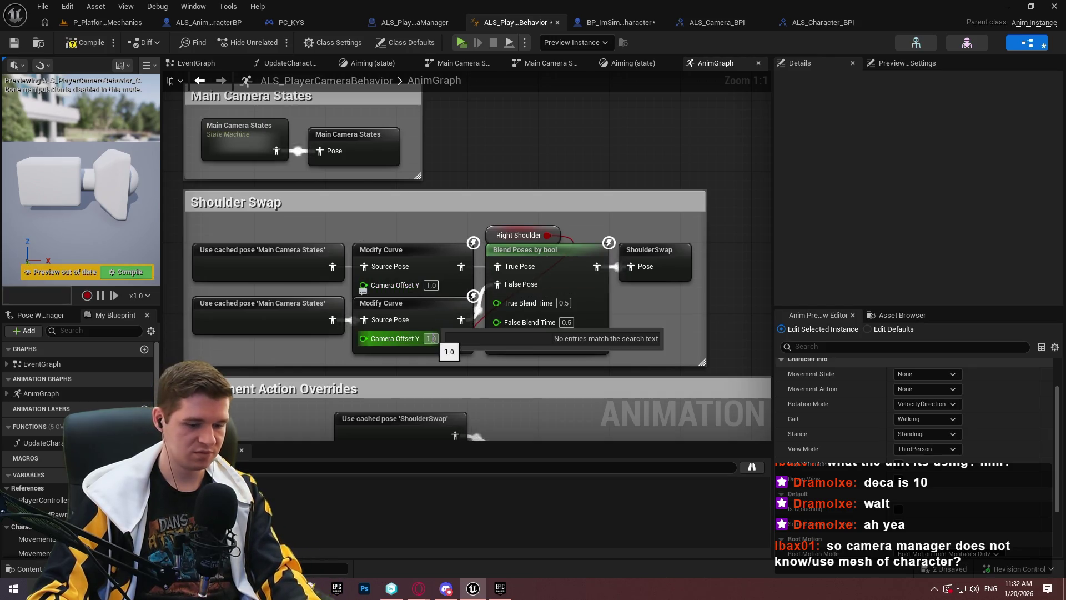
pyautogui.write('-1')
pyautogui.press('Return')
pyautogui.click(84, 43)
# - Run another Redlock playtest, moving the character to verify the shoulder offset
pyautogui.click(460, 45)
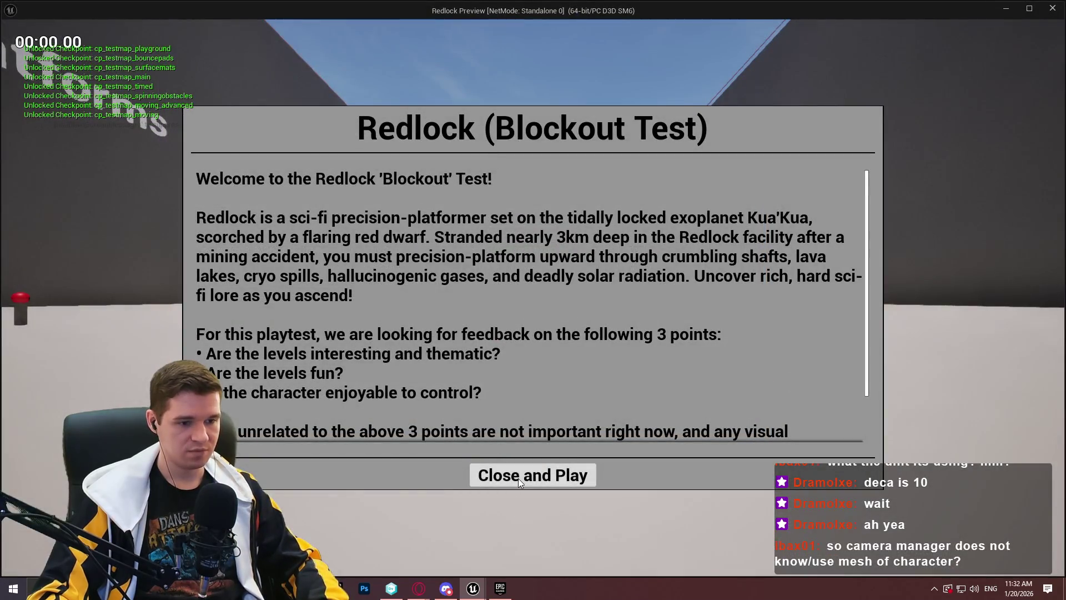
pyautogui.click(518, 478)
pyautogui.press('s')
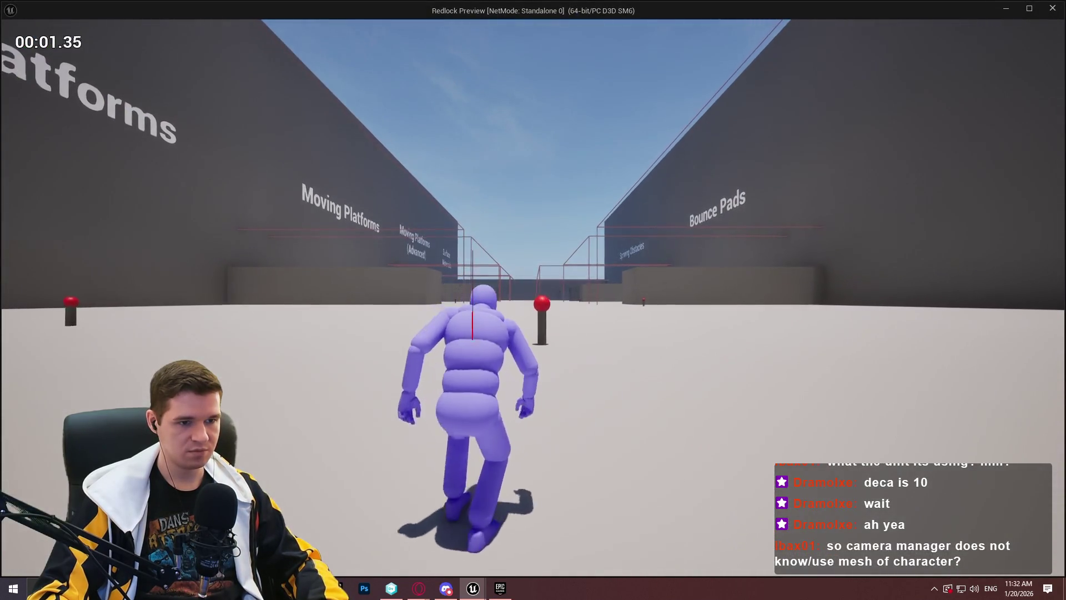
pyautogui.press('w')
pyautogui.press('s')
pyautogui.press('w')
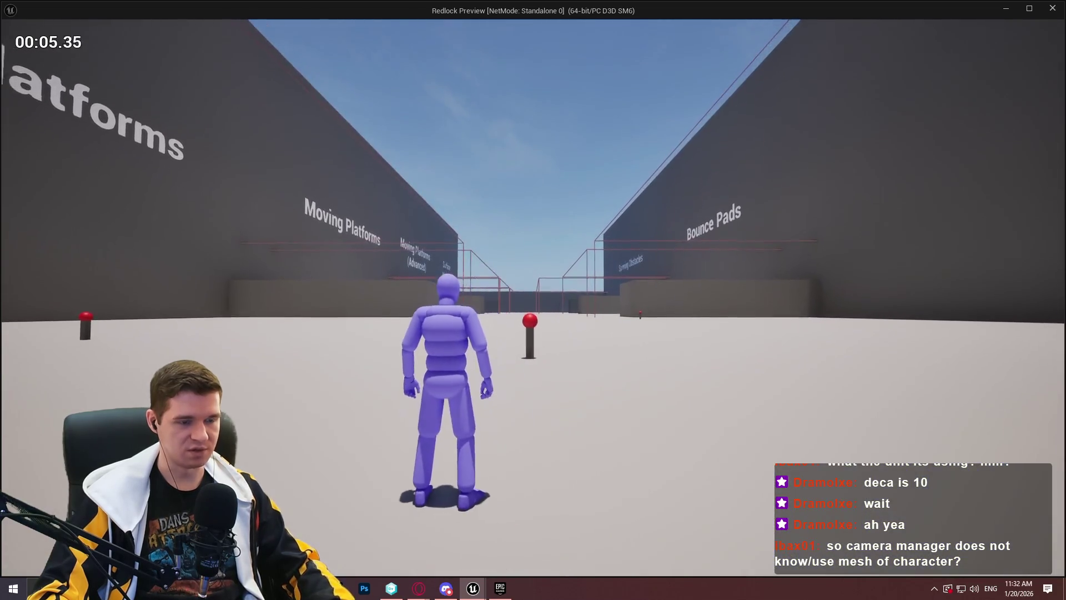
pyautogui.press('Escape')
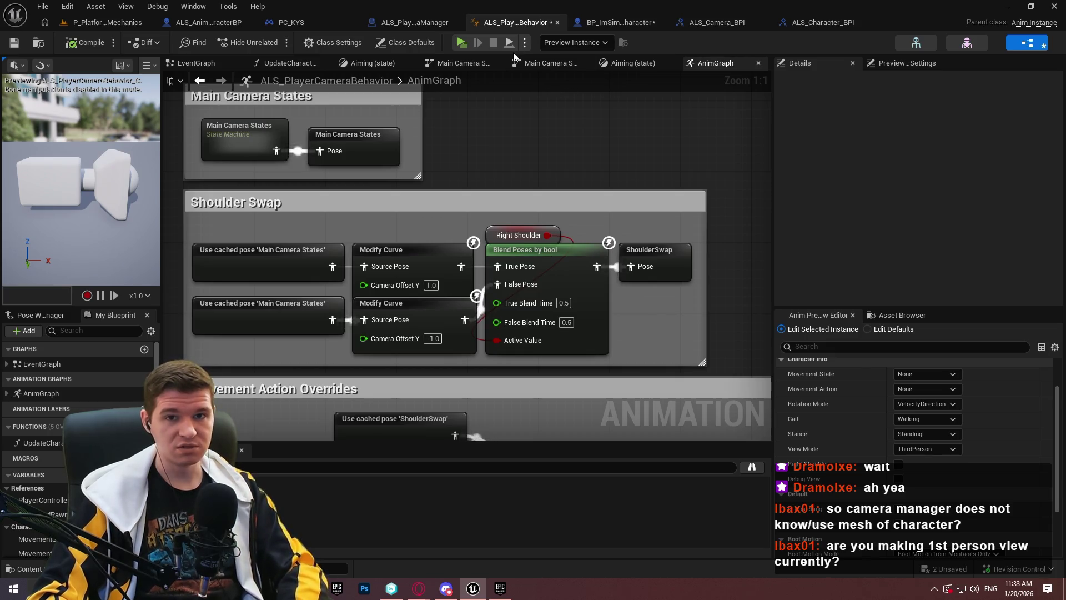
# - In P_PlatformingMechanics, browse to the top-level Content folder, clear the 'bpi' search, and filter skeletal meshes
pyautogui.click(951, 41)
pyautogui.click(131, 23)
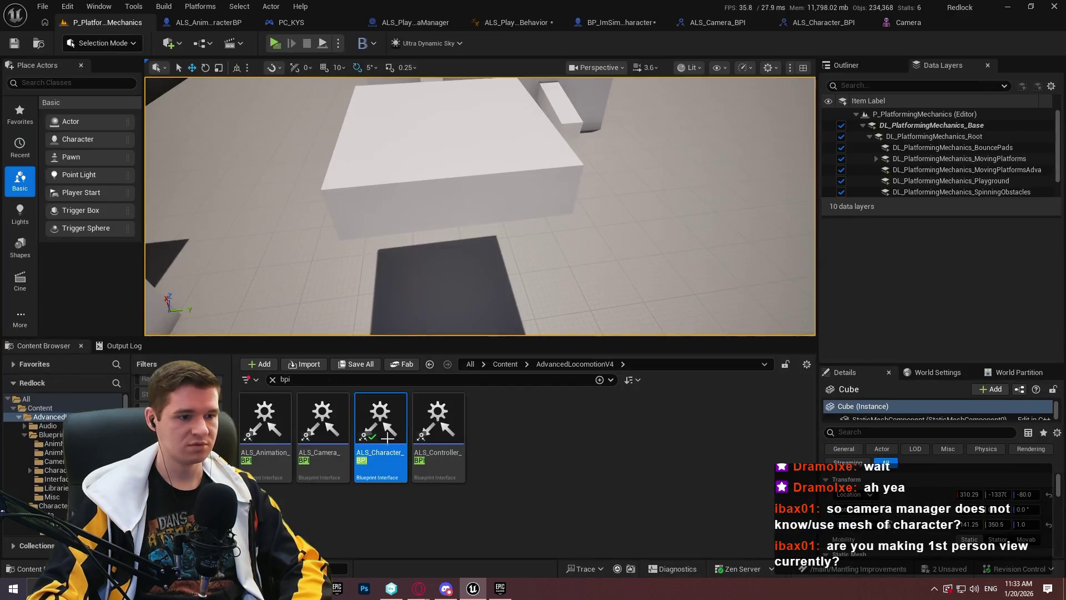
pyautogui.click(494, 360)
pyautogui.click(511, 375)
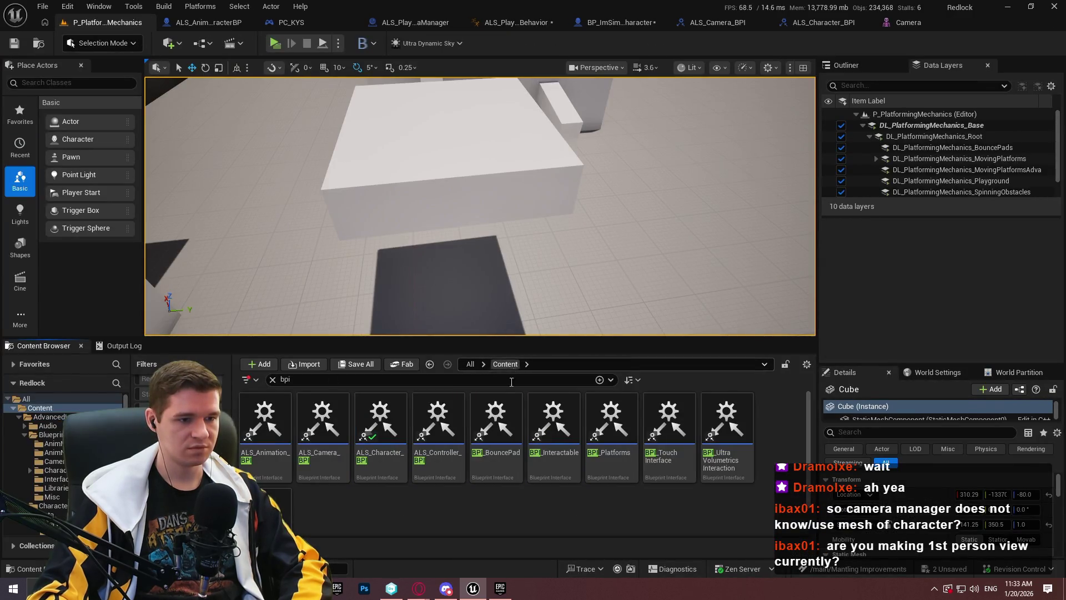
pyautogui.click(273, 379)
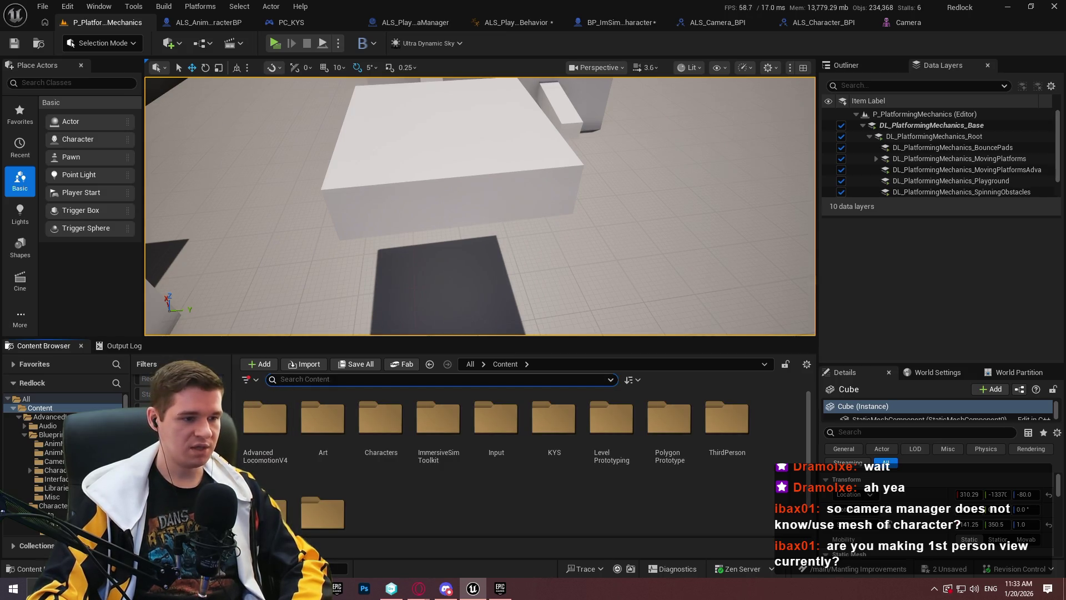
pyautogui.click(147, 409)
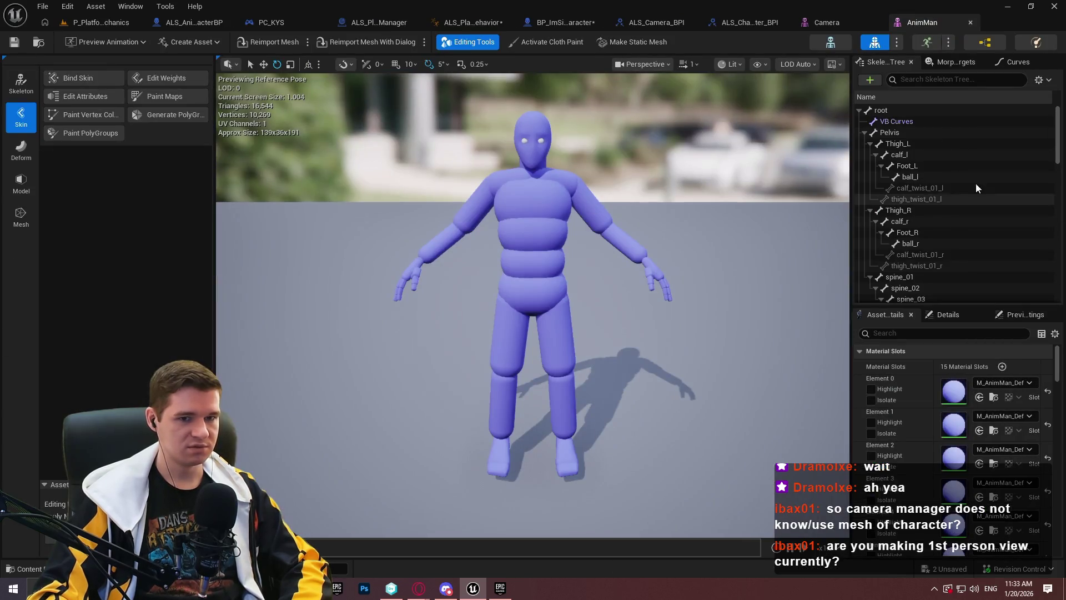
# - Inspect AnimMan's TP_CameraTrace_L and TP_CameraTrace_R sockets, then view the ALS_Character_BPI interface
pyautogui.scroll(-10, 938, 166)
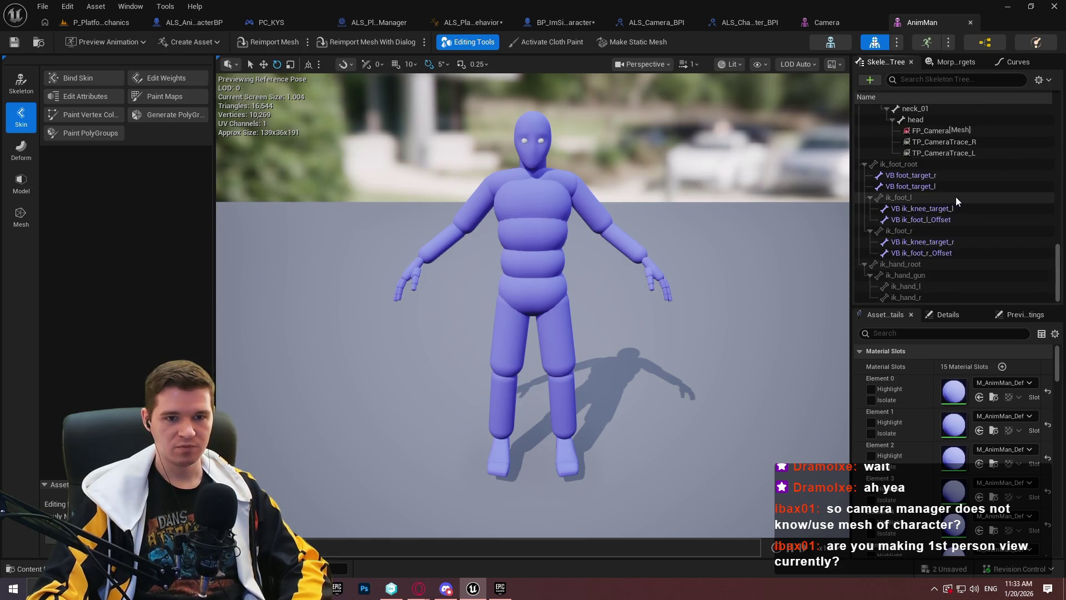
pyautogui.scroll(2, 956, 201)
pyautogui.click(945, 205)
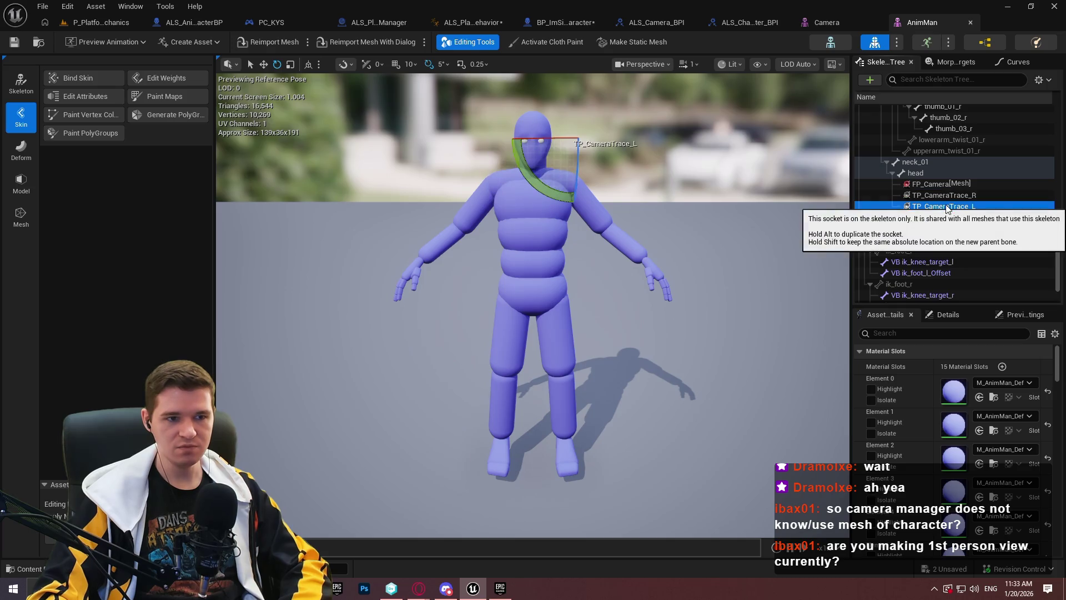
pyautogui.click(946, 194)
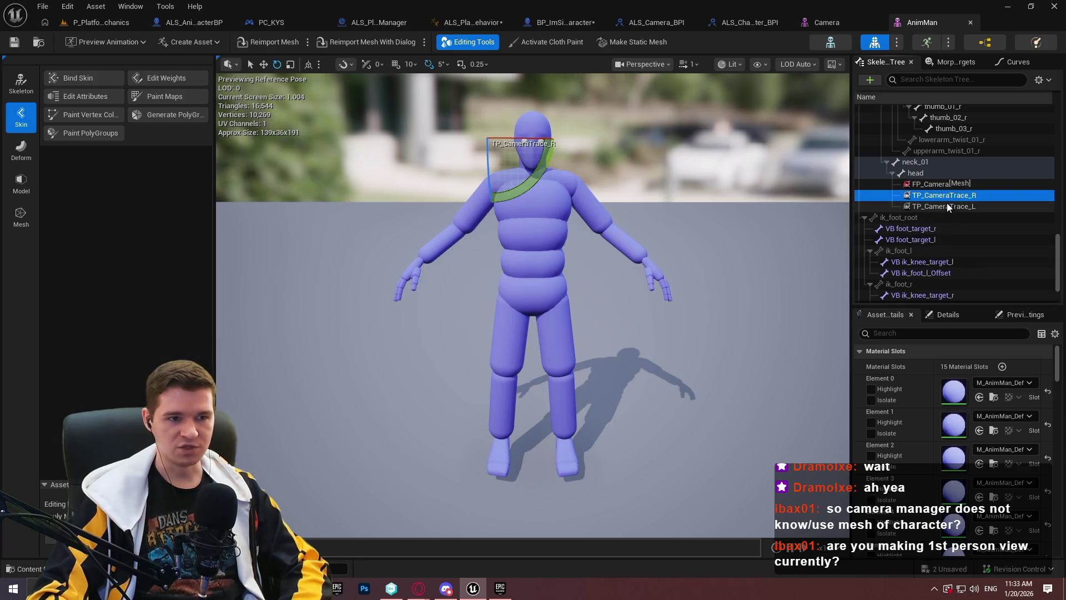
pyautogui.rightClick(951, 195)
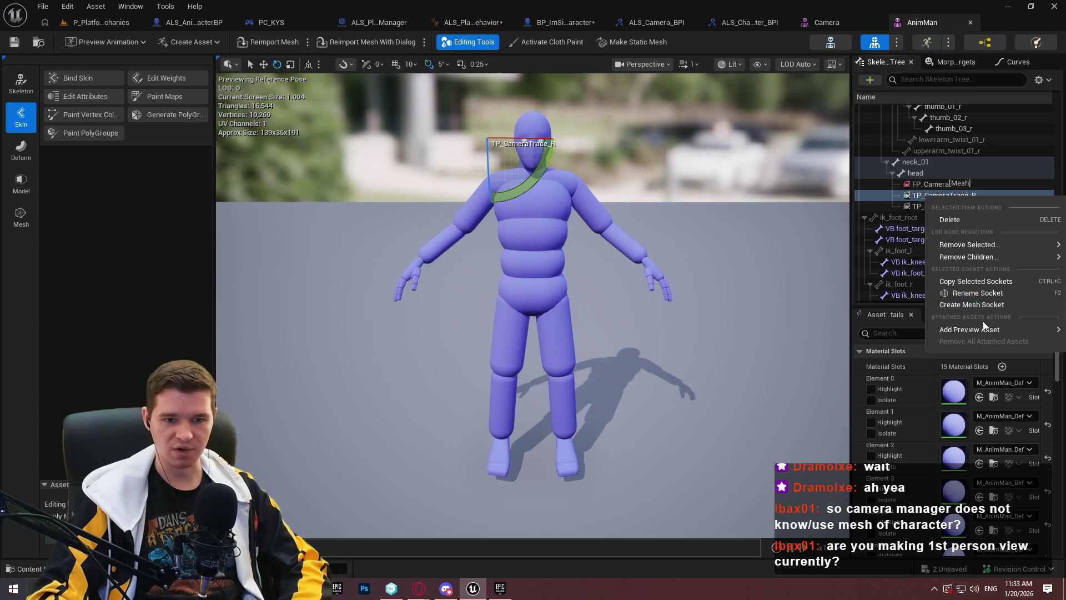
pyautogui.moveTo(969, 242)
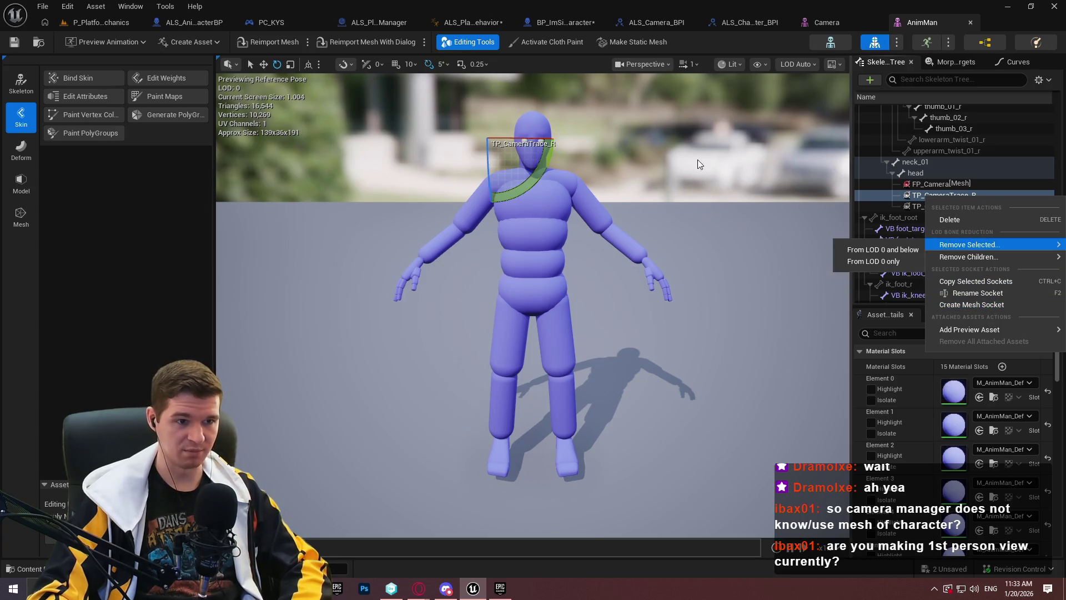
pyautogui.click(732, 27)
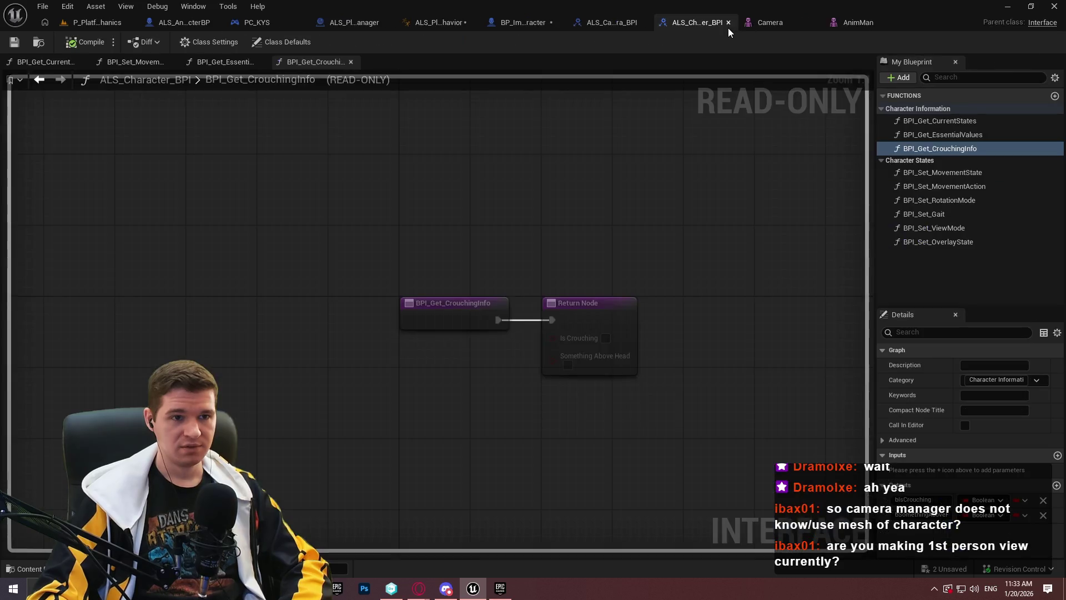
# - Search all blueprints for 'cameratrace', jump to the TP_CameraTrace_R use in BPI_Get_3P_TraceParams, then view the Camera mesh
pyautogui.click(461, 23)
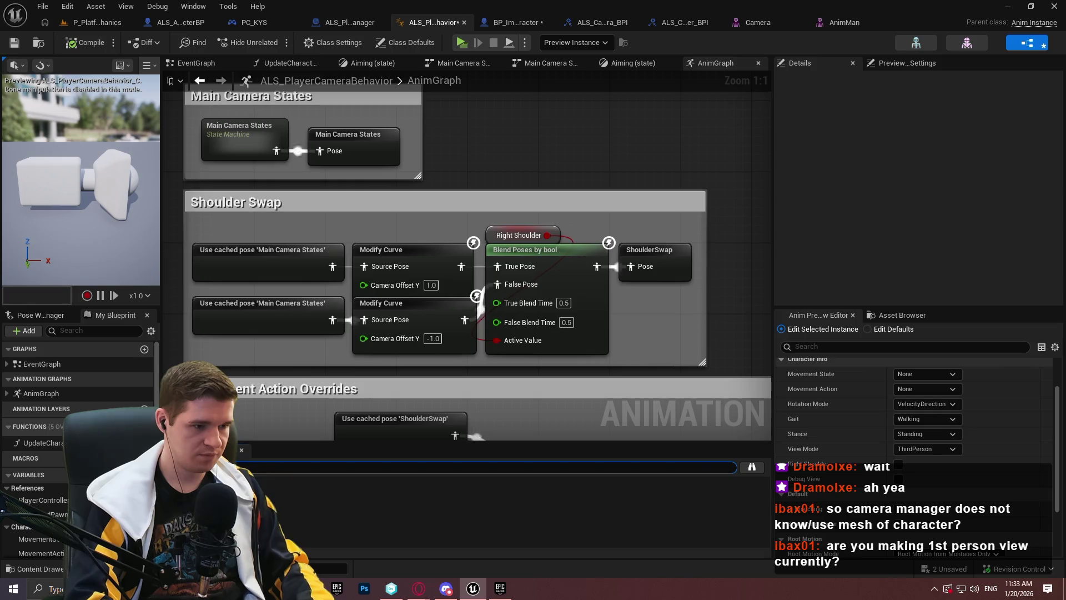
pyautogui.click(752, 466)
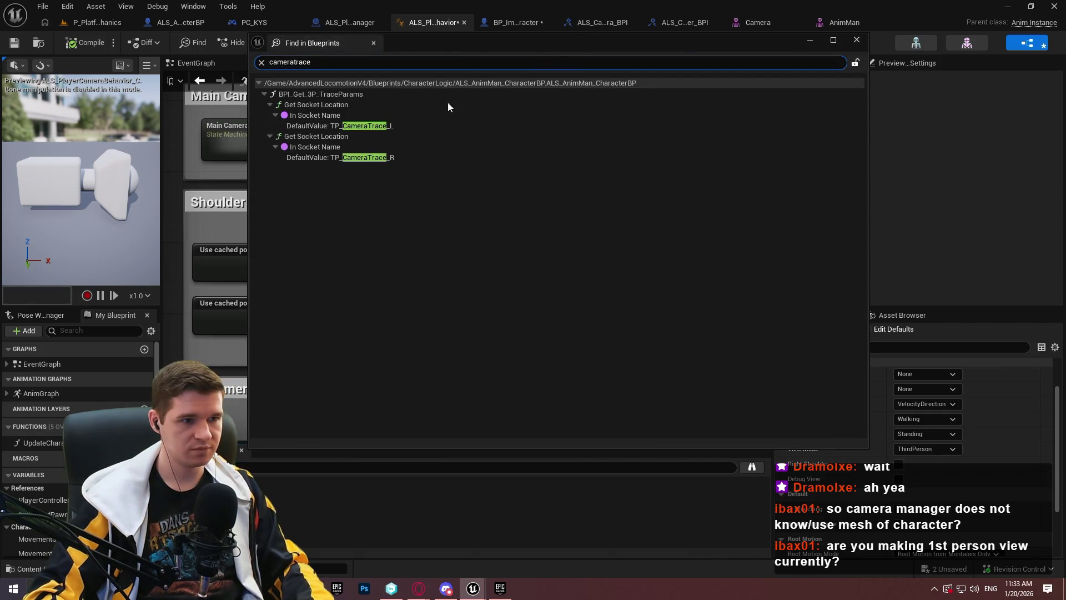
pyautogui.doubleClick(367, 157)
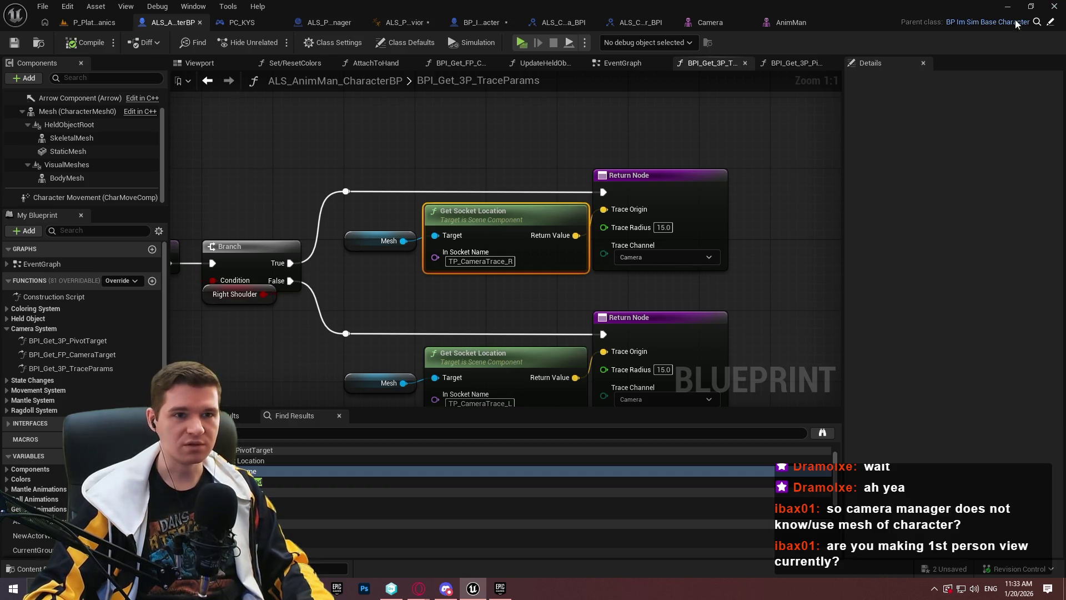
pyautogui.click(713, 23)
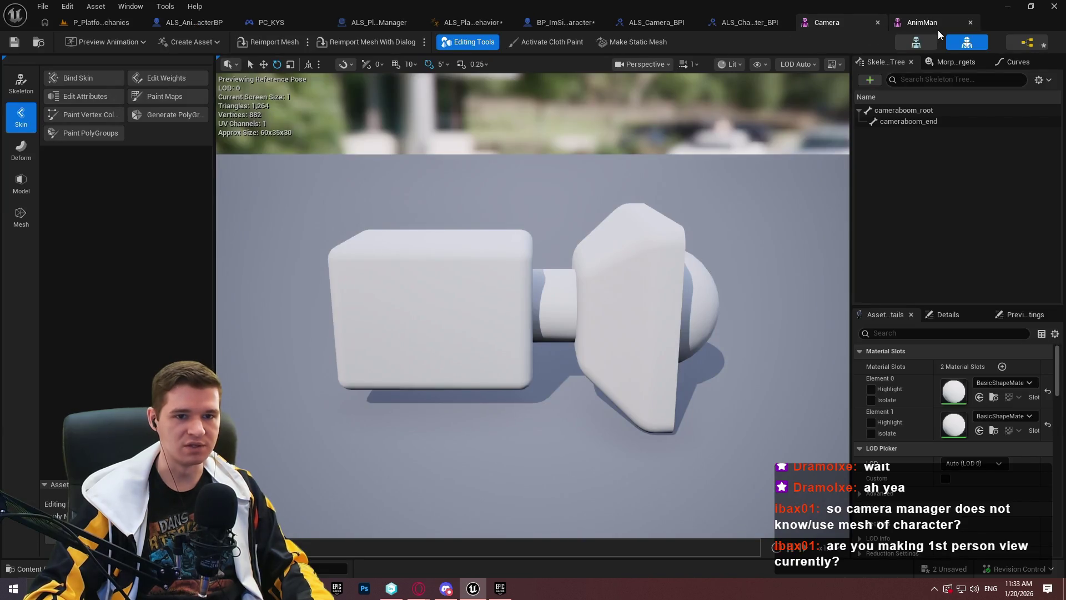
# - Compare the FP_Camera and TP_CameraTrace_R head sockets in AnimMan's Skeleton Tree, then return to ALS_PlayerCameraBehavior
pyautogui.click(938, 30)
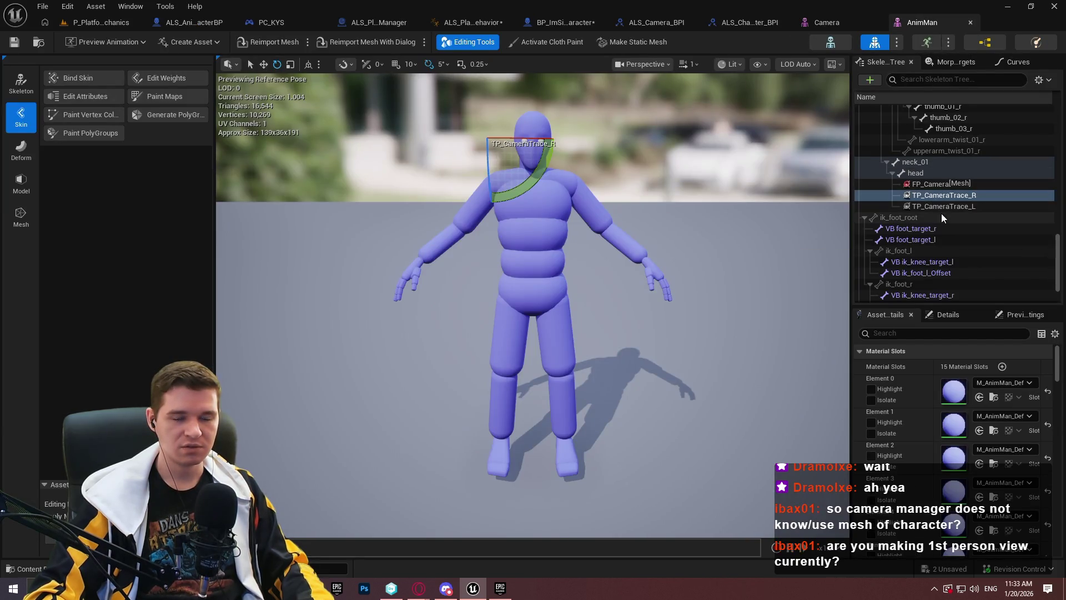
pyautogui.moveTo(1059, 257)
pyautogui.mouseDown()
pyautogui.moveTo(1061, 136)
pyautogui.moveTo(1060, 230)
pyautogui.mouseUp()
pyautogui.scroll(-2, 958, 211)
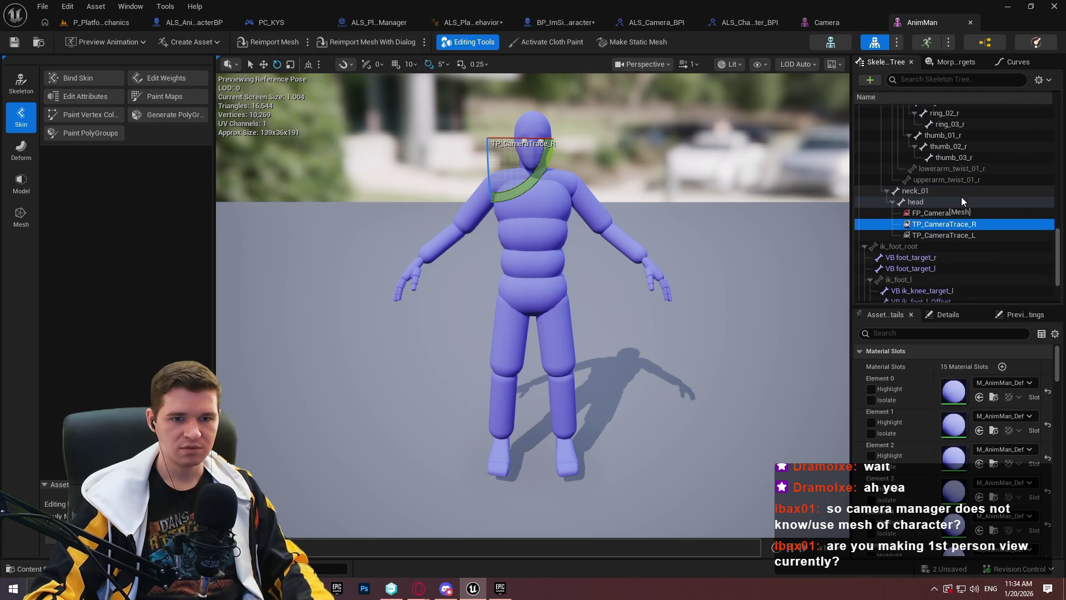
pyautogui.click(933, 214)
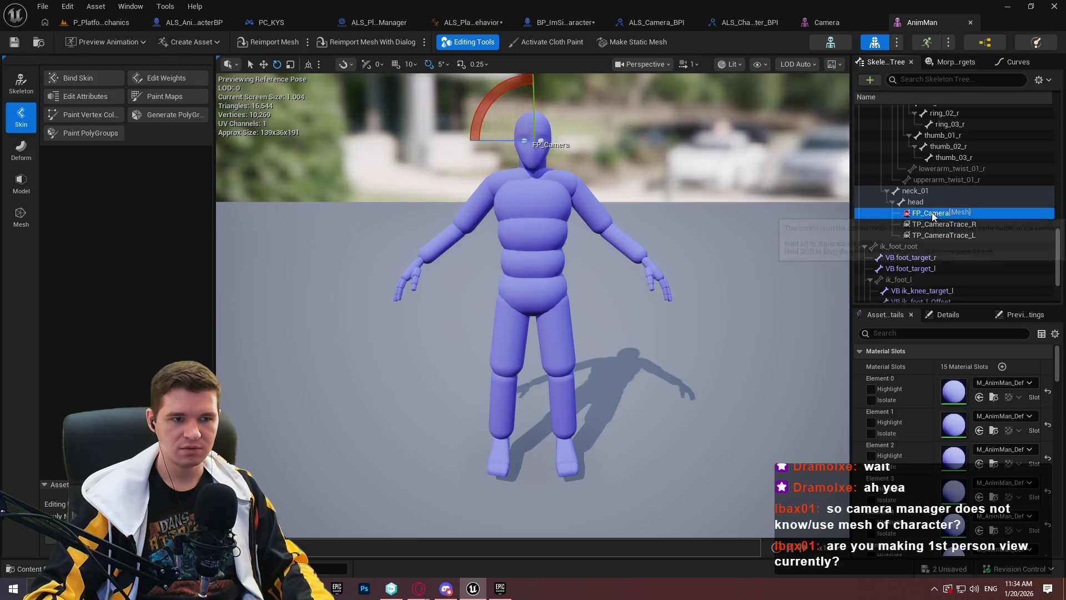
pyautogui.click(933, 225)
pyautogui.click(937, 234)
pyautogui.click(940, 223)
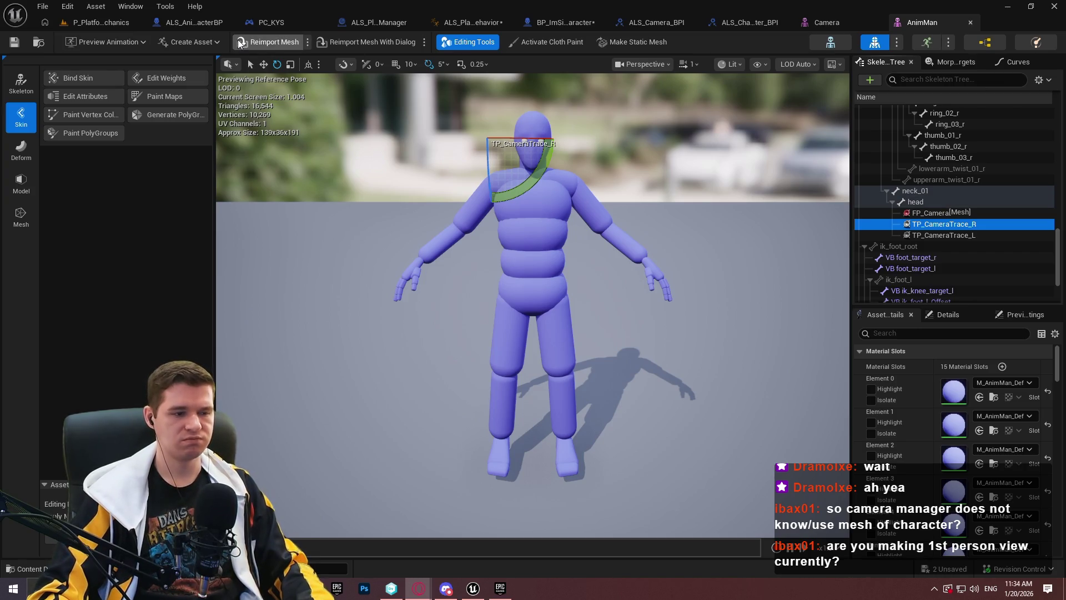
pyautogui.click(462, 20)
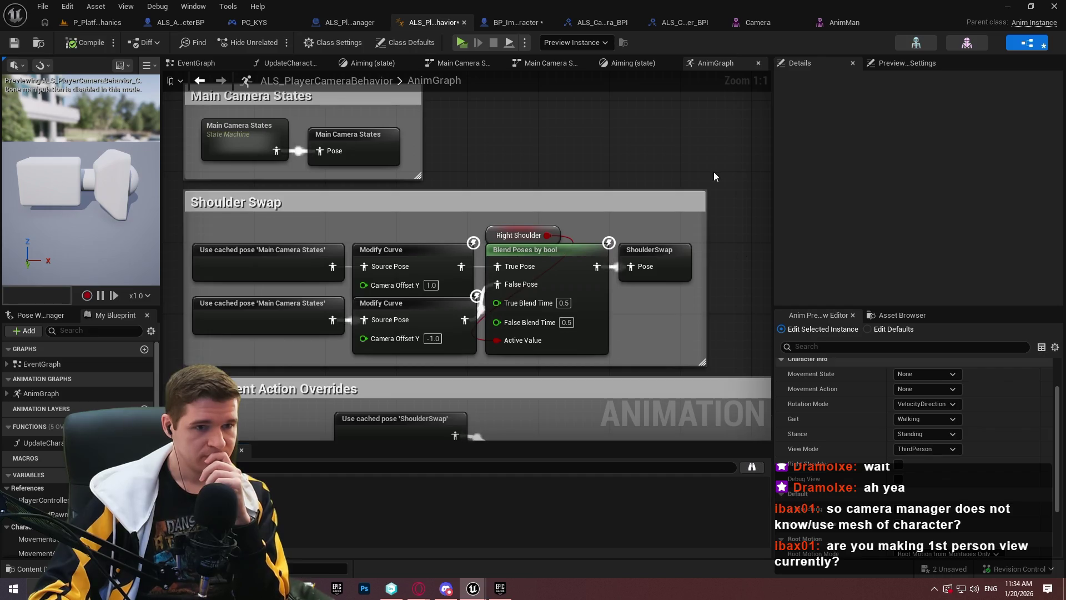
# - Jump to the TP_CameraTrace_L node and find all references to BPI_Get_3P_TraceParams, opening the camera manager's call
pyautogui.hotkey('ctrl', 'shift', 'f')
pyautogui.moveTo(808, 130); pyautogui.dragTo(629, 125)
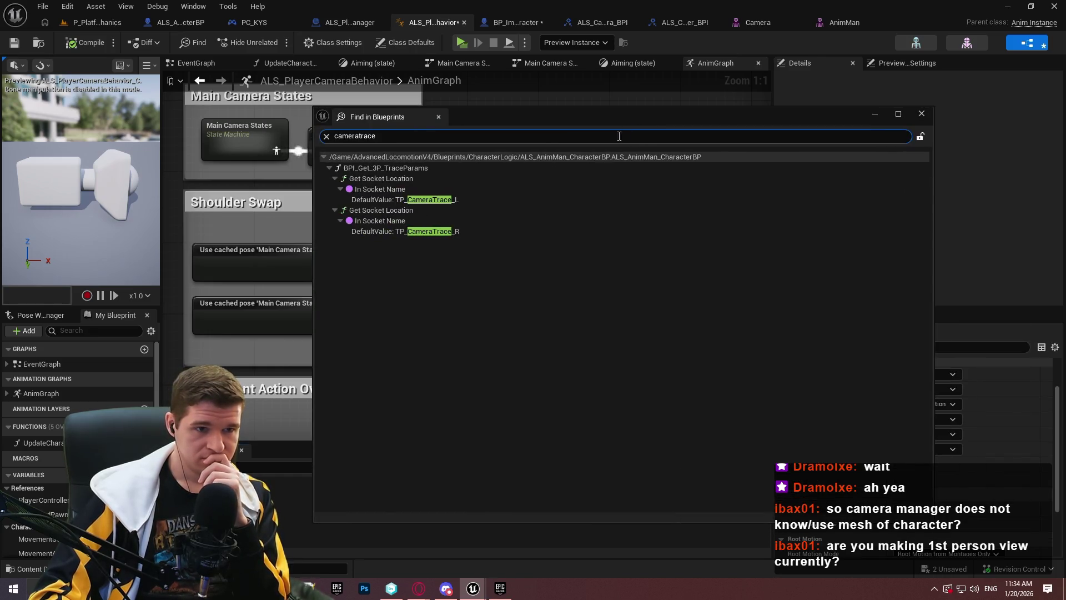
pyautogui.doubleClick(452, 200)
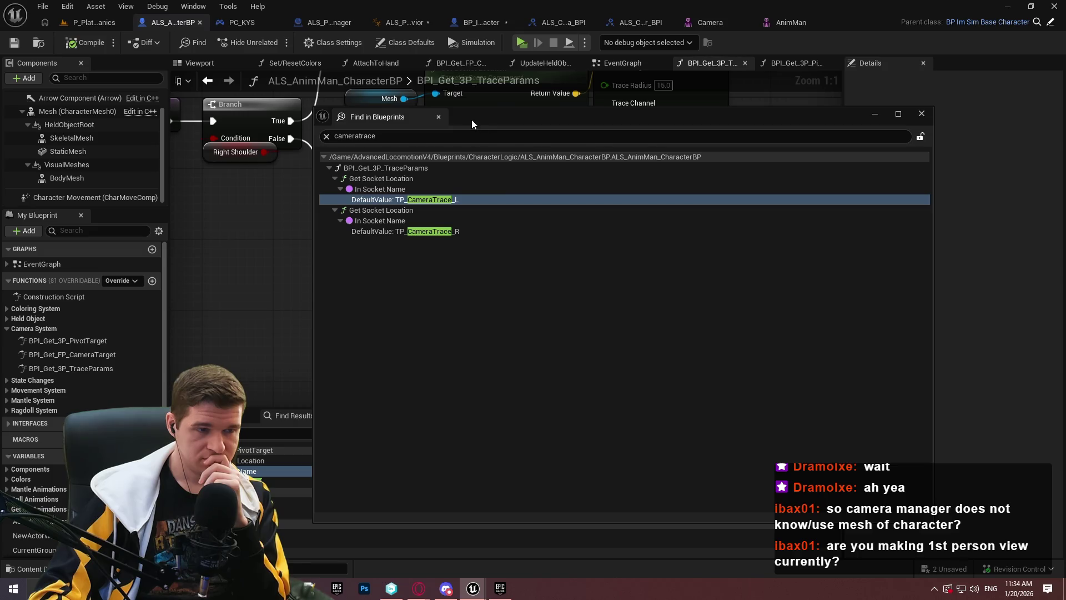
pyautogui.click(438, 117)
pyautogui.rightClick(494, 233)
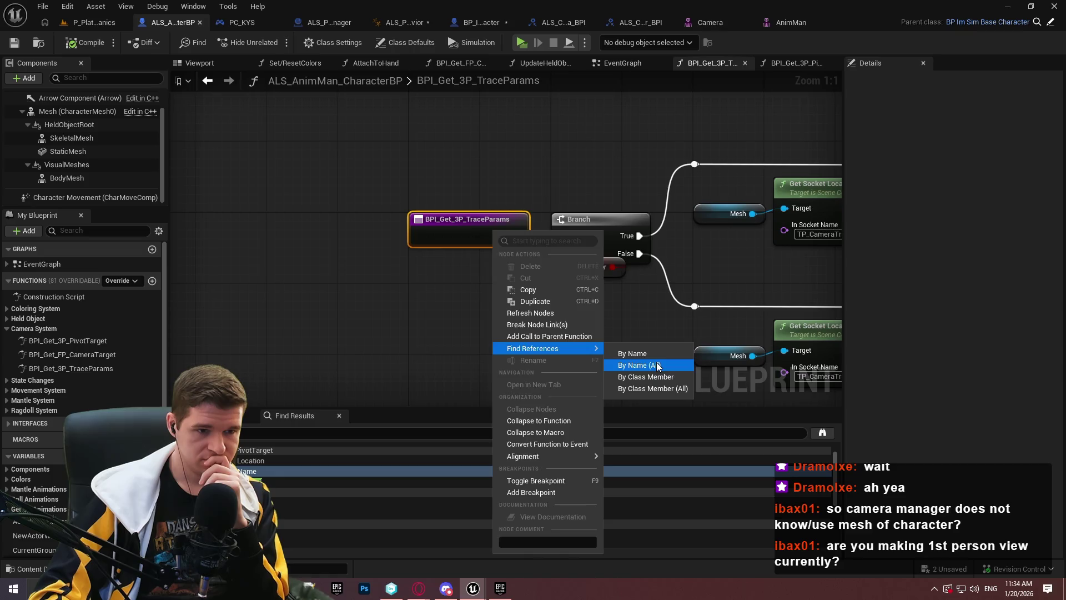
pyautogui.click(654, 364)
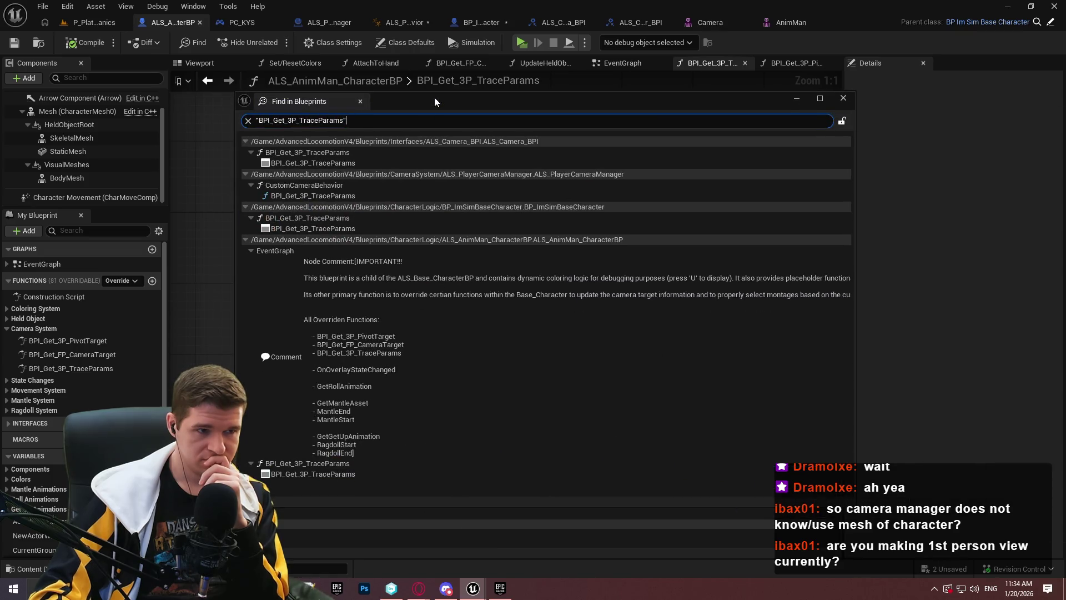
pyautogui.doubleClick(342, 196)
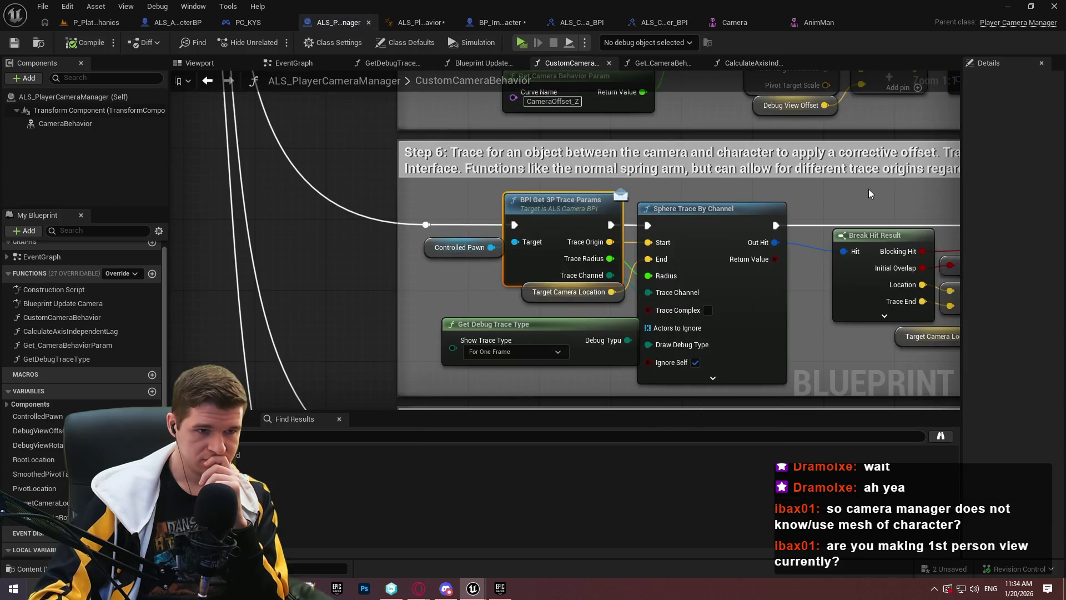
# - Review the interface declaration plus the AnimMan and ImSim base character implementations of BPI_Get_3P_TraceParams
pyautogui.hotkey('ctrl', 'shift', 'f')
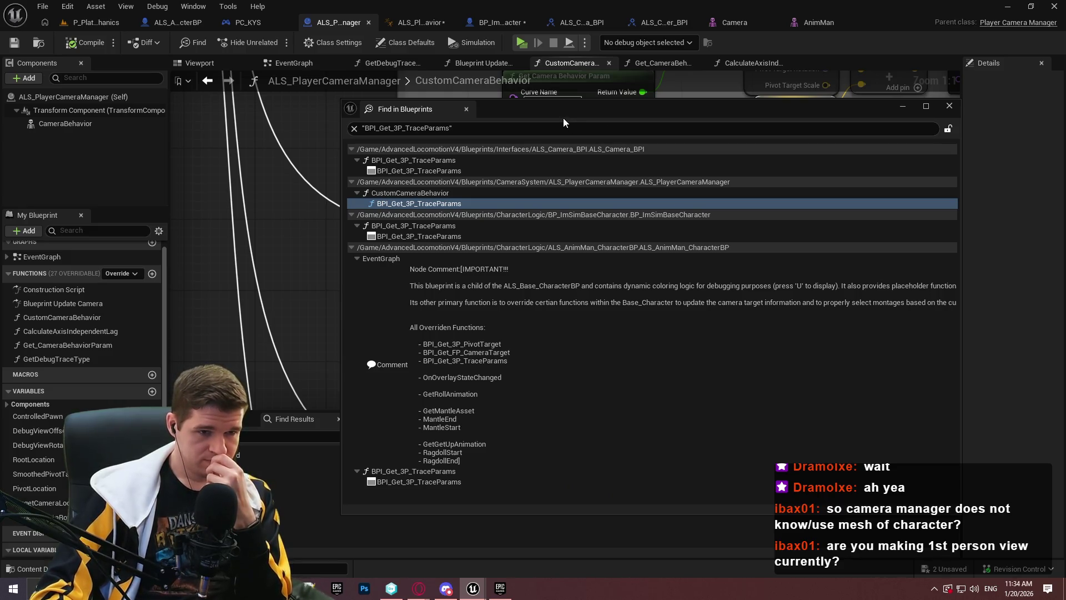
pyautogui.doubleClick(441, 172)
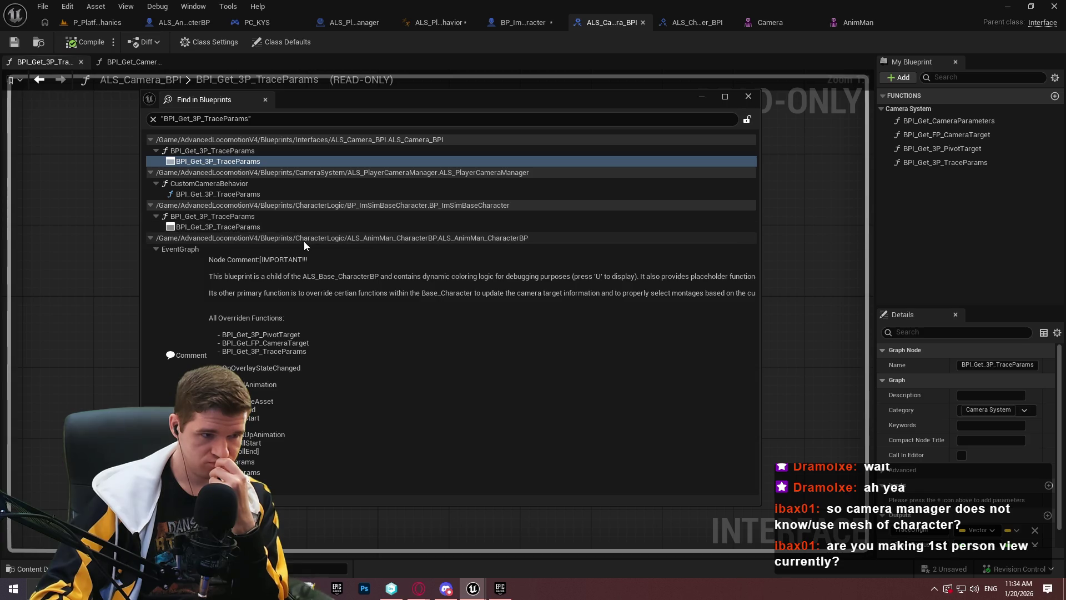
pyautogui.doubleClick(262, 473)
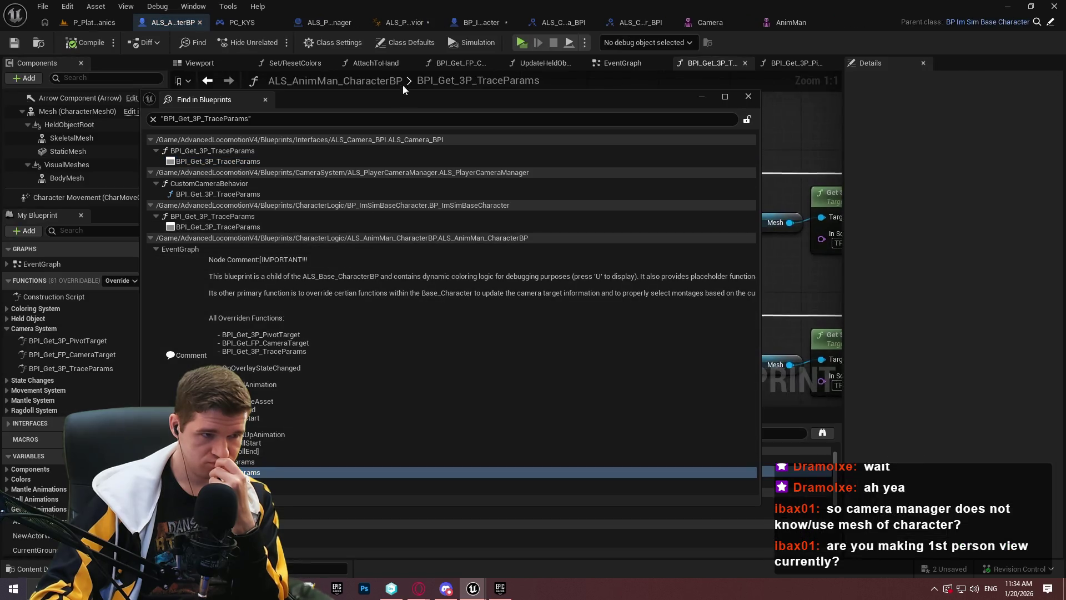
pyautogui.doubleClick(262, 492)
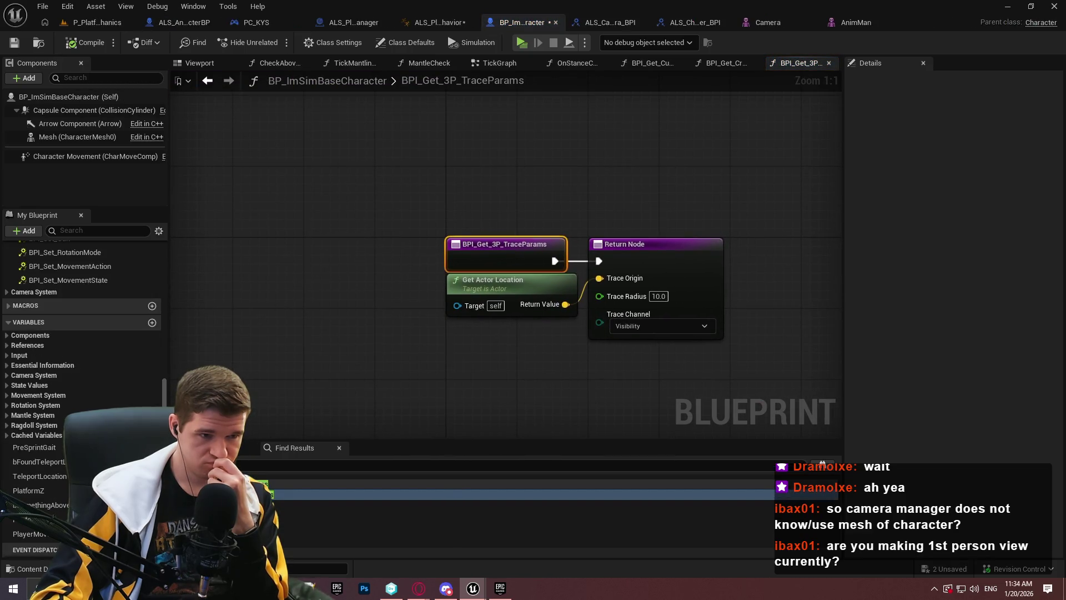
pyautogui.doubleClick(266, 503)
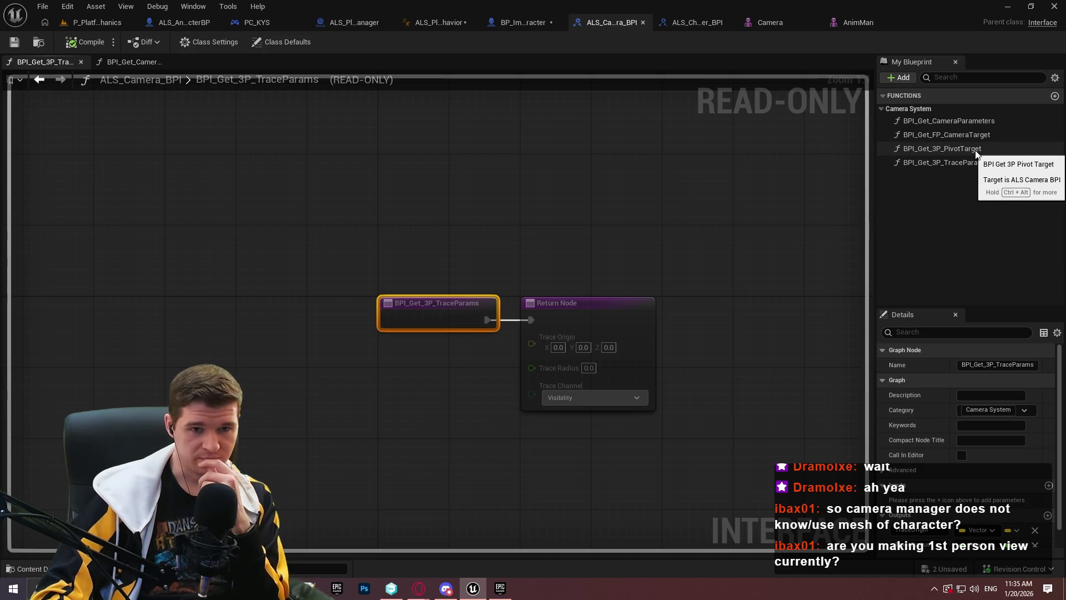
# - Find BPI_Get_3P_PivotTarget references by name, opening its interface declaration and ImSim character implementation
pyautogui.doubleClick(944, 149)
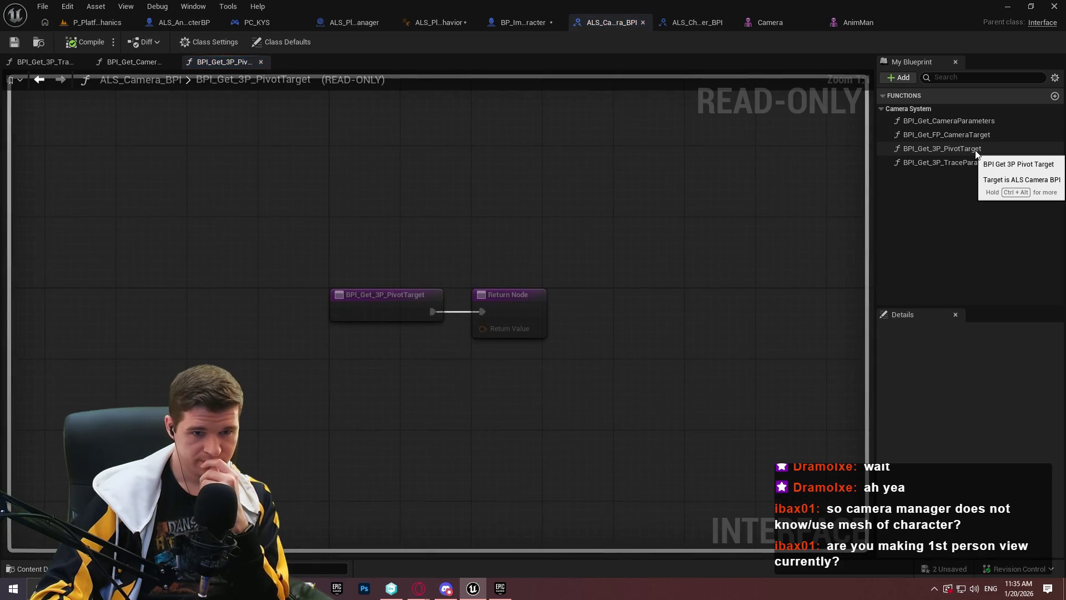
pyautogui.rightClick(974, 161)
pyautogui.moveTo(1008, 214)
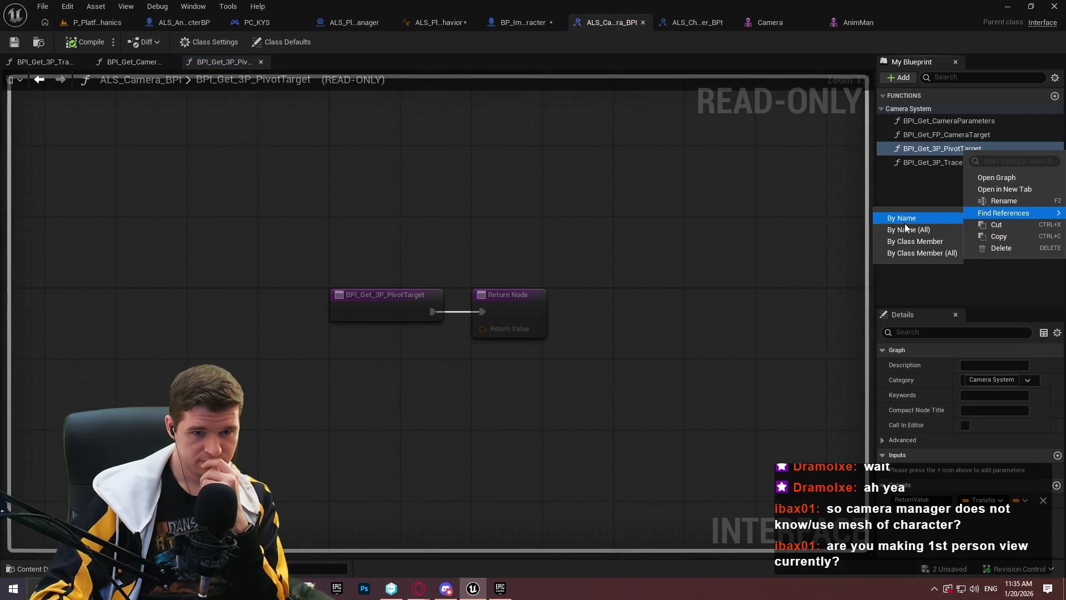
pyautogui.click(901, 228)
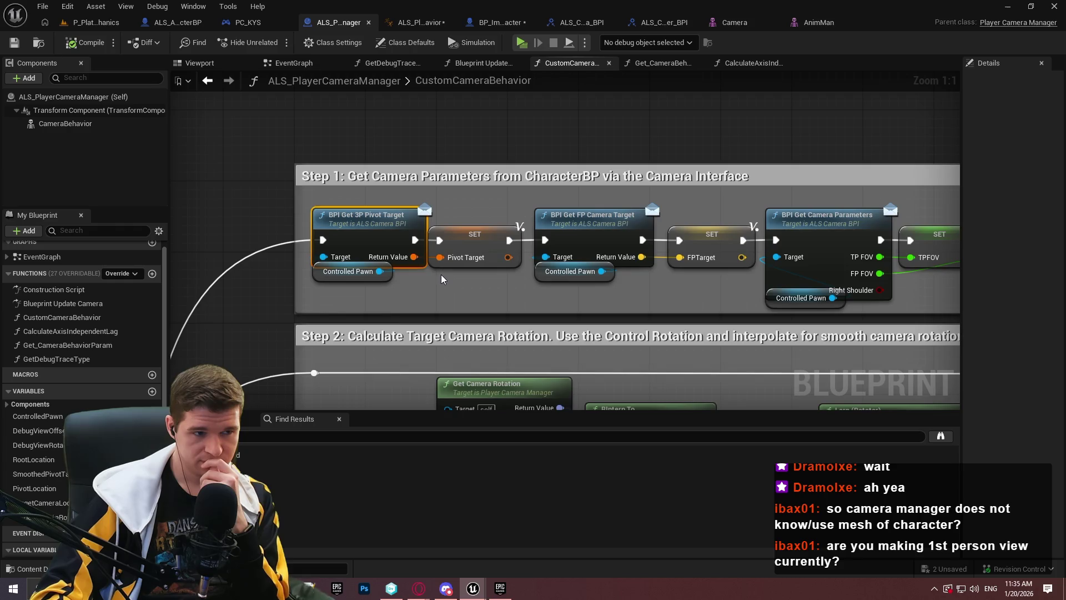
pyautogui.doubleClick(387, 231)
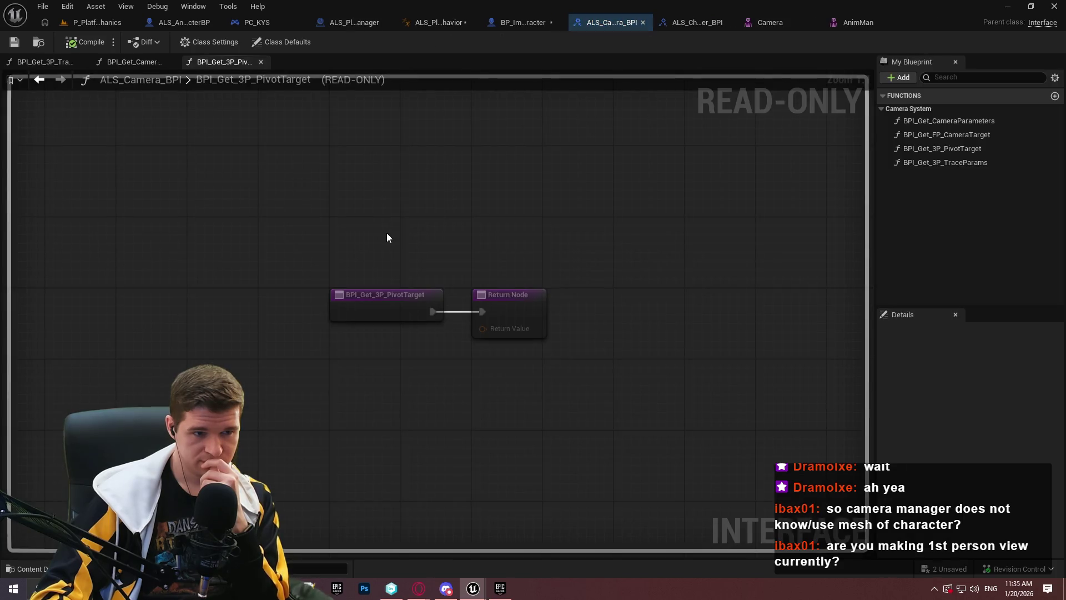
pyautogui.doubleClick(387, 295)
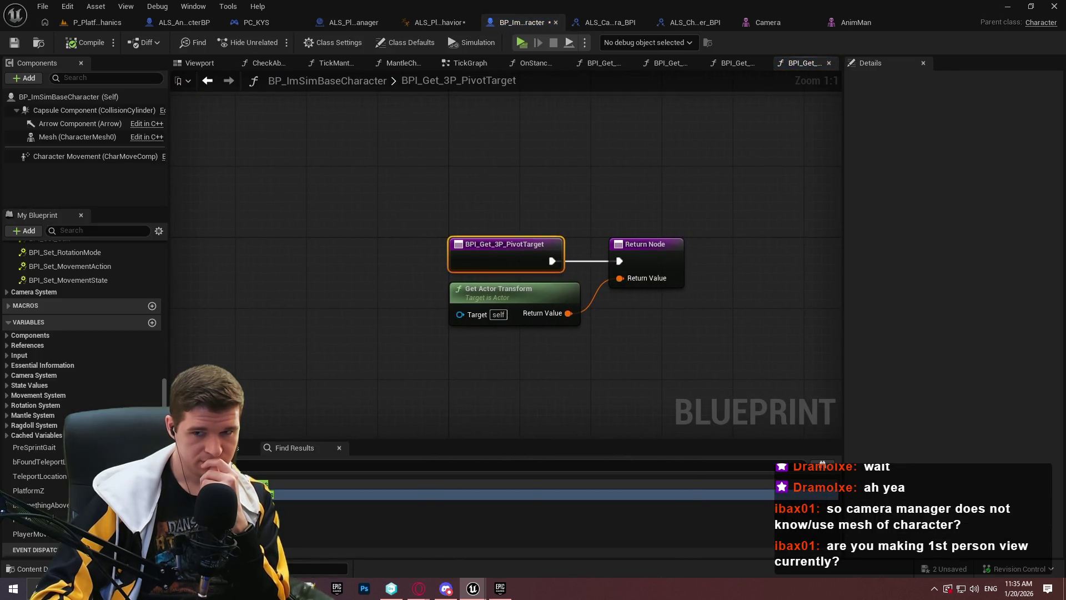
pyautogui.click(353, 22)
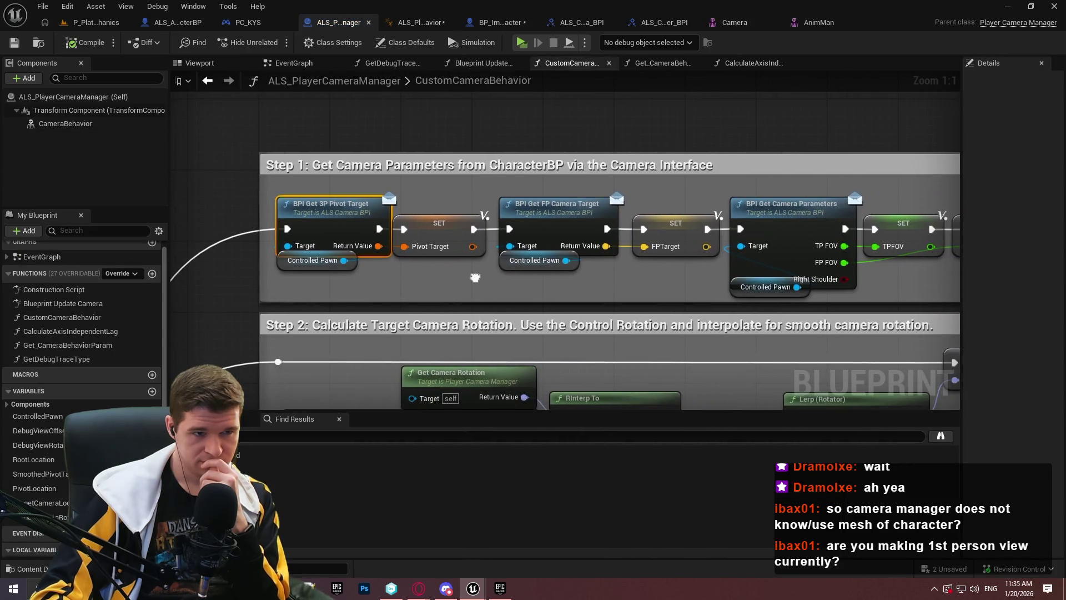
# - Pan through CustomCameraBehavior from the Step 1 pivot target call to the later camera rotation steps
pyautogui.moveTo(469, 280); pyautogui.dragTo(159, 259)
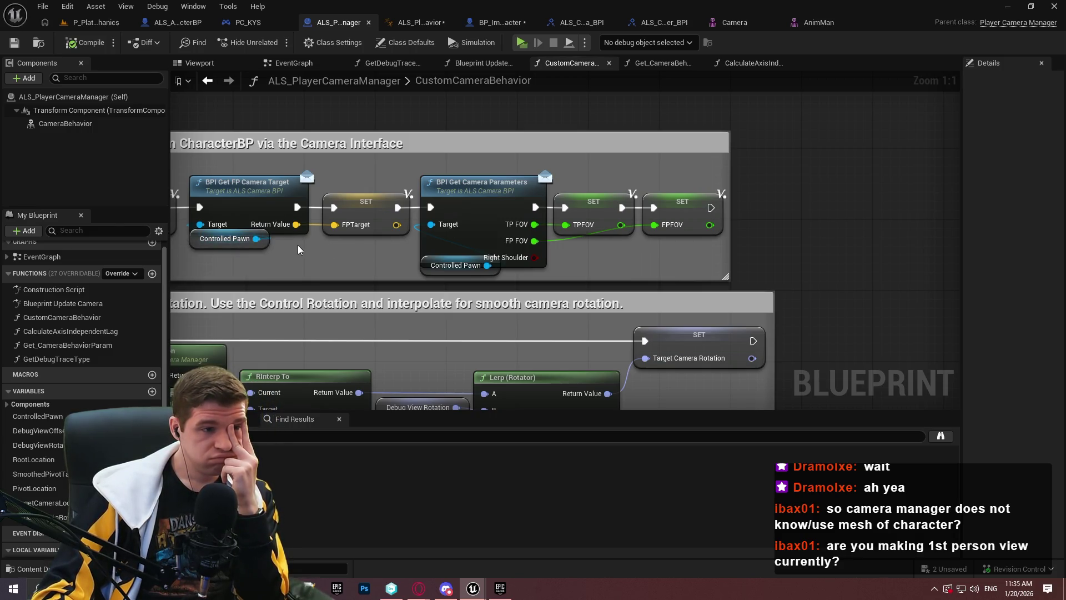
pyautogui.moveTo(302, 254); pyautogui.dragTo(592, 262)
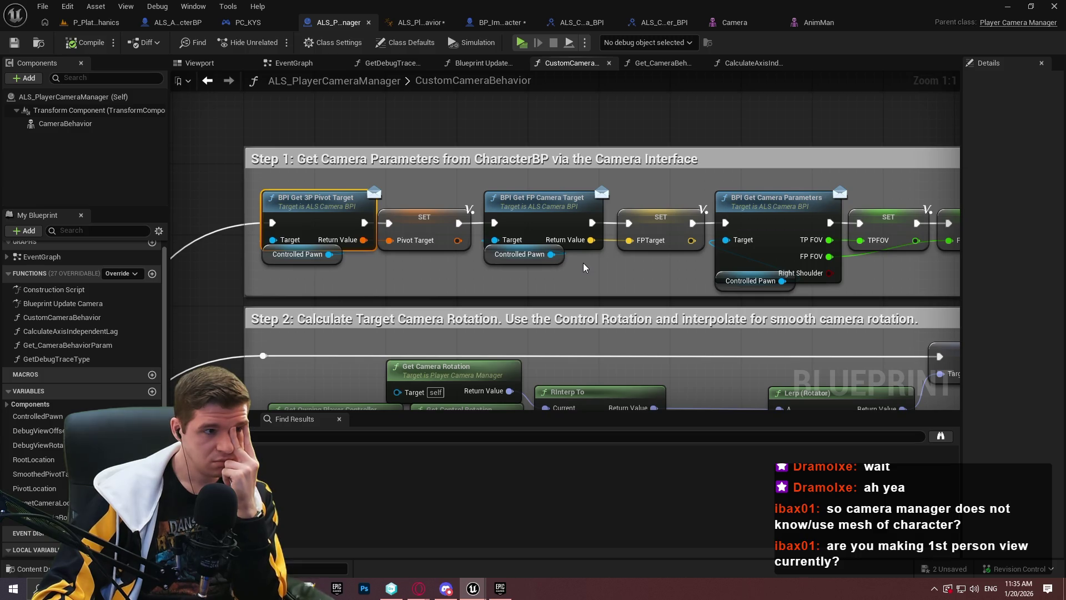
pyautogui.moveTo(578, 262)
pyautogui.mouseDown()
pyautogui.moveTo(506, 80)
pyautogui.moveTo(492, 101)
pyautogui.moveTo(497, 0)
pyautogui.moveTo(534, 33)
pyautogui.moveTo(506, 121)
pyautogui.mouseUp()
pyautogui.moveTo(506, 70); pyautogui.dragTo(505, 71)
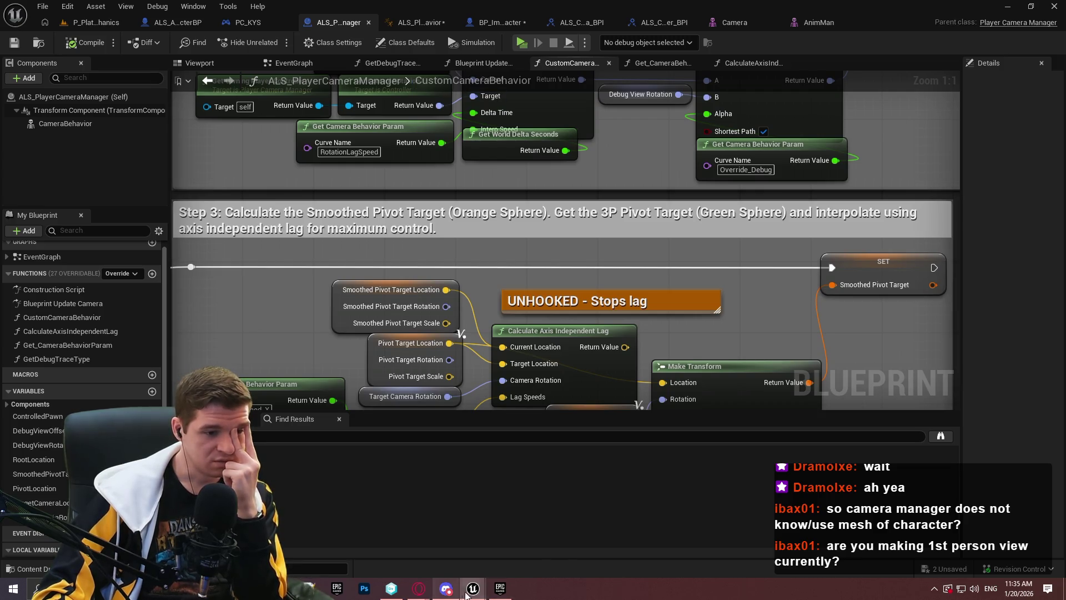
# - Open the GetDebugTraceType function, then move through the AnimMan, camera manager and BP_ImSimBaseCharacter blueprints
pyautogui.moveTo(475, 592)
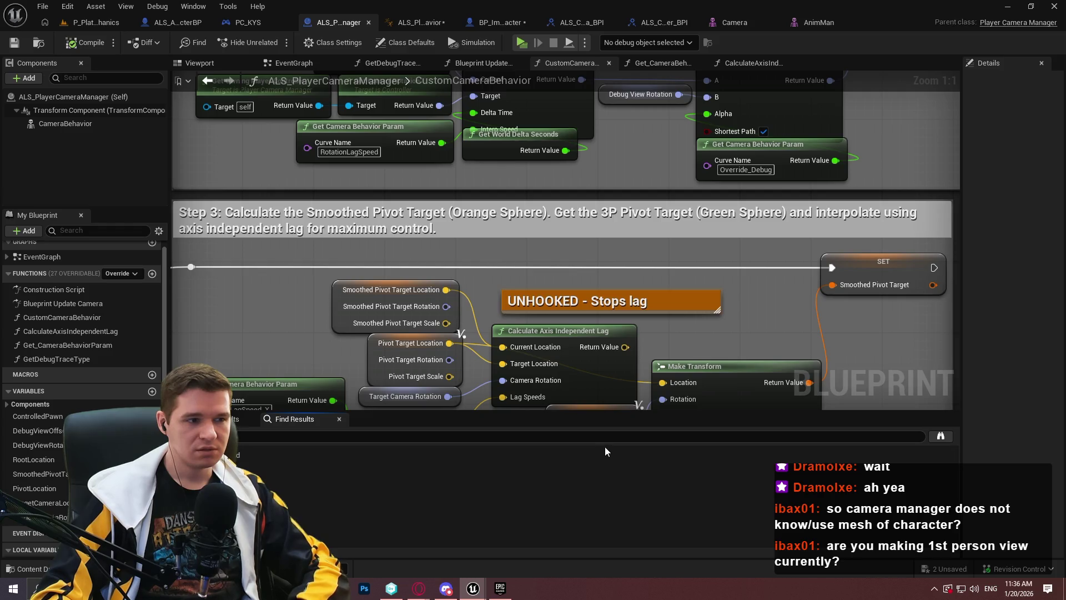
pyautogui.doubleClick(102, 361)
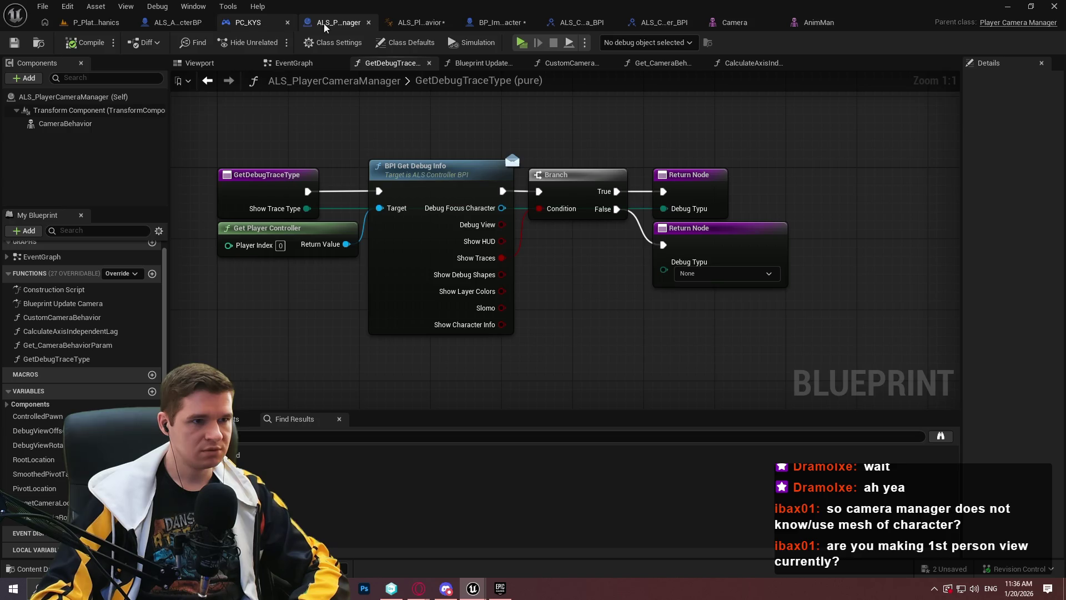
pyautogui.click(157, 25)
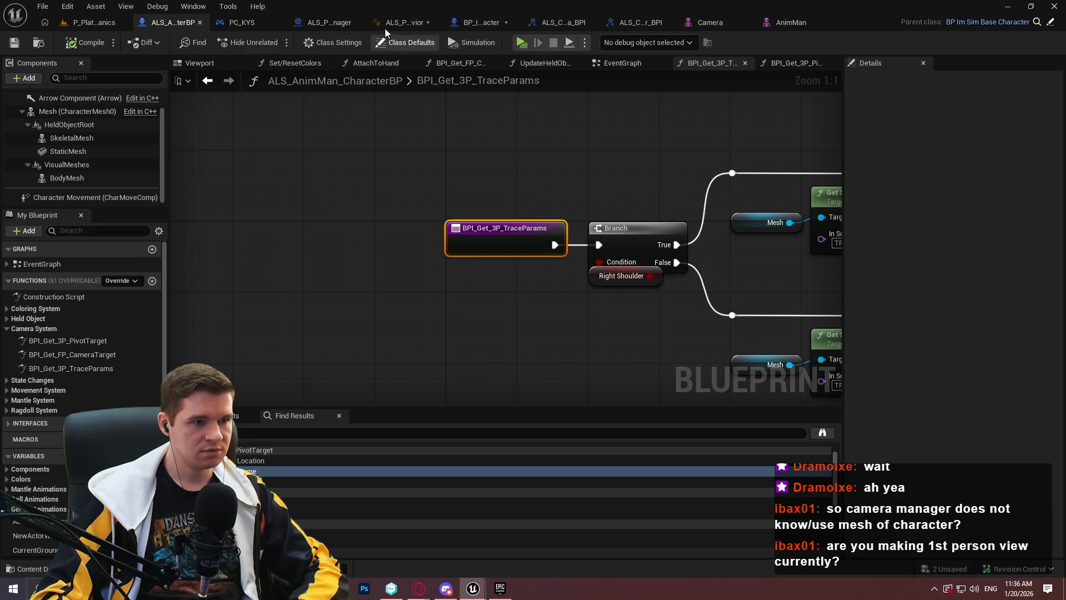
pyautogui.click(310, 24)
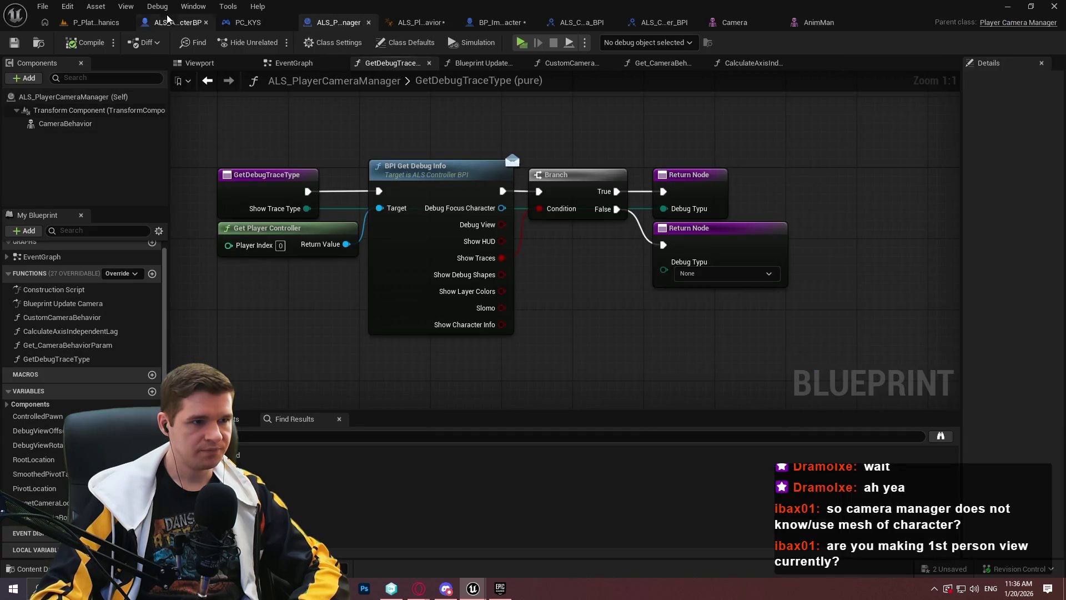
pyautogui.click(499, 24)
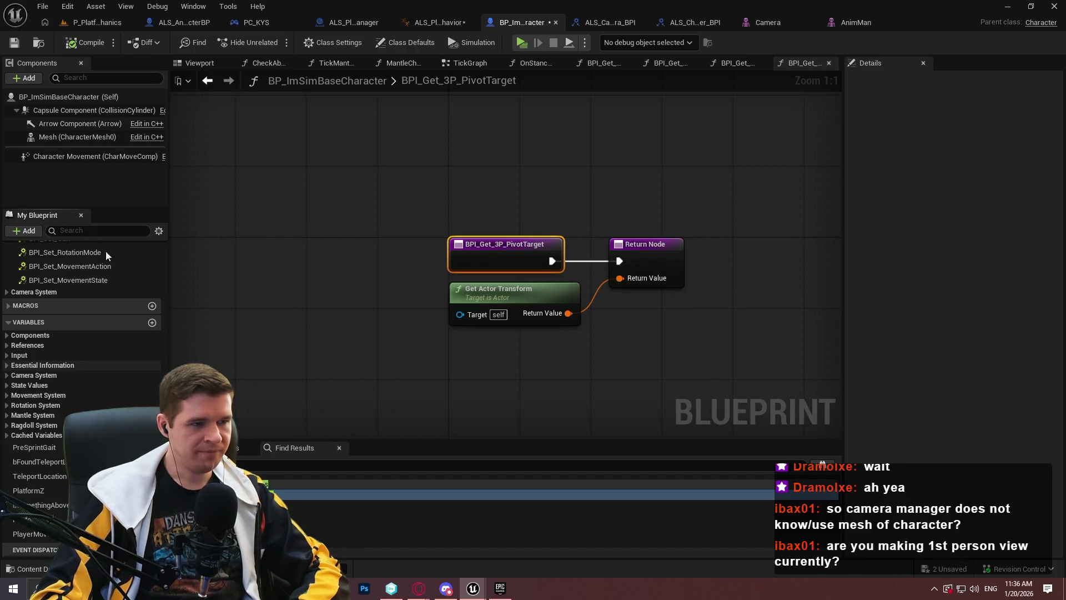
# - Open the DrawDebugShapes function from its Draw Debug Shapes call in the character's TickGraph
pyautogui.click(200, 63)
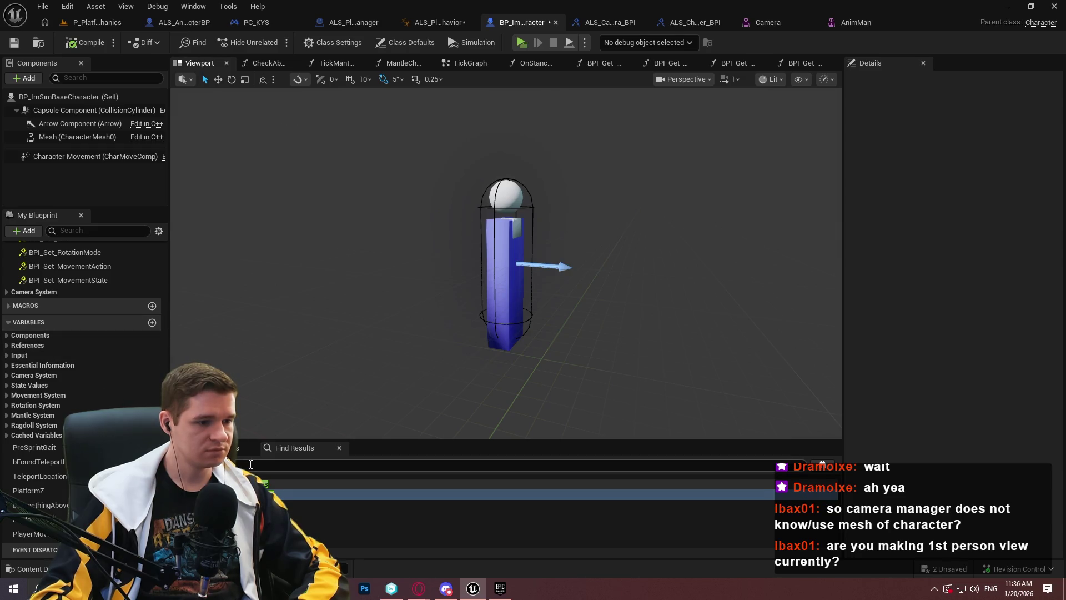
pyautogui.click(303, 464)
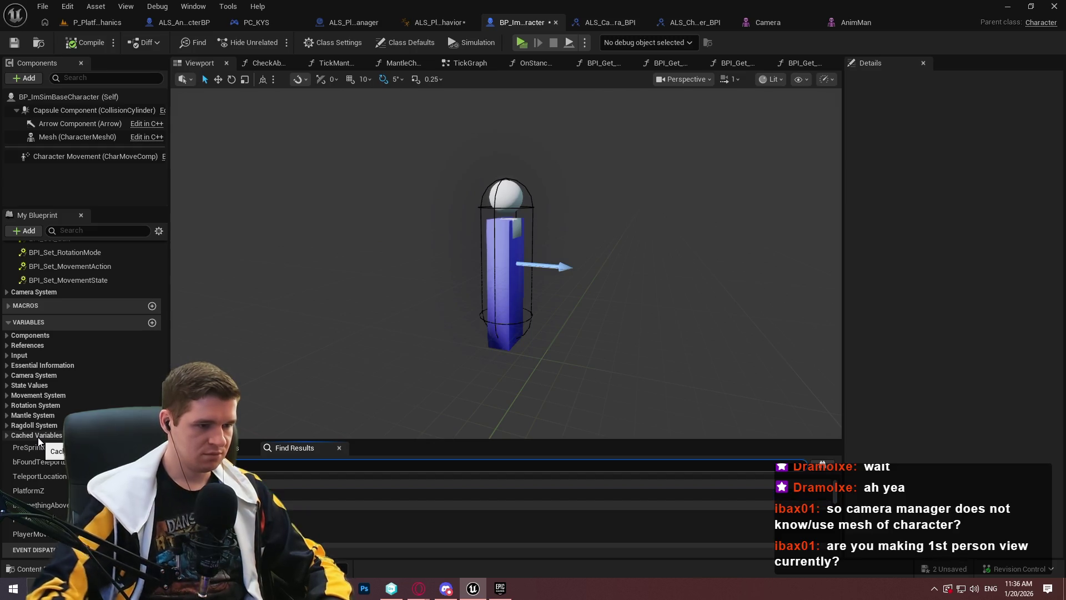
pyautogui.click(266, 515)
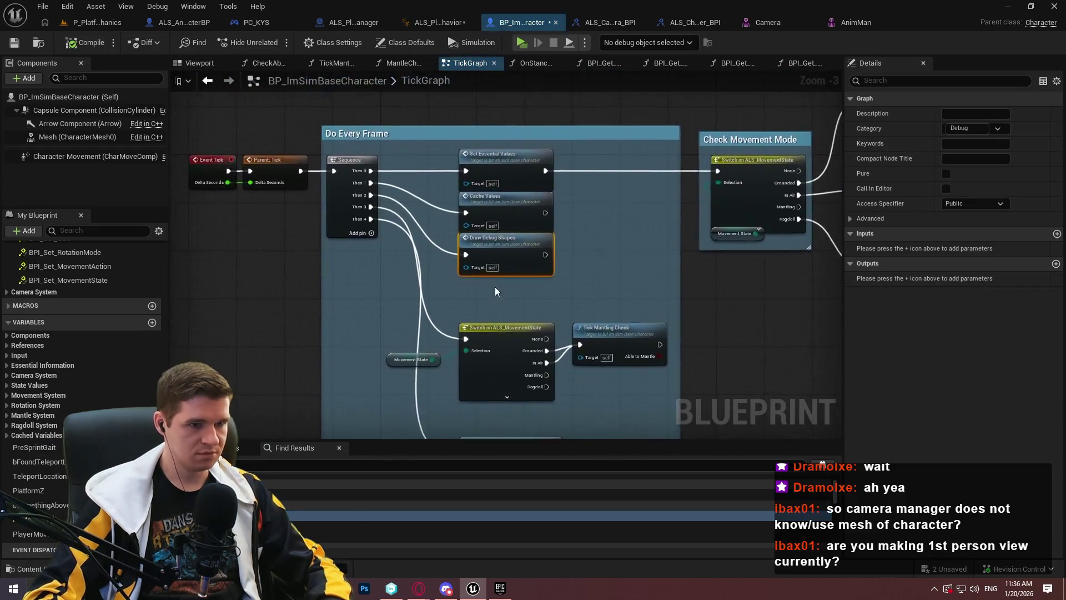
pyautogui.doubleClick(506, 259)
# - Pan across DrawDebugShapes past the Draw Debug Capsule nodes to the Movement Input Arrow block
pyautogui.scroll(7, 371, 262)
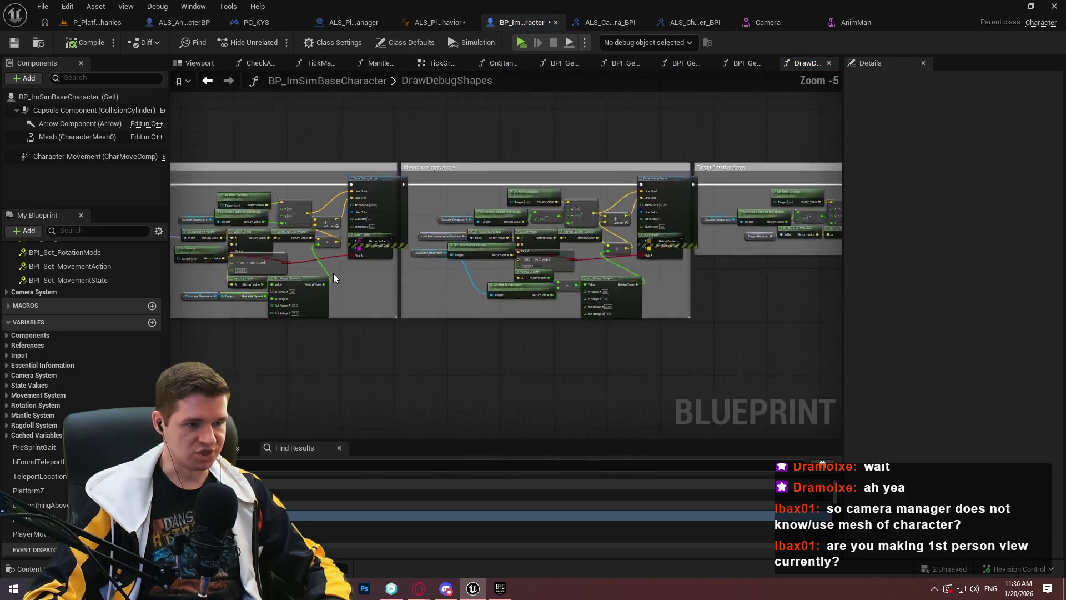
pyautogui.scroll(-1, 632, 288)
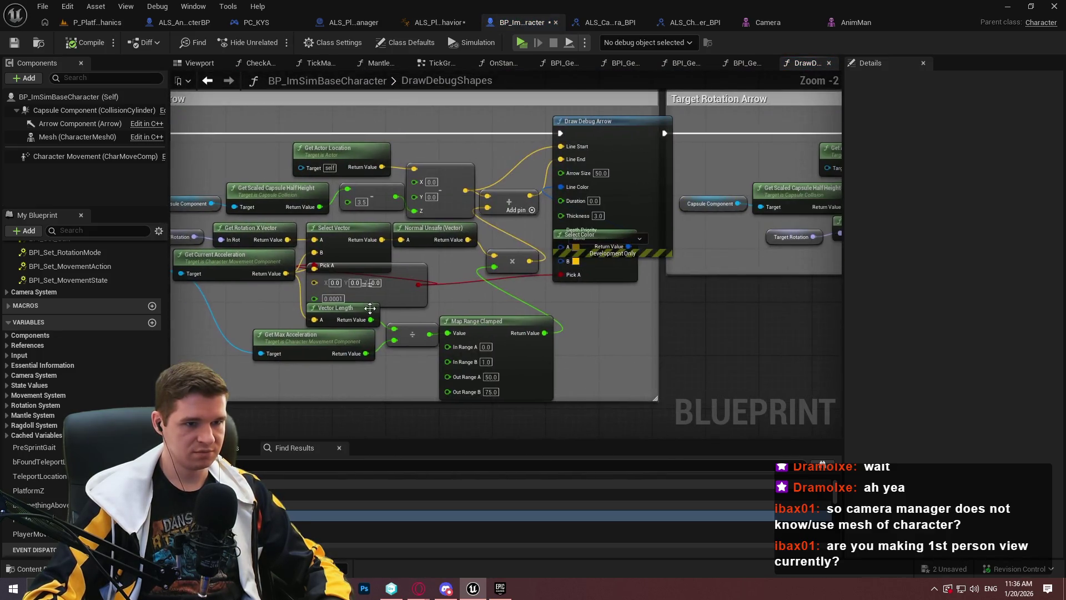
pyautogui.moveTo(405, 322)
pyautogui.mouseDown()
pyautogui.moveTo(394, 340)
pyautogui.moveTo(166, 333)
pyautogui.mouseUp()
pyautogui.moveTo(384, 306)
pyautogui.mouseDown()
pyautogui.moveTo(641, 384)
pyautogui.moveTo(555, 361)
pyautogui.moveTo(580, 361)
pyautogui.moveTo(319, 361)
pyautogui.mouseUp()
pyautogui.moveTo(555, 305)
pyautogui.mouseDown()
pyautogui.moveTo(294, 311)
pyautogui.moveTo(400, 311)
pyautogui.moveTo(311, 303)
pyautogui.moveTo(422, 325)
pyautogui.mouseUp()
pyautogui.moveTo(738, 352)
pyautogui.mouseDown()
pyautogui.moveTo(316, 336)
pyautogui.moveTo(668, 337)
pyautogui.moveTo(611, 377)
pyautogui.moveTo(389, 361)
pyautogui.moveTo(563, 275)
pyautogui.moveTo(624, 276)
pyautogui.mouseUp()
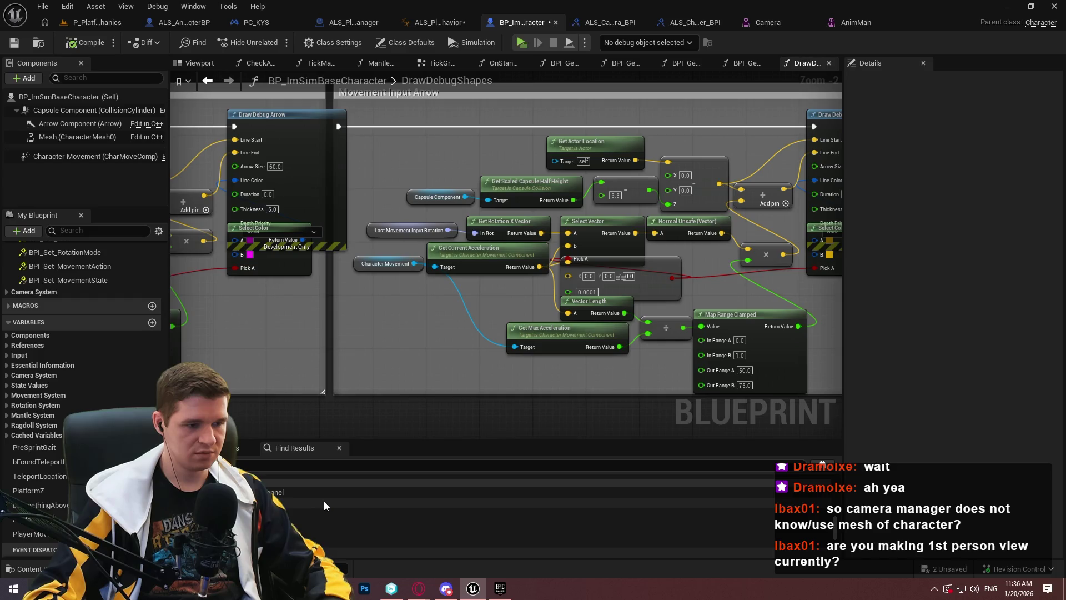
pyautogui.scroll(-2, 325, 497)
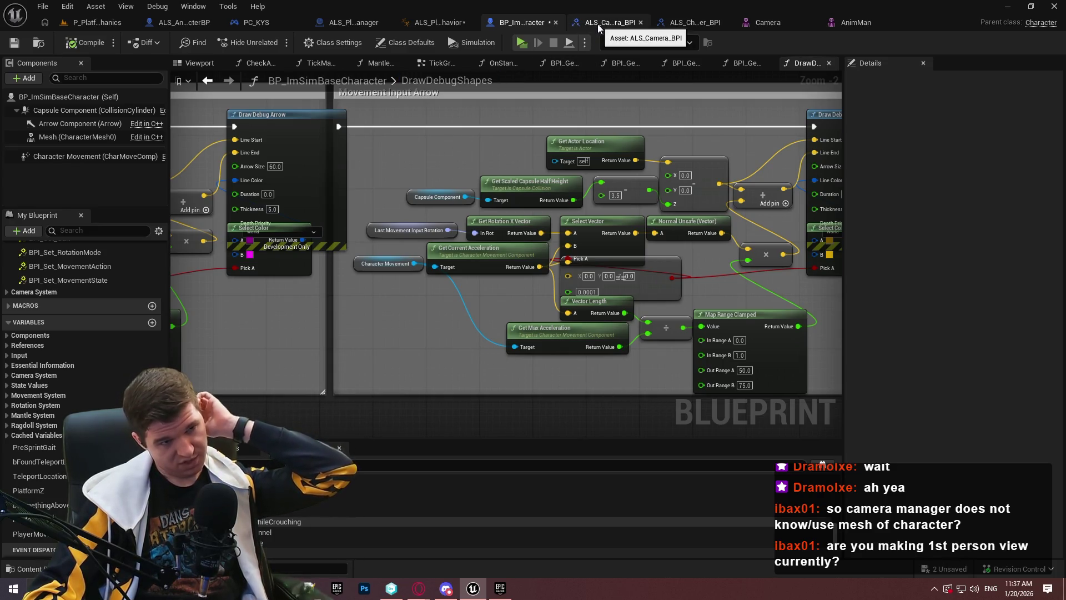
pyautogui.click(500, 588)
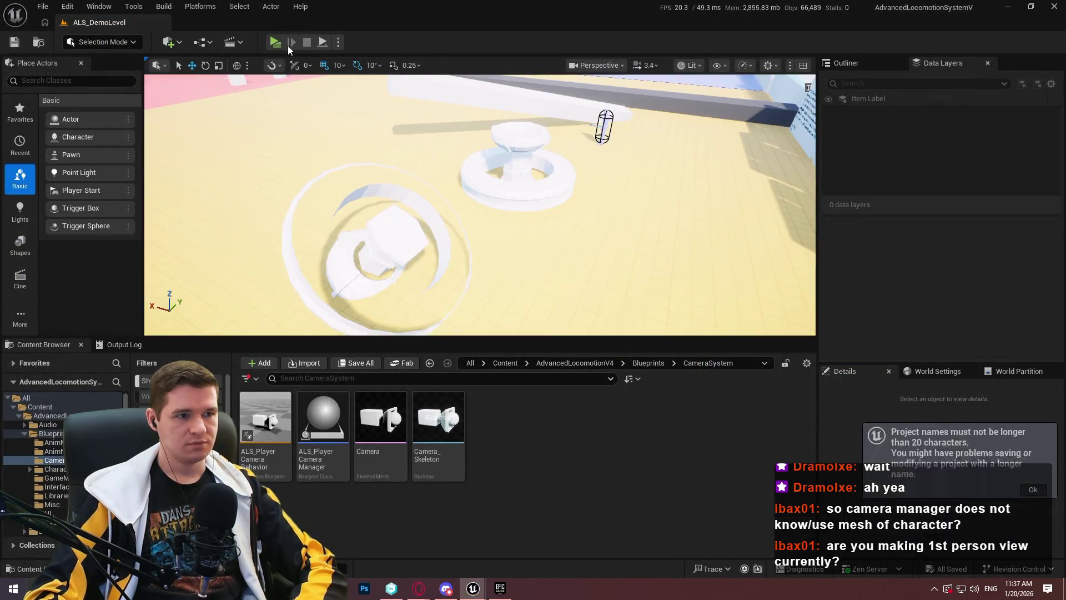
# - Start a playtest, walk the character, and turn on debug shapes (Y) and debug traces (T)
pyautogui.click(275, 43)
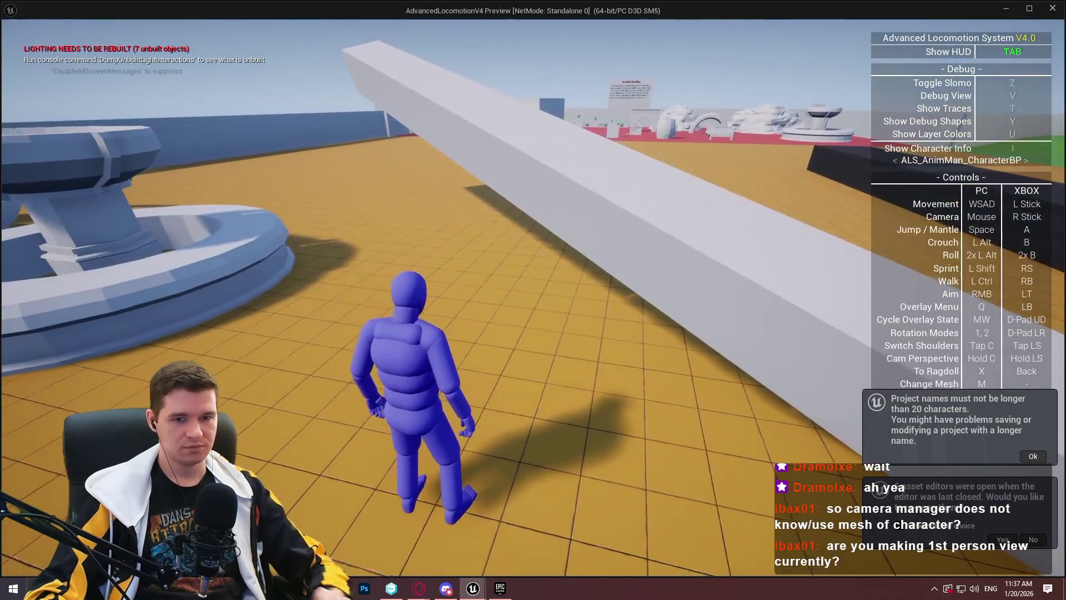
pyautogui.press('w')
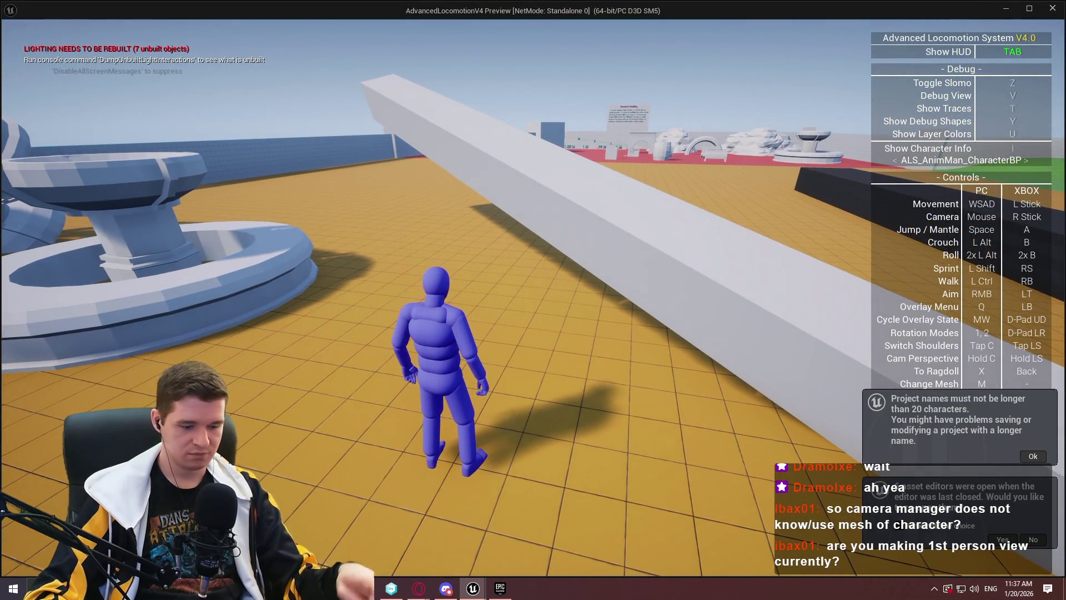
pyautogui.press('y')
pyautogui.press('y')
pyautogui.press('y')
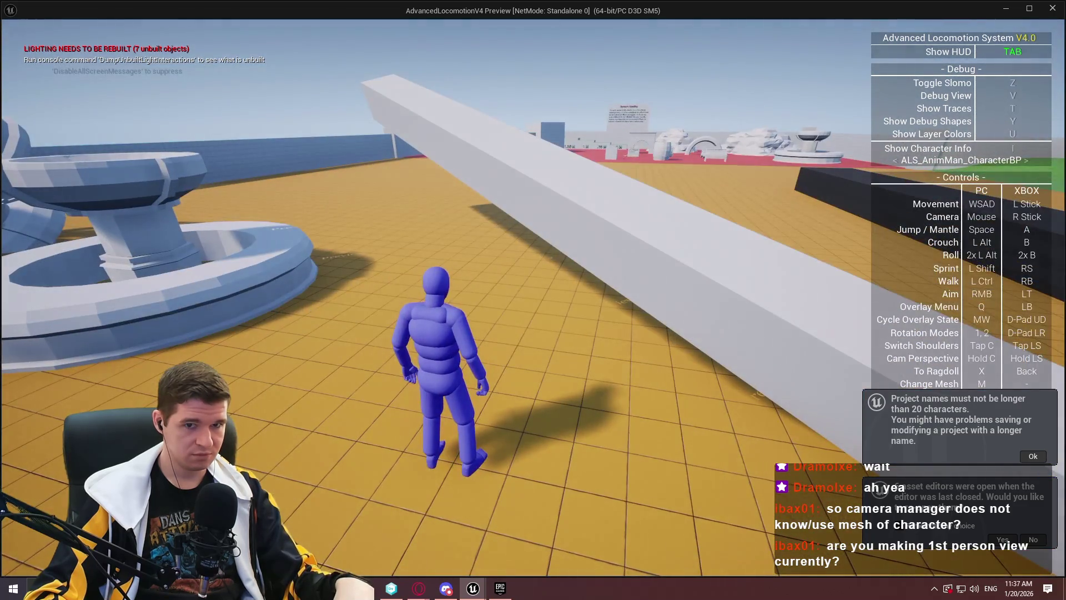
pyautogui.press('t')
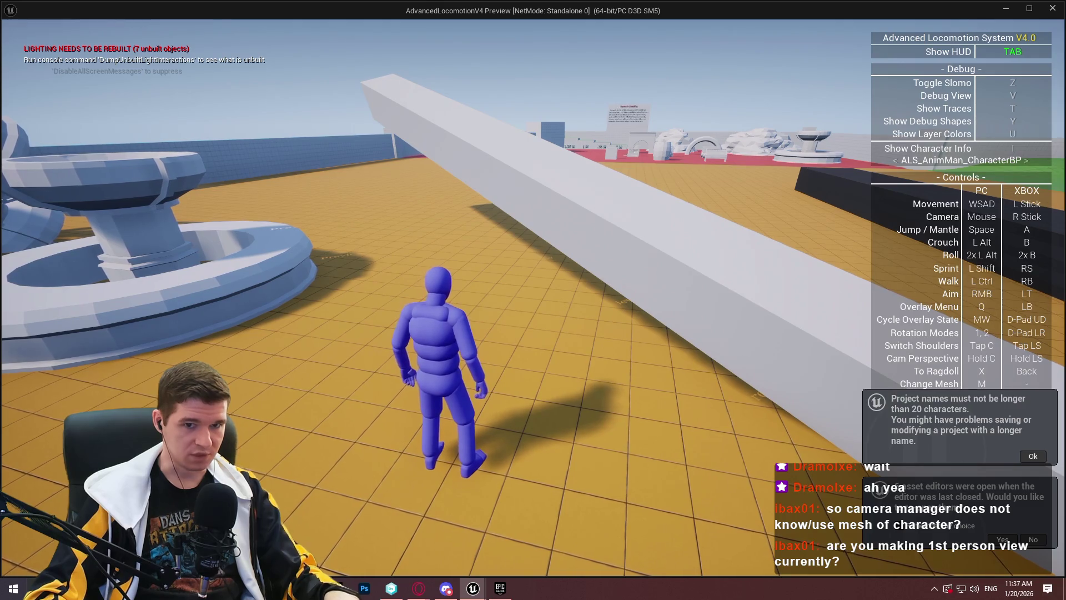
# - Show the character's states and anim curves with I, walk and sprint forward, then end the preview
pyautogui.press('i')
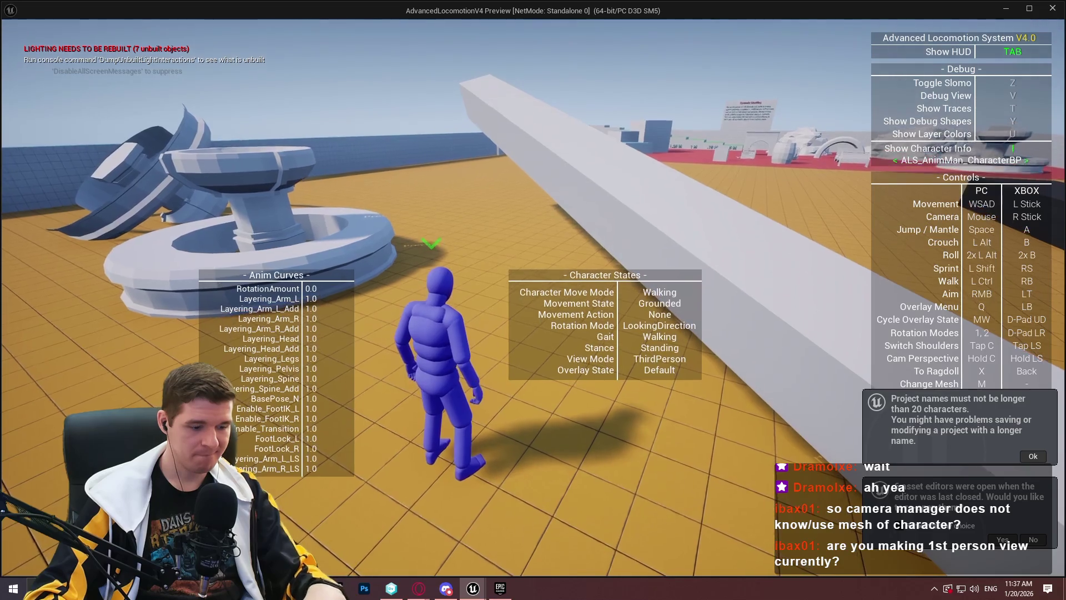
pyautogui.press('w')
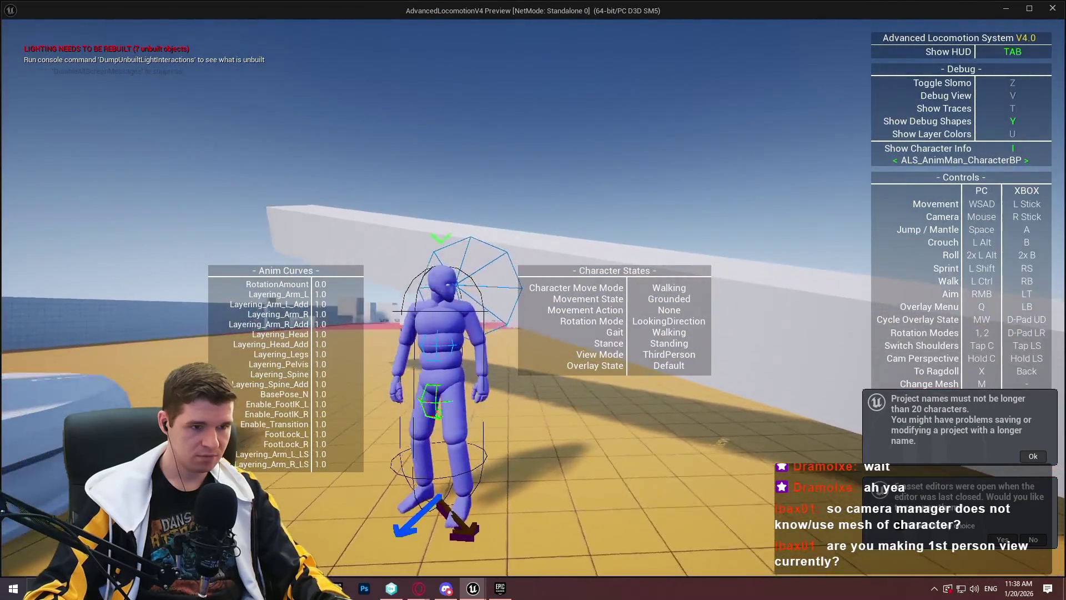
pyautogui.hotkey('shift', 'w')
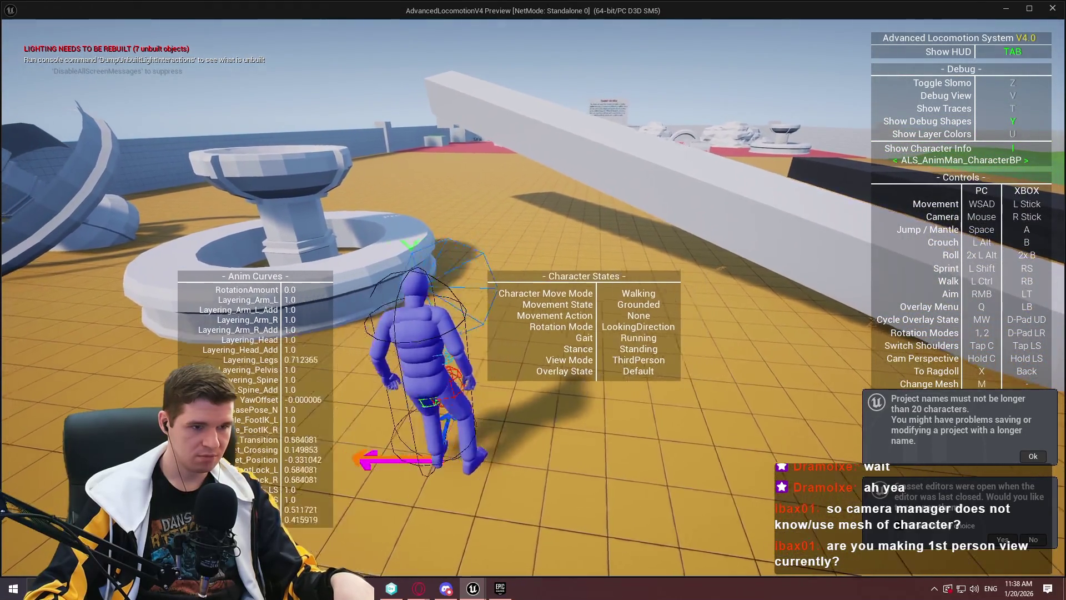
pyautogui.press('Escape')
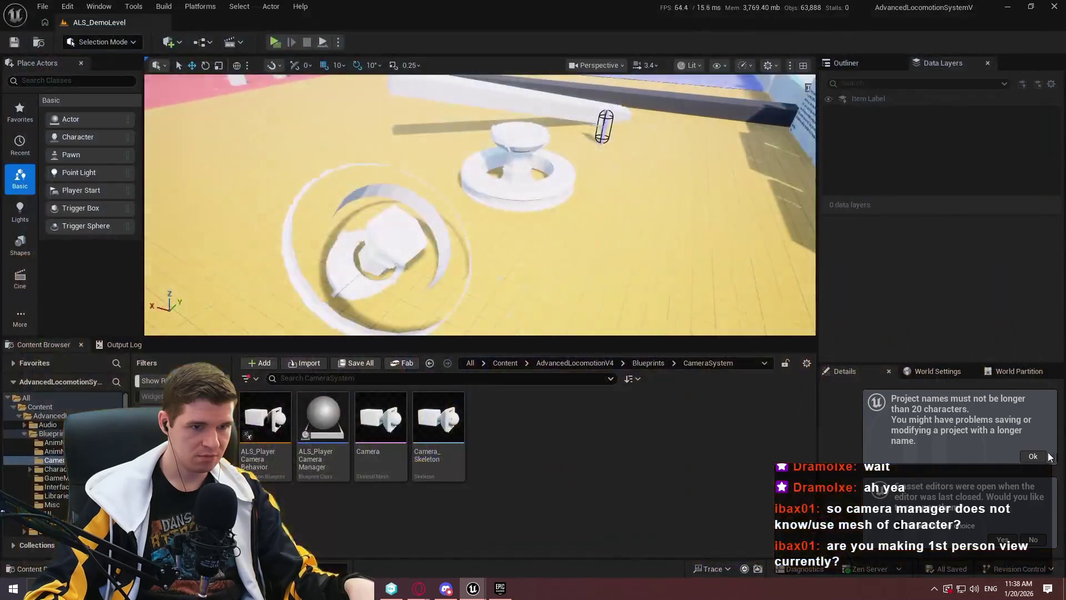
# - Inspect the shoulder-swap Blend Poses by bool node in ALS_PlayerCameraBehavior's AnimGraph
pyautogui.moveTo(473, 588)
pyautogui.click(434, 536)
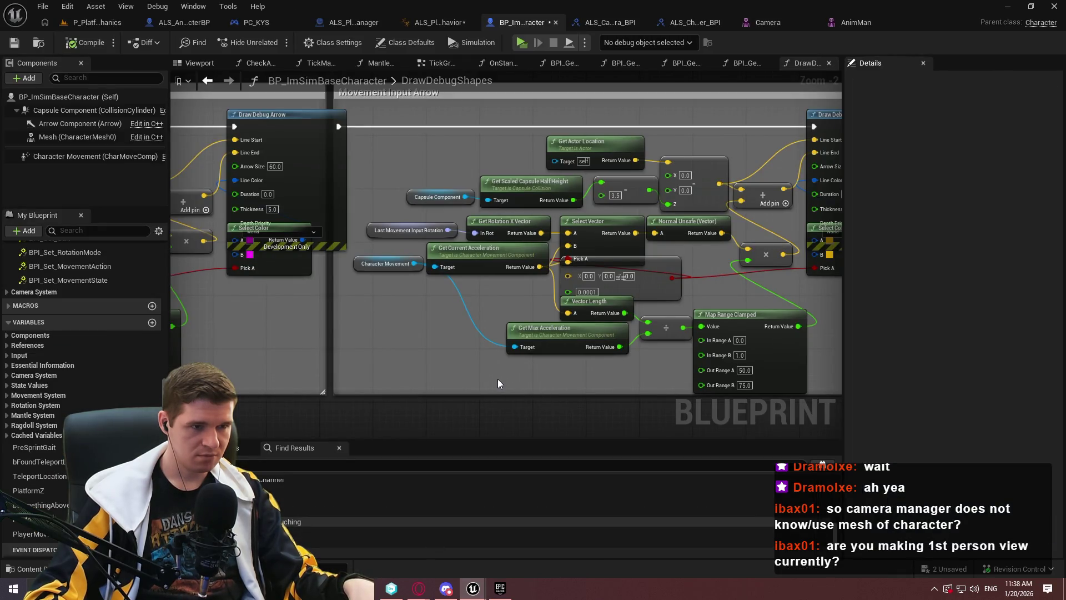
pyautogui.click(439, 25)
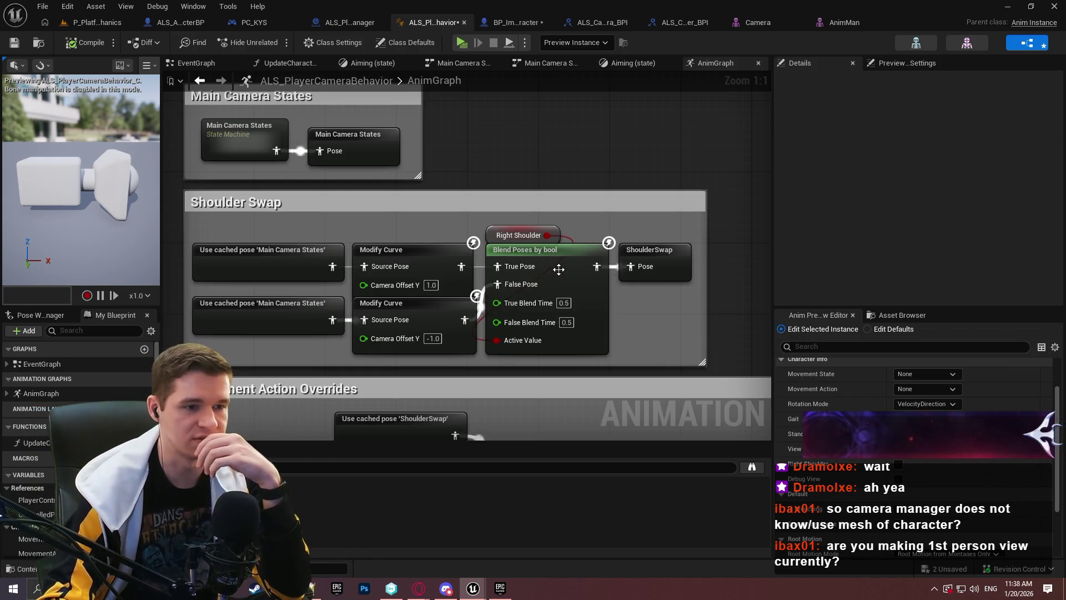
pyautogui.click(558, 270)
pyautogui.scroll(-5, 838, 279)
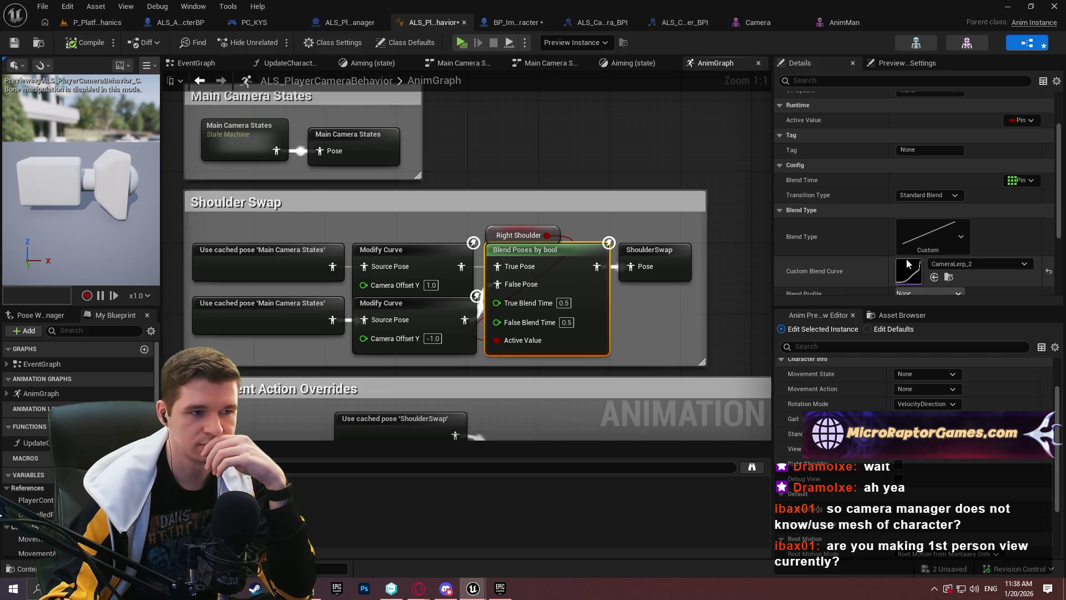
# - Open the Main Camera States machine and pan through the Aiming state's graph, then return to BP_ImSimBaseCharacter
pyautogui.doubleClick(283, 261)
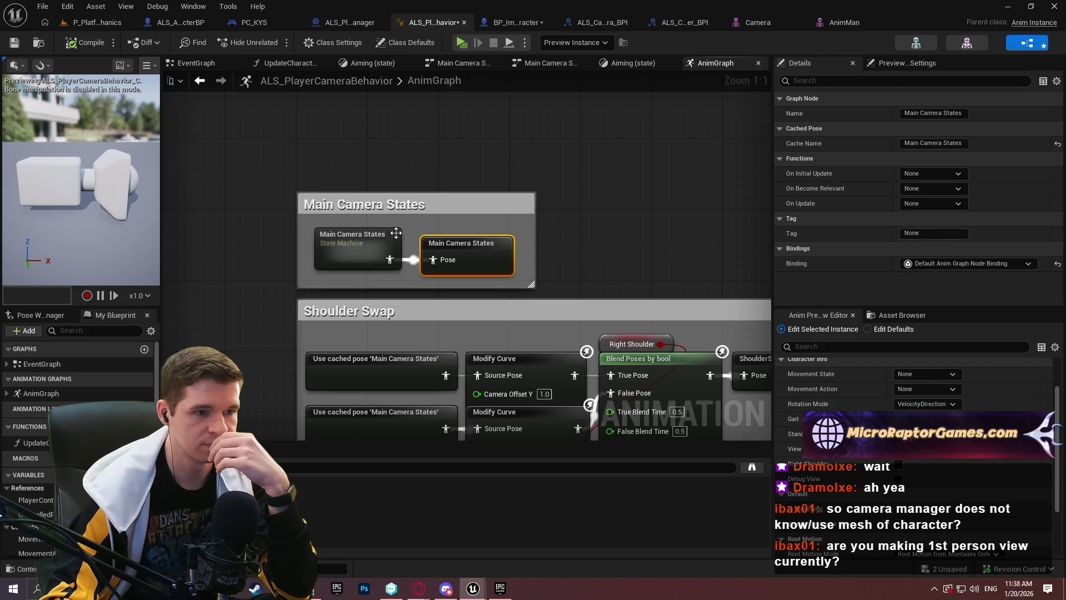
pyautogui.doubleClick(395, 239)
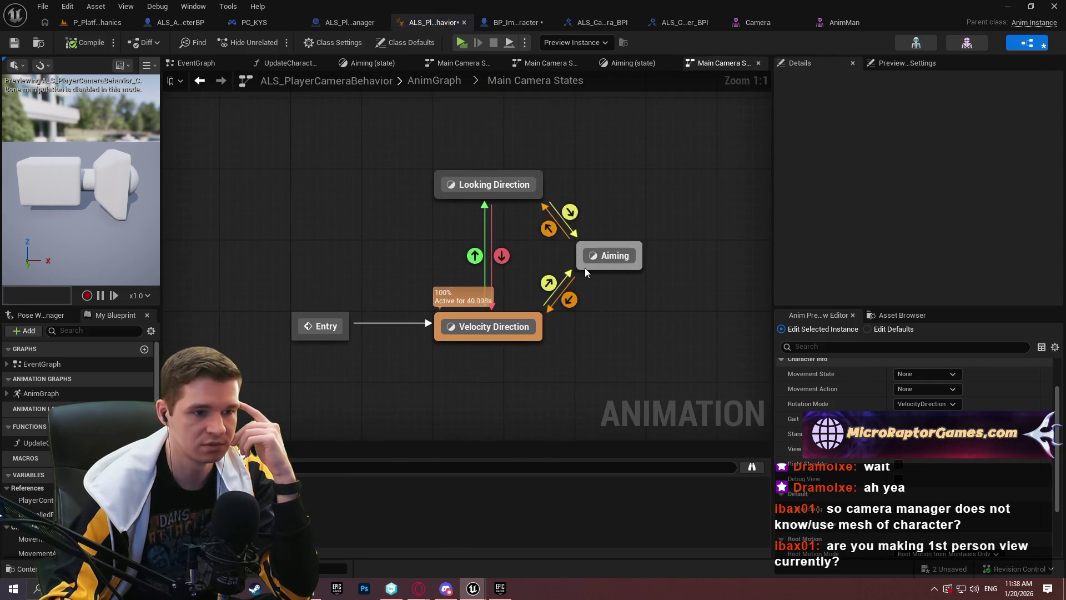
pyautogui.click(616, 253)
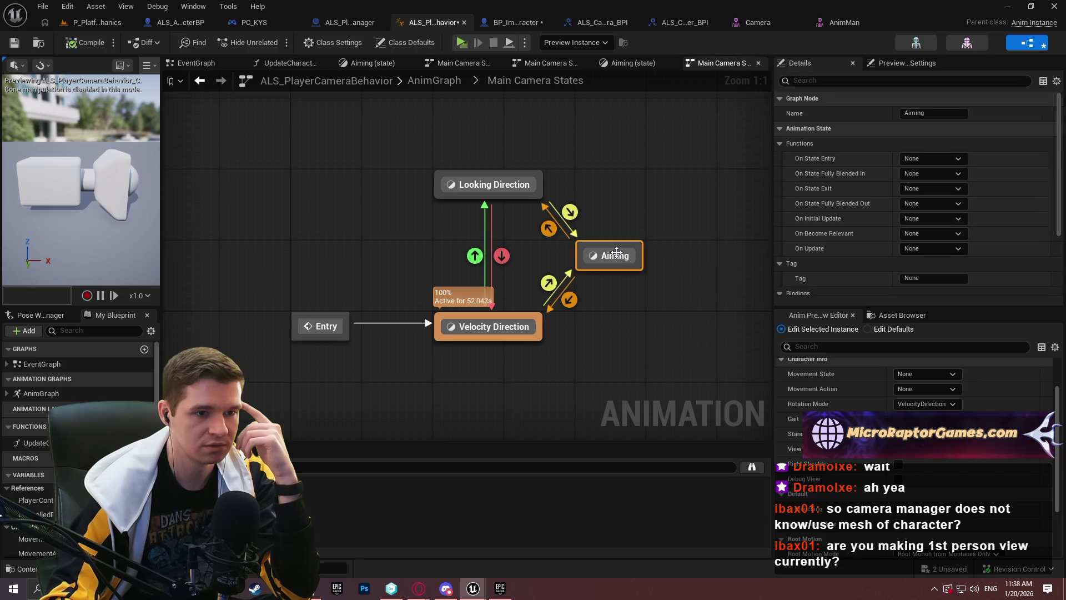
pyautogui.doubleClick(616, 254)
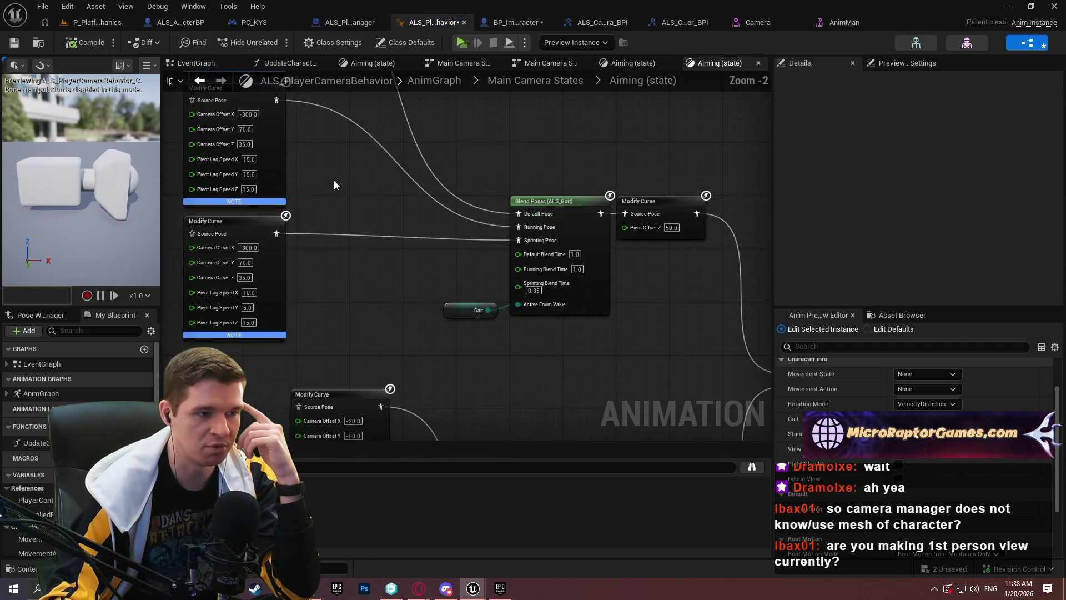
pyautogui.moveTo(332, 179)
pyautogui.mouseDown()
pyautogui.moveTo(366, 266)
pyautogui.moveTo(300, 138)
pyautogui.moveTo(219, 78)
pyautogui.mouseUp()
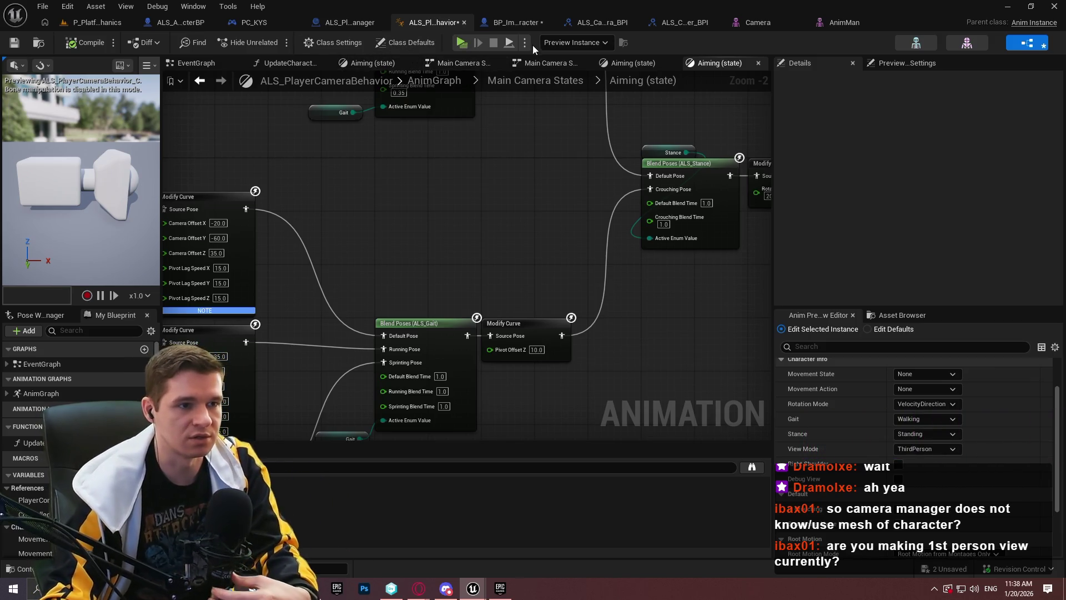
pyautogui.click(491, 23)
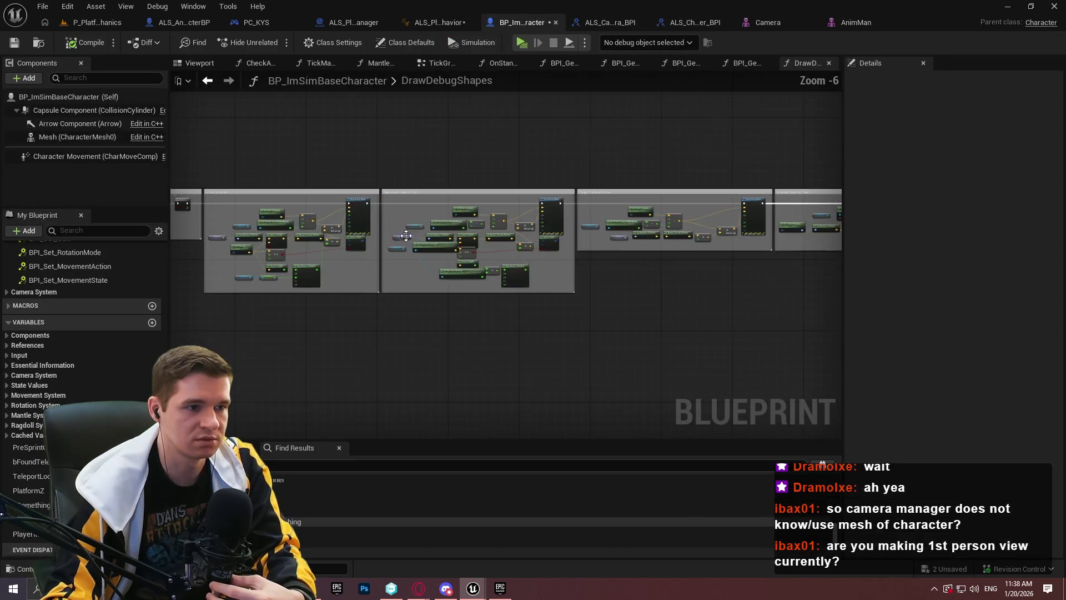
# - Open PlayerInputGraph from the Graphs list and center the Camera Action section's Right Shoulder SET nodes
pyautogui.scroll(3, 59, 289)
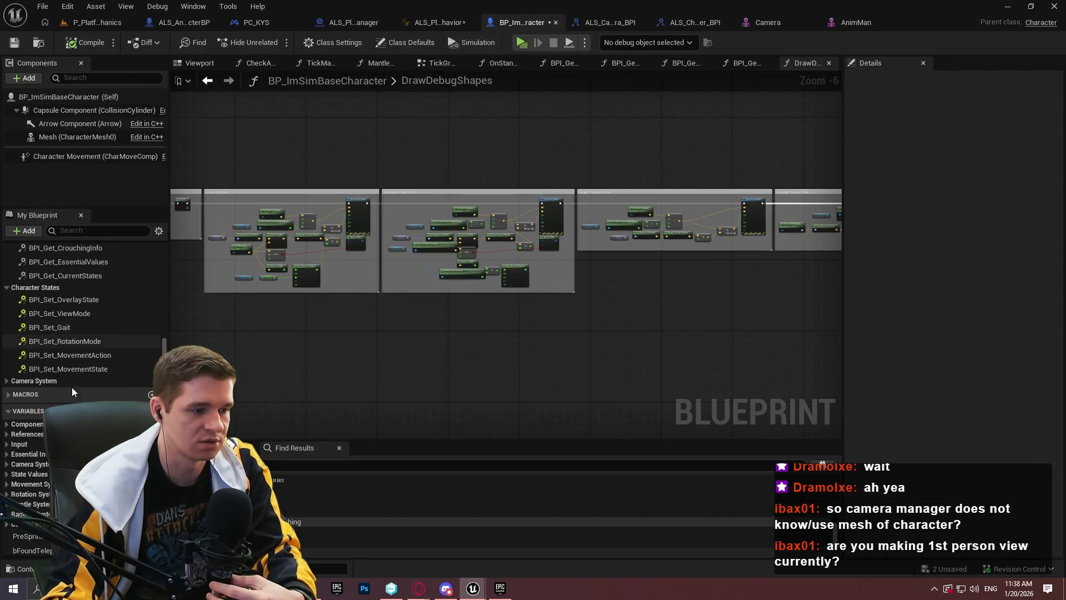
pyautogui.scroll(10, 86, 296)
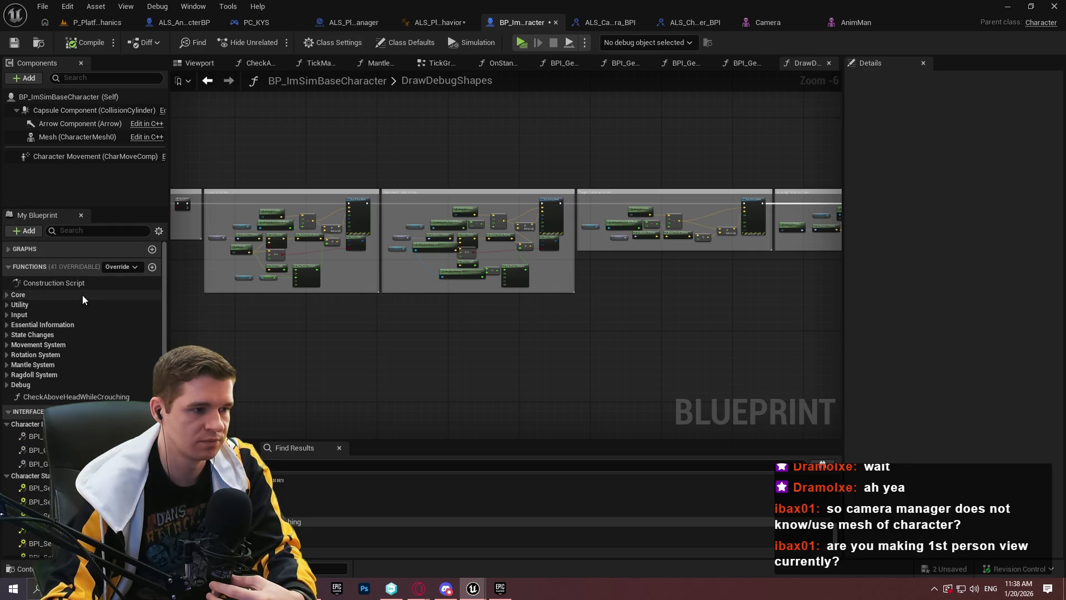
pyautogui.click(25, 248)
pyautogui.doubleClick(41, 289)
pyautogui.scroll(3, 345, 265)
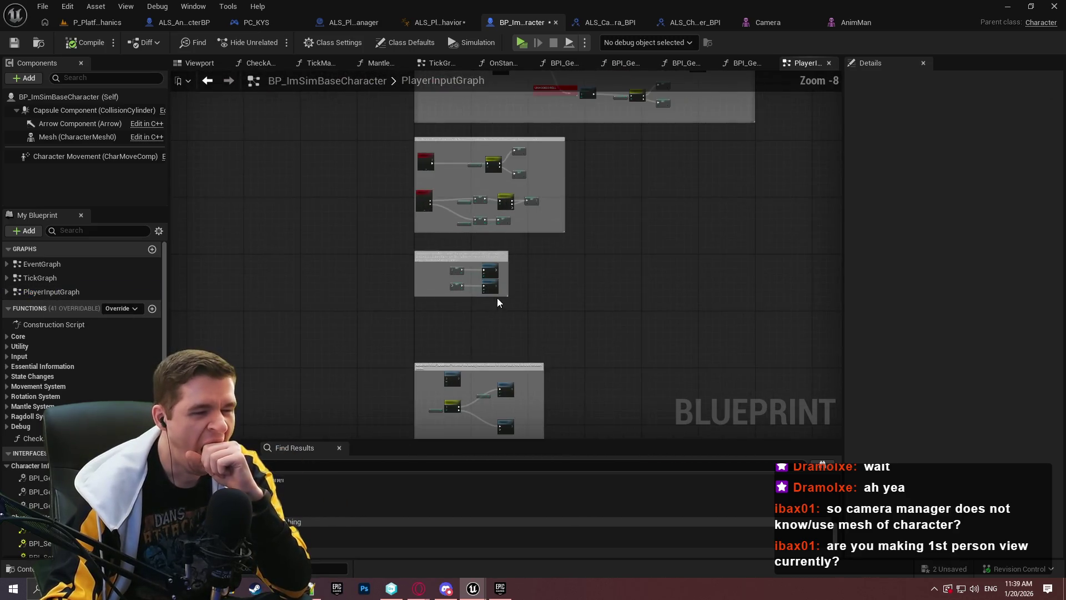
pyautogui.scroll(8, 497, 295)
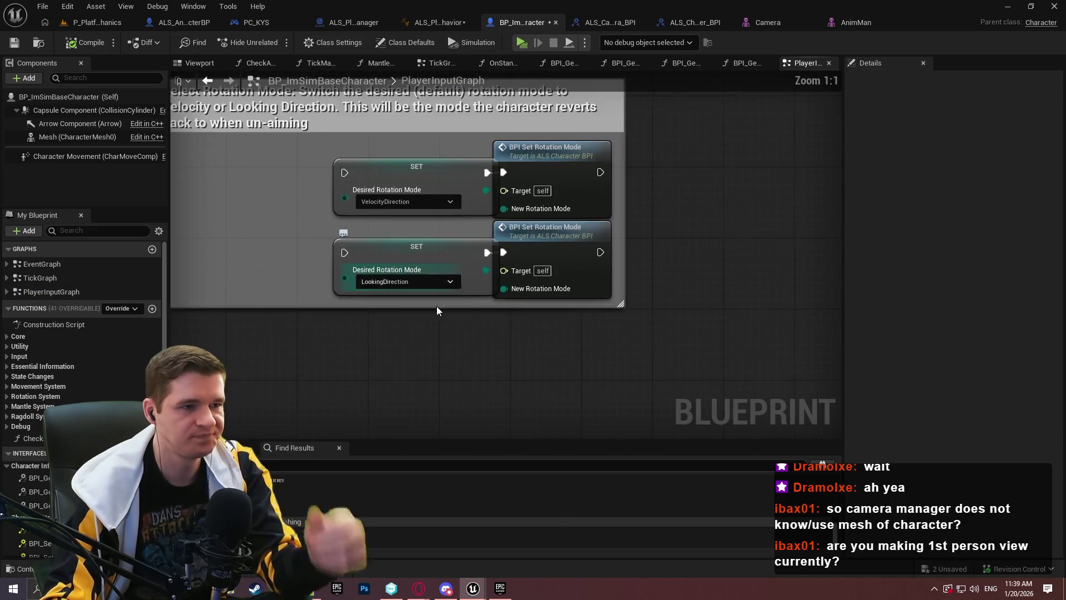
pyautogui.scroll(-8, 436, 305)
pyautogui.scroll(4, 444, 135)
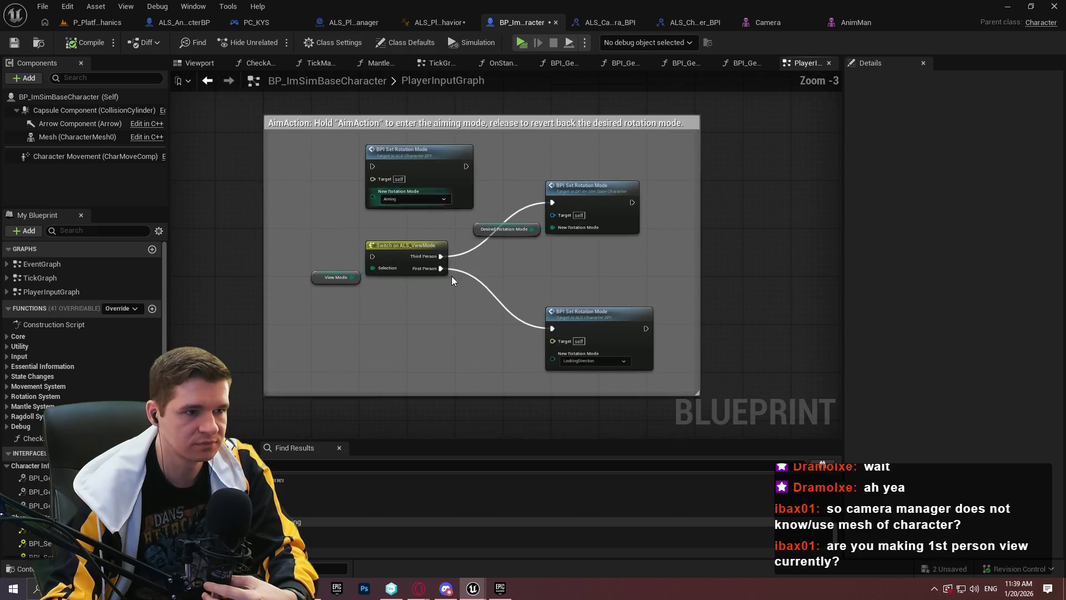
pyautogui.moveTo(452, 276); pyautogui.dragTo(444, 5)
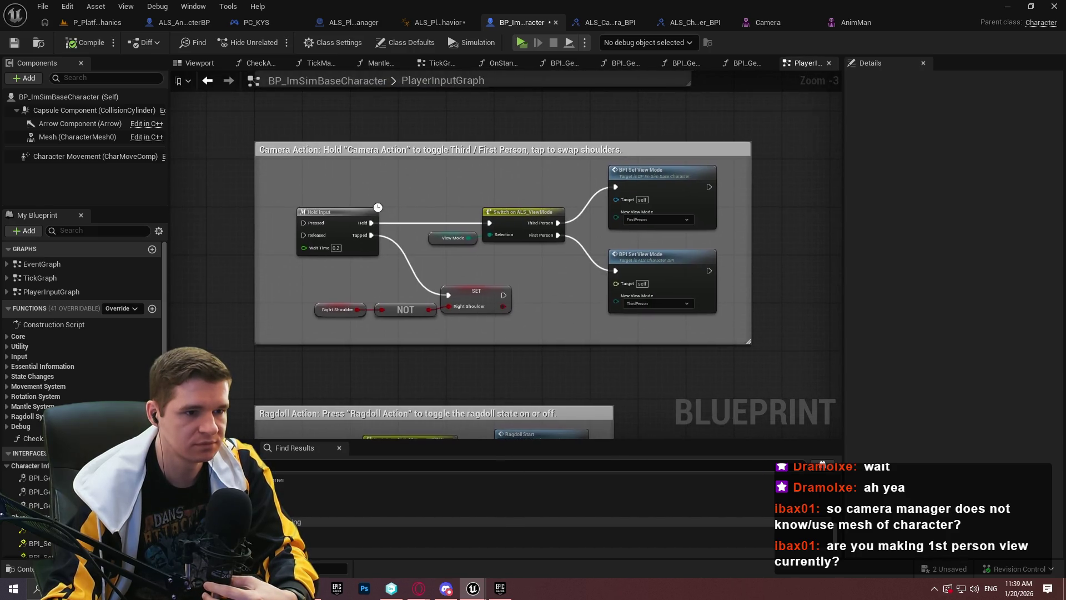
pyautogui.scroll(3, 419, 289)
pyautogui.moveTo(420, 293); pyautogui.dragTo(487, 258)
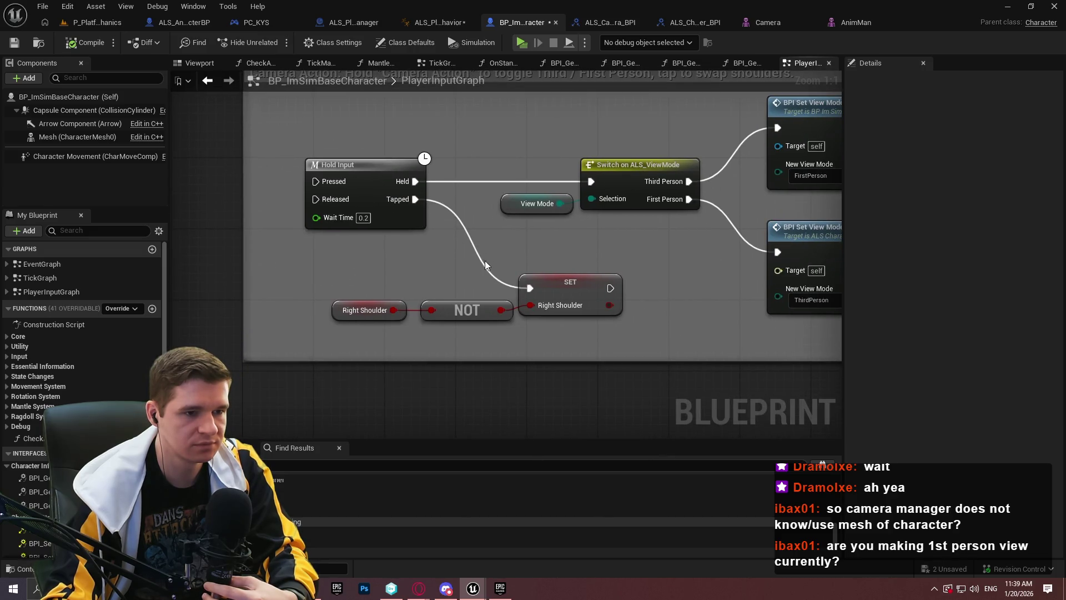
# - Add a Debug Key Y event beside the Right Shoulder SET node to trigger the shoulder toggle
pyautogui.rightClick(361, 263)
pyautogui.write('debug key')
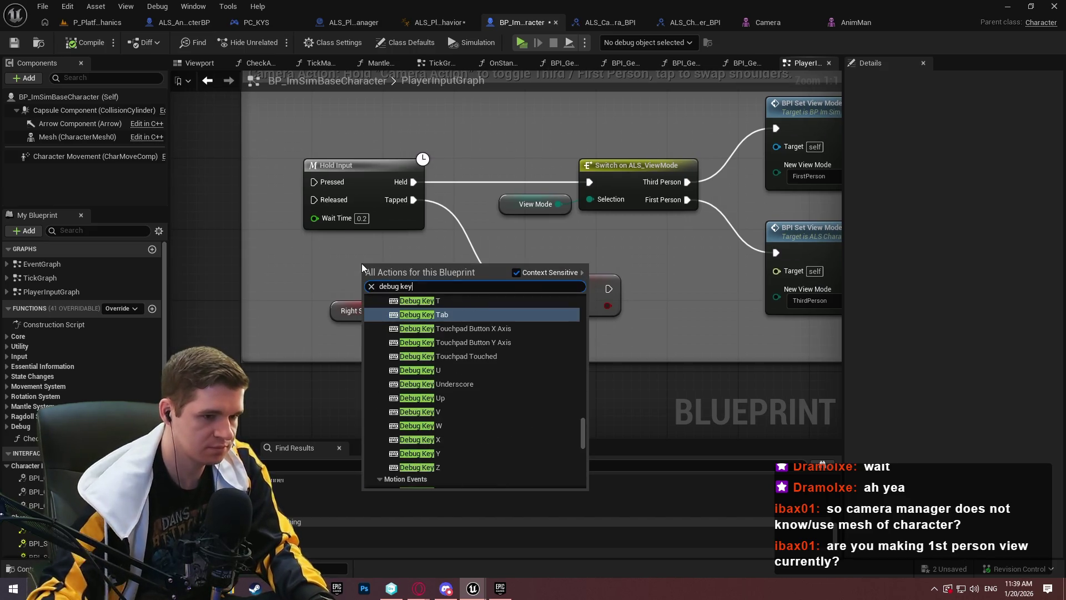
pyautogui.click(451, 453)
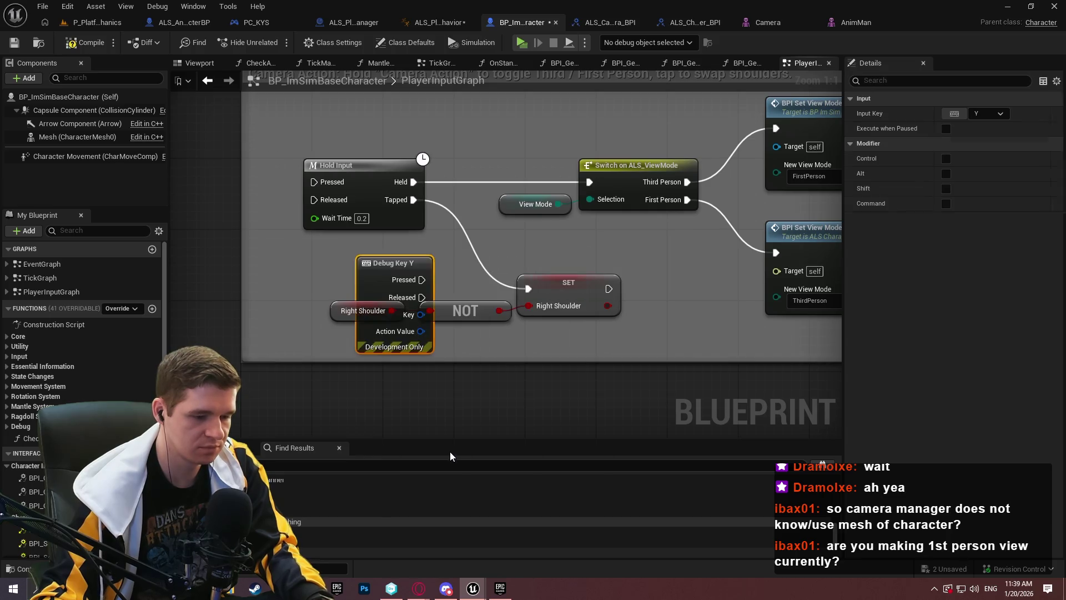
pyautogui.moveTo(422, 307)
pyautogui.mouseDown()
pyautogui.moveTo(237, 300)
pyautogui.moveTo(528, 288)
pyautogui.mouseUp()
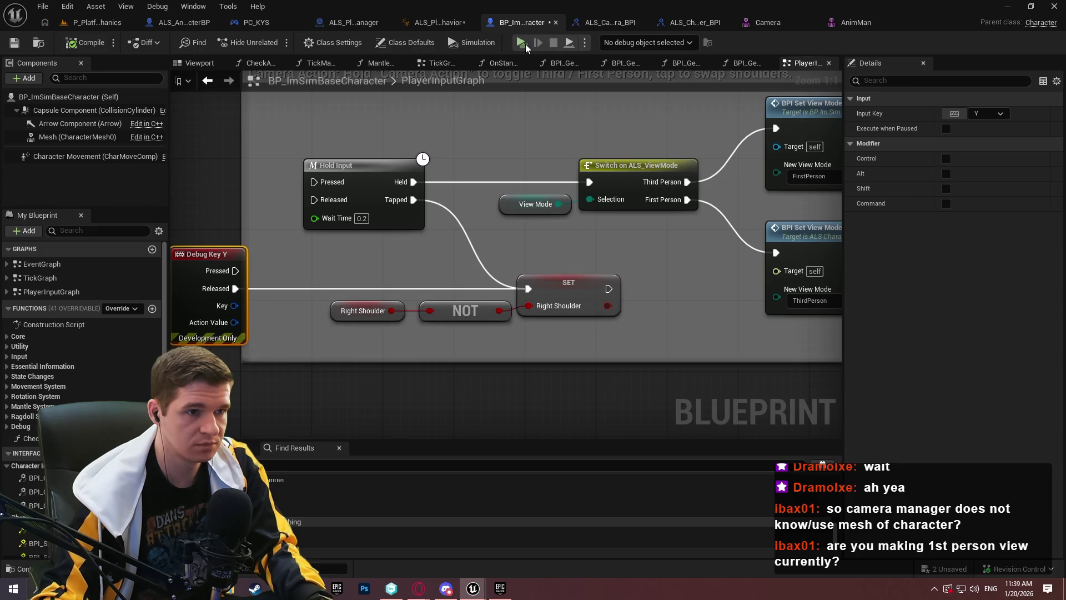
# - Playtest the change by walking the character forward, then switch back to the Blueprint editor
pyautogui.hotkey('alt', 'p')
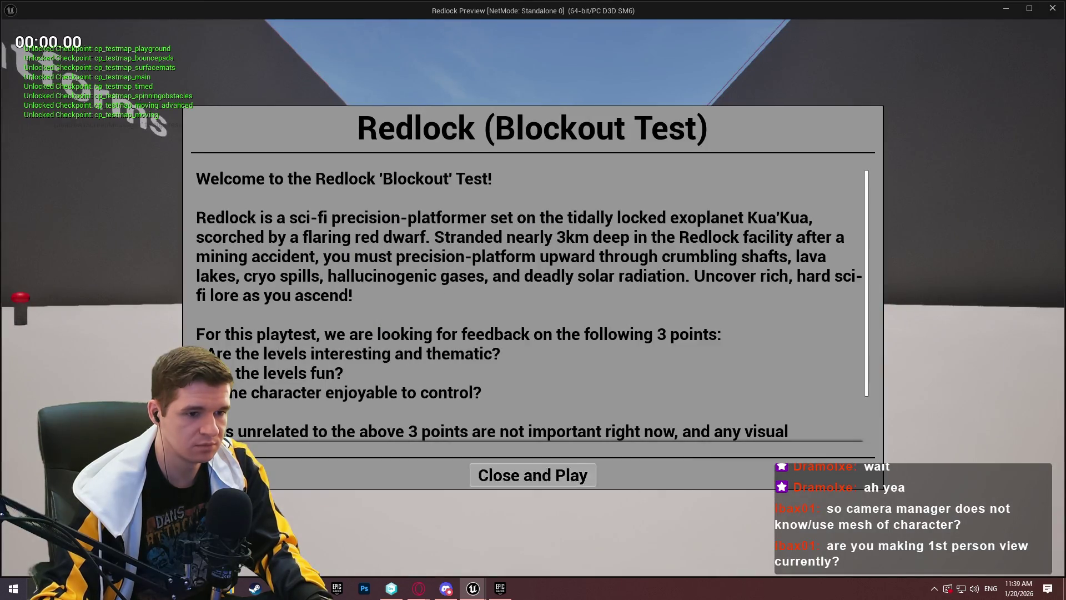
pyautogui.press('Return')
pyautogui.press('w')
pyautogui.press('w')
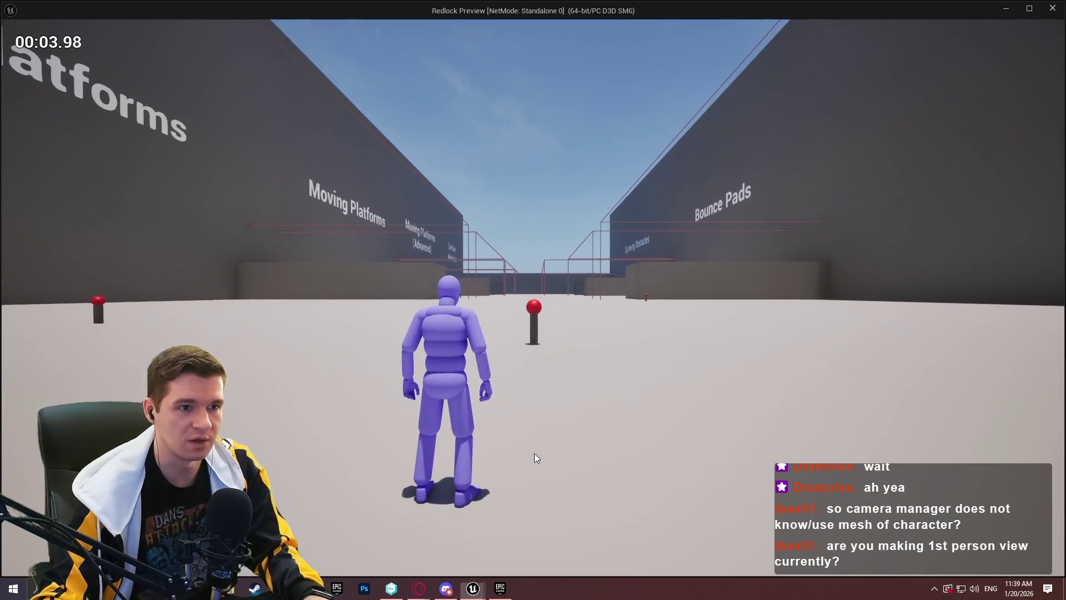
pyautogui.press('super')
pyautogui.hotkey('alt', 'Tab')
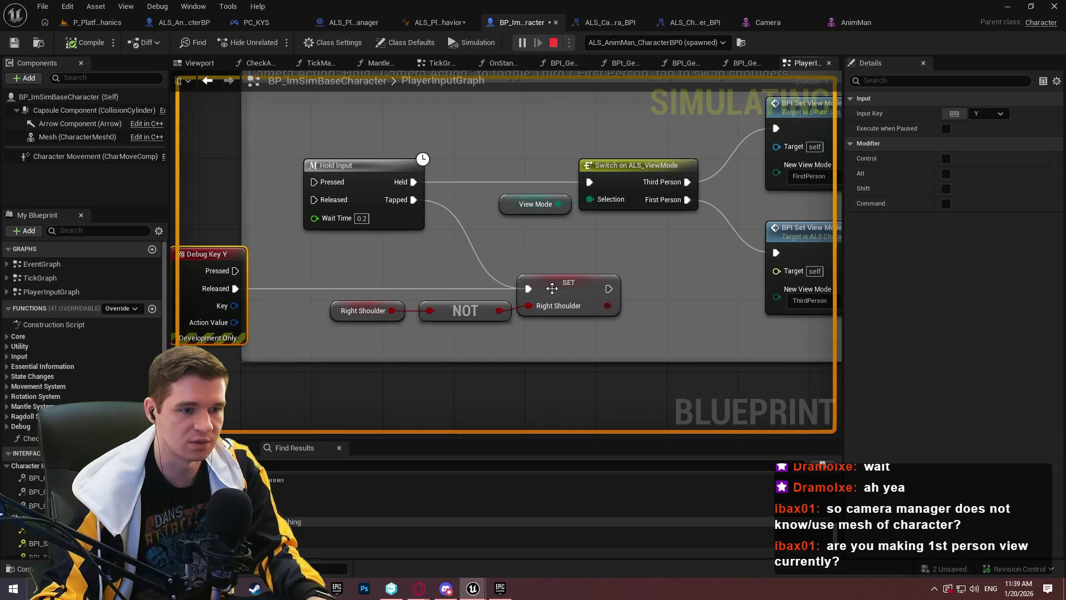
# - Find references to the Right Shoulder variable by class member
pyautogui.rightClick(552, 288)
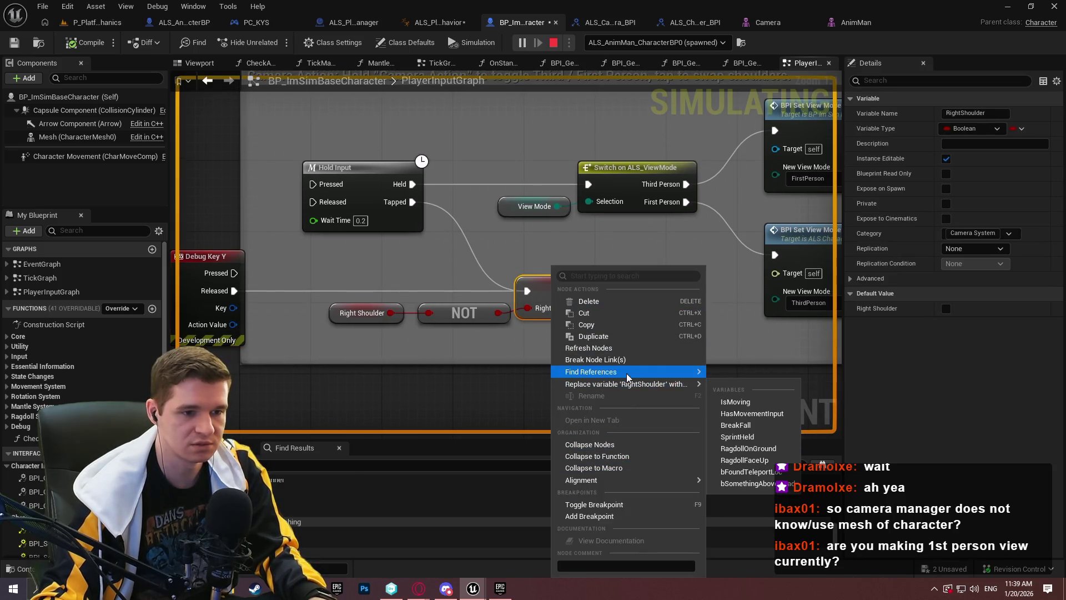
pyautogui.moveTo(683, 371)
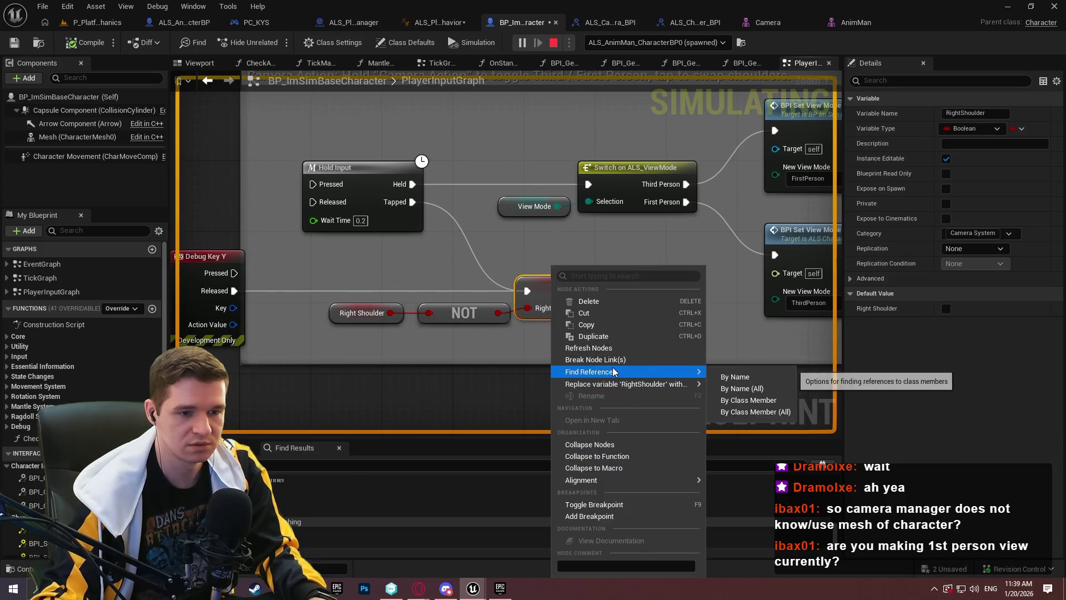
pyautogui.click(761, 392)
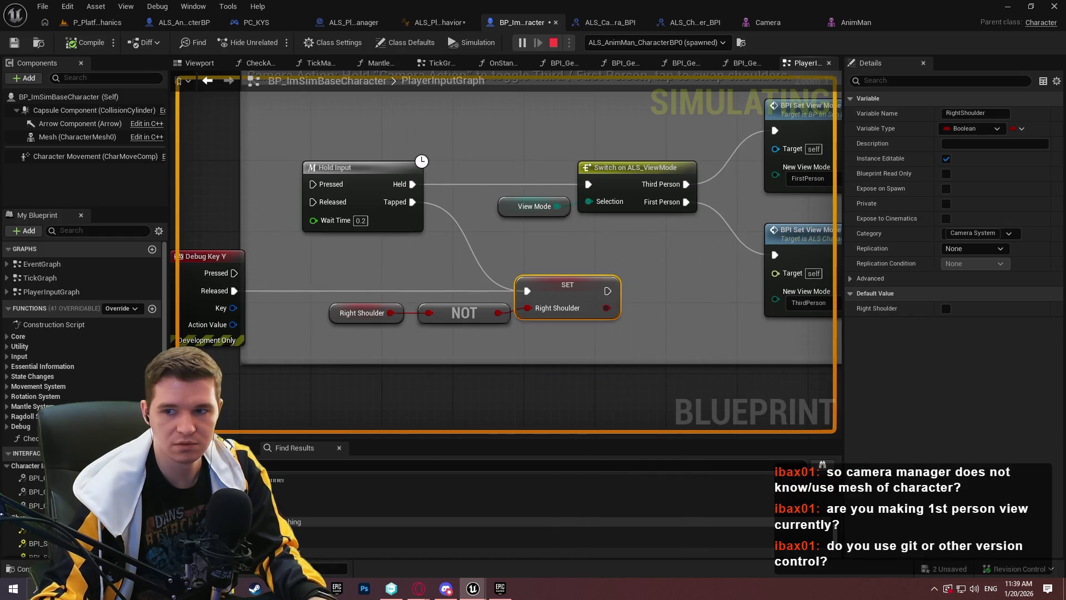
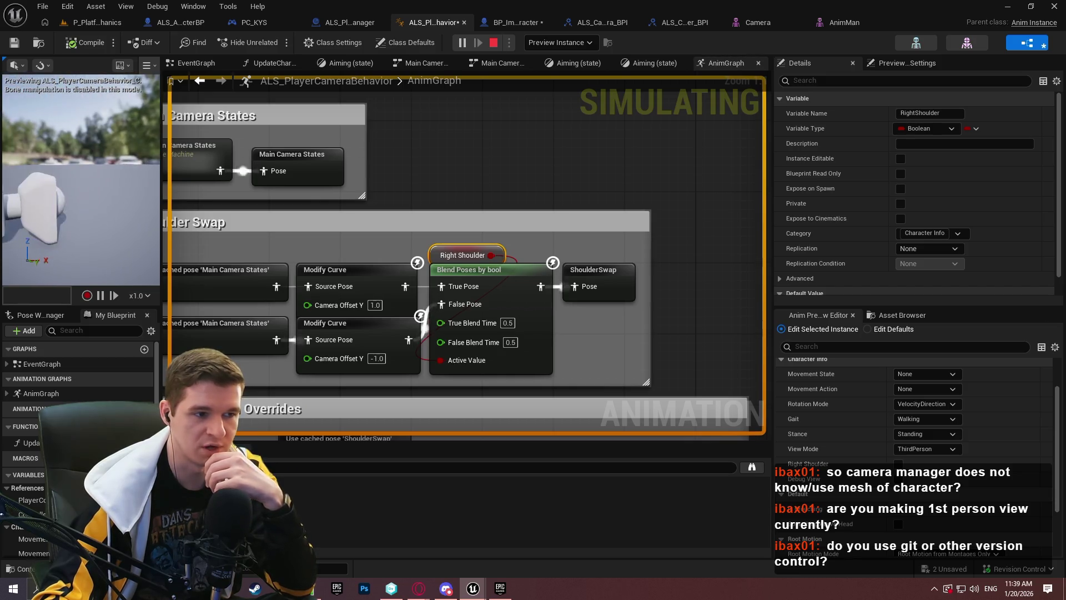
# - Inspect the upper and lower Shoulder Swap Modify Curve nodes, then open Main Camera States
pyautogui.moveTo(275, 287); pyautogui.dragTo(435, 244)
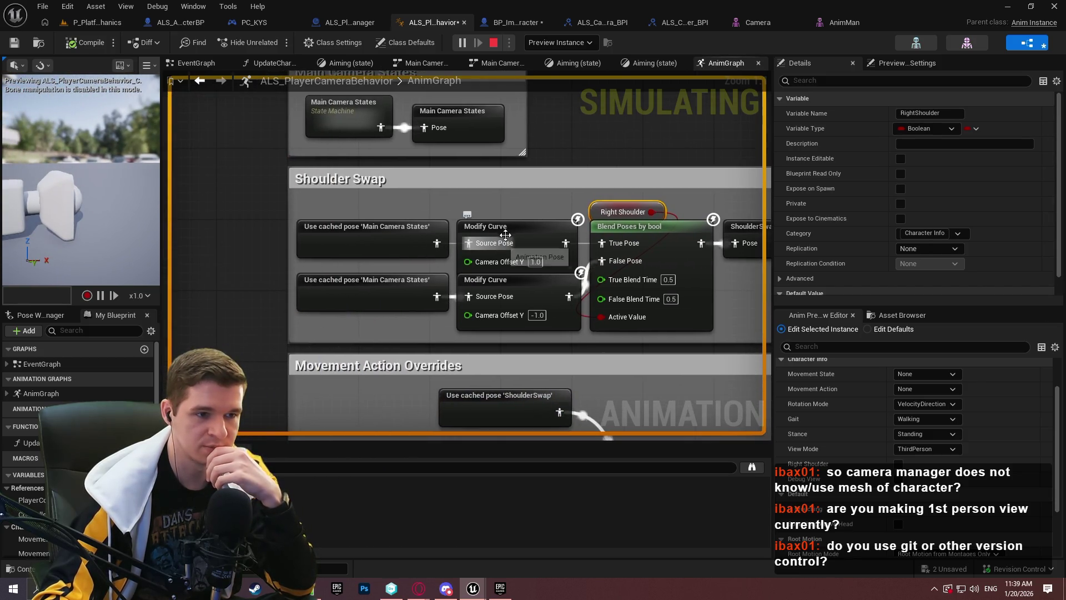
pyautogui.click(506, 233)
pyautogui.click(538, 282)
pyautogui.click(536, 242)
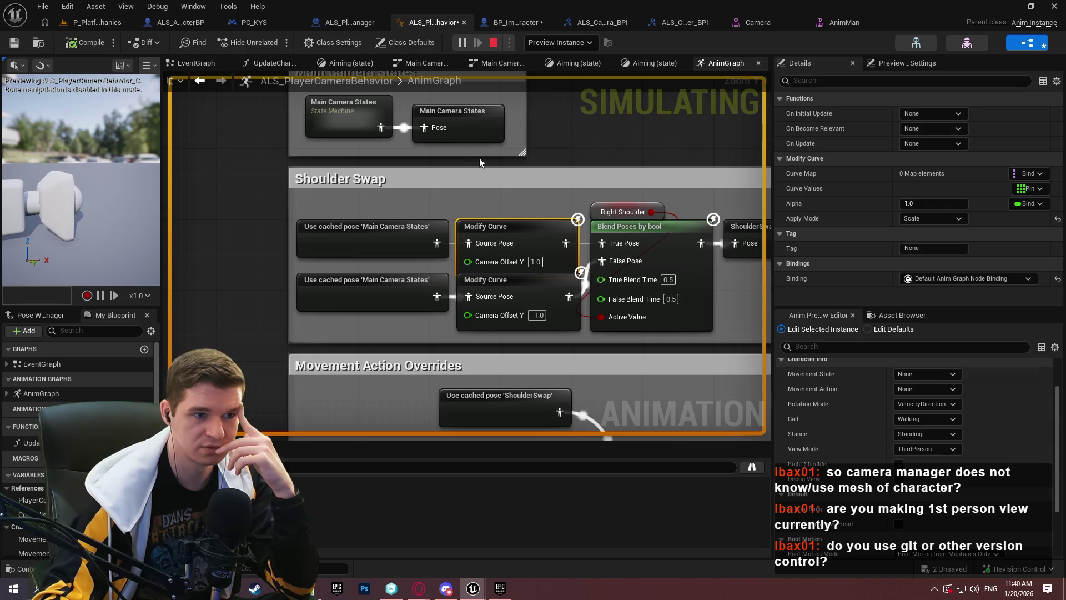
pyautogui.doubleClick(361, 125)
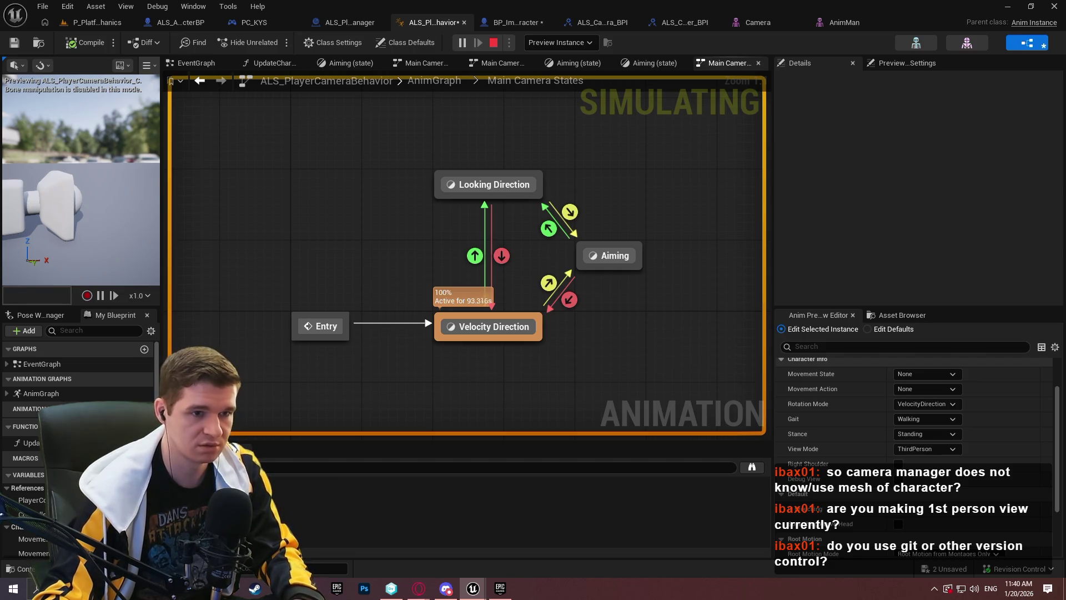
# - Debug against ALS_PlayerCameraBehavior_C_0 (spawned) and open the Aiming state graph
pyautogui.click(572, 43)
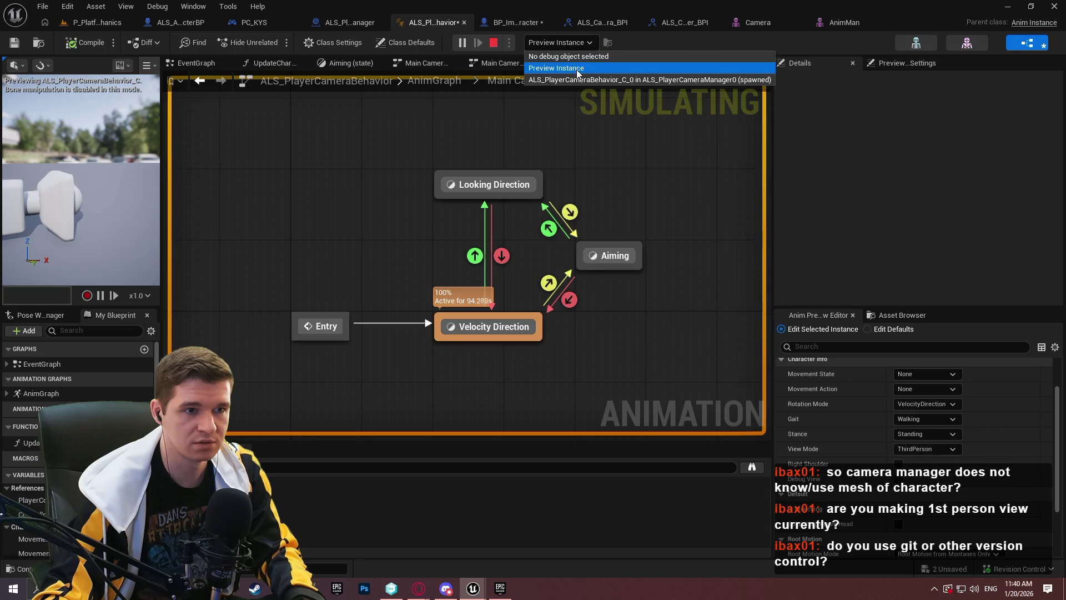
pyautogui.click(578, 79)
pyautogui.doubleClick(633, 257)
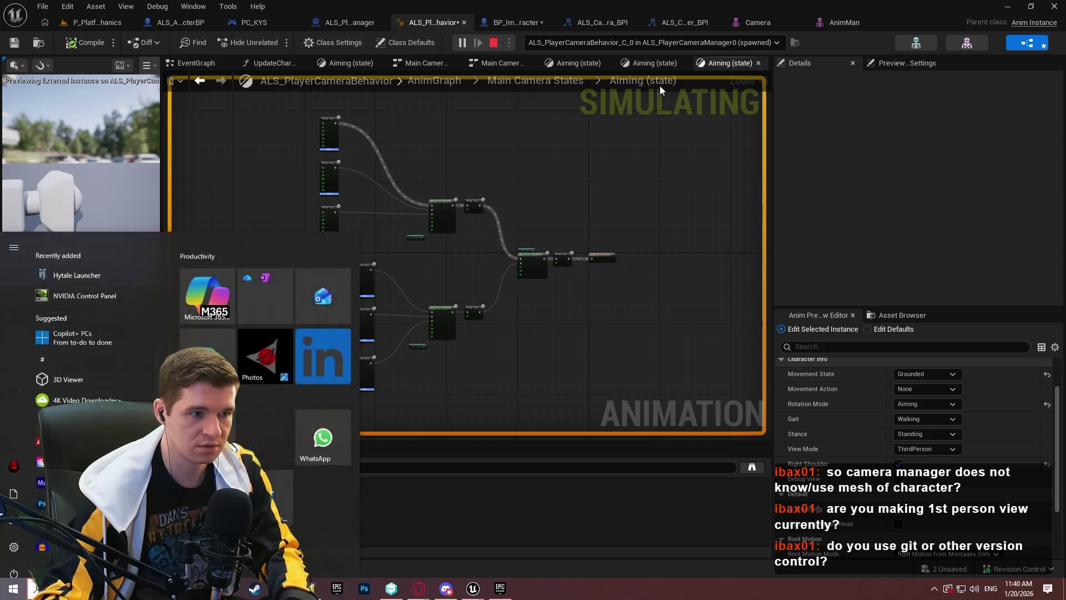
# - Follow the Right Shoulder Find Results to where BPI Get Camera Parameters sets it
pyautogui.scroll(6, 330, 149)
pyautogui.scroll(-3, 329, 148)
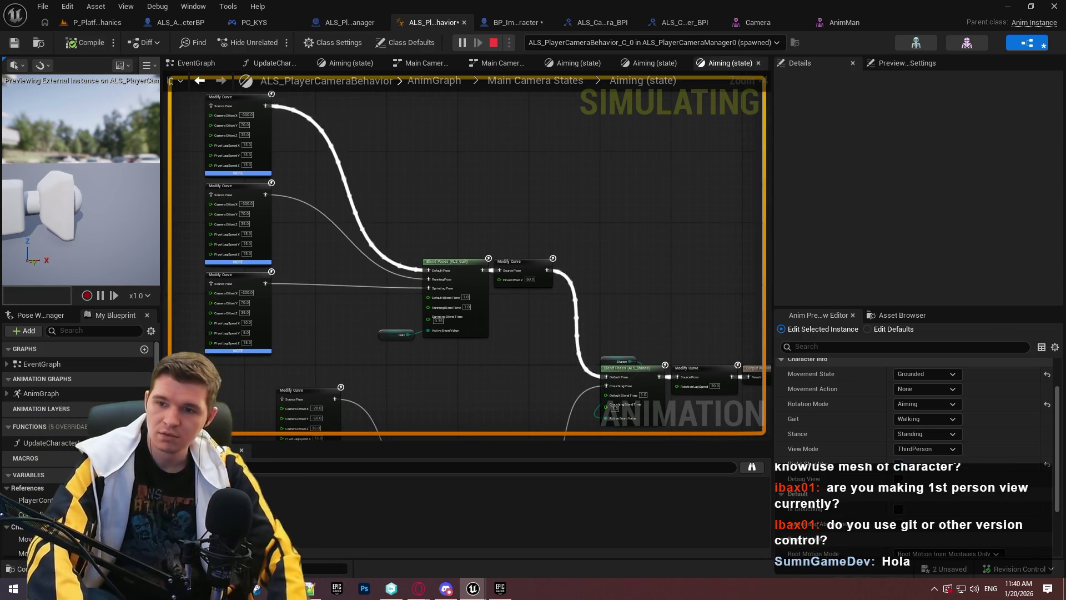
pyautogui.click(266, 489)
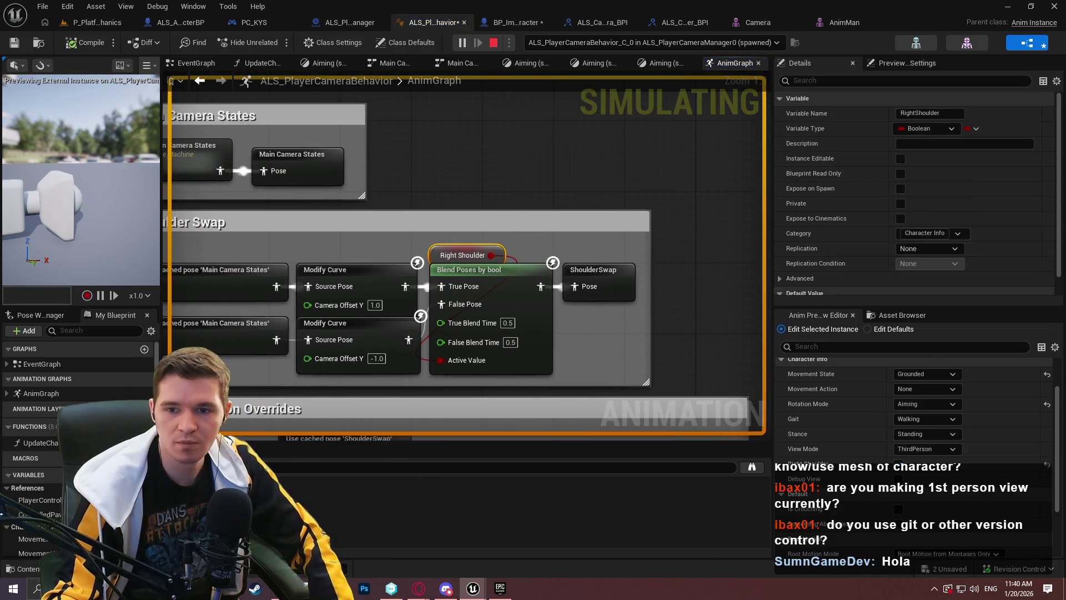
pyautogui.click(267, 502)
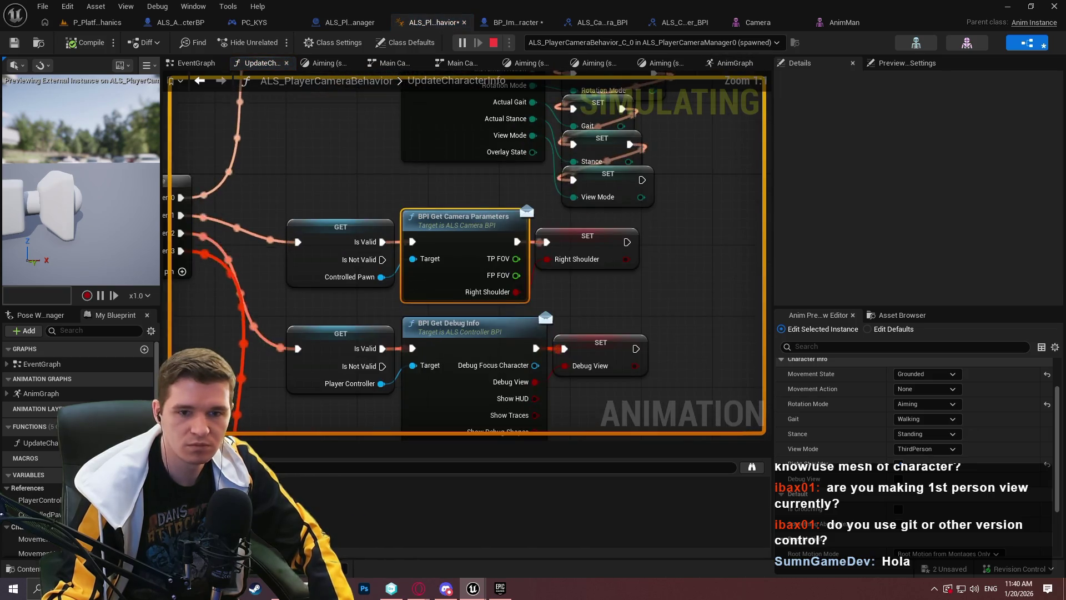
# - Step through the Right Shoulder references up to its use in BPI_Get_3P_TraceParams
pyautogui.click(266, 517)
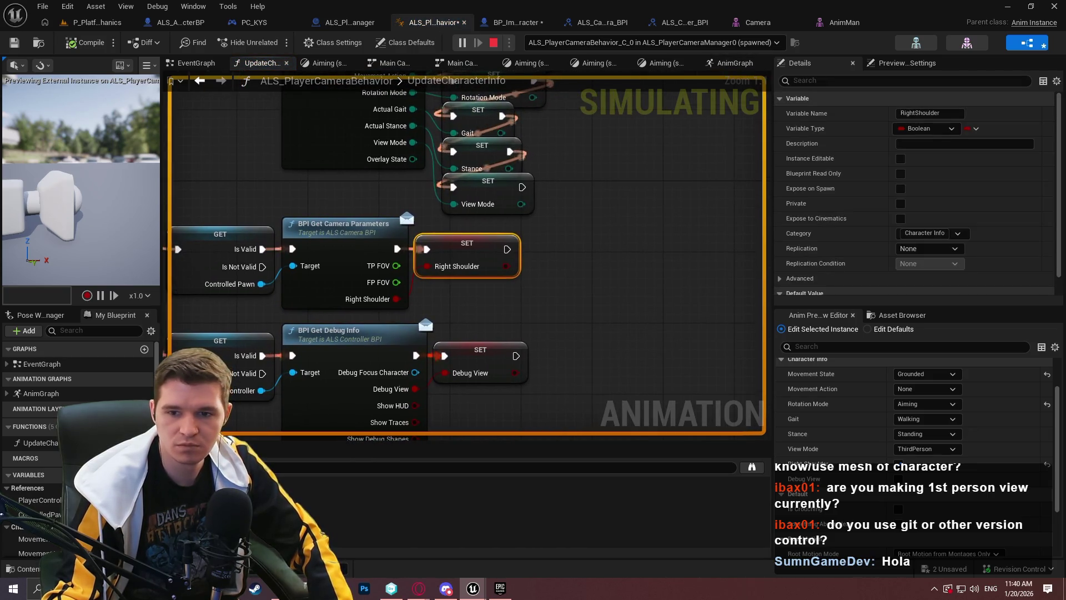
pyautogui.click(267, 530)
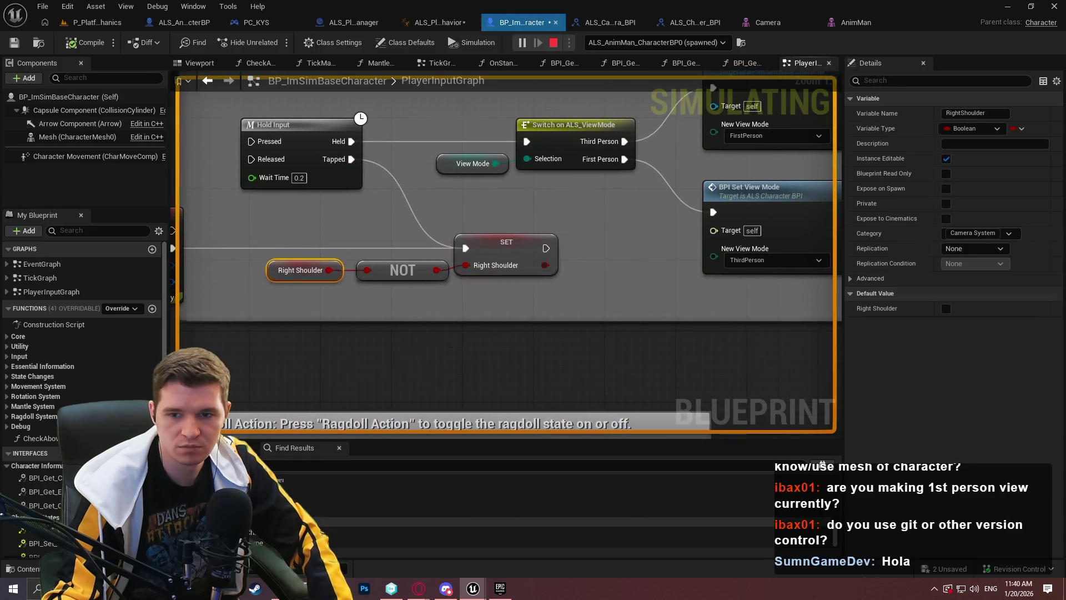
pyautogui.click(267, 544)
pyautogui.click(266, 558)
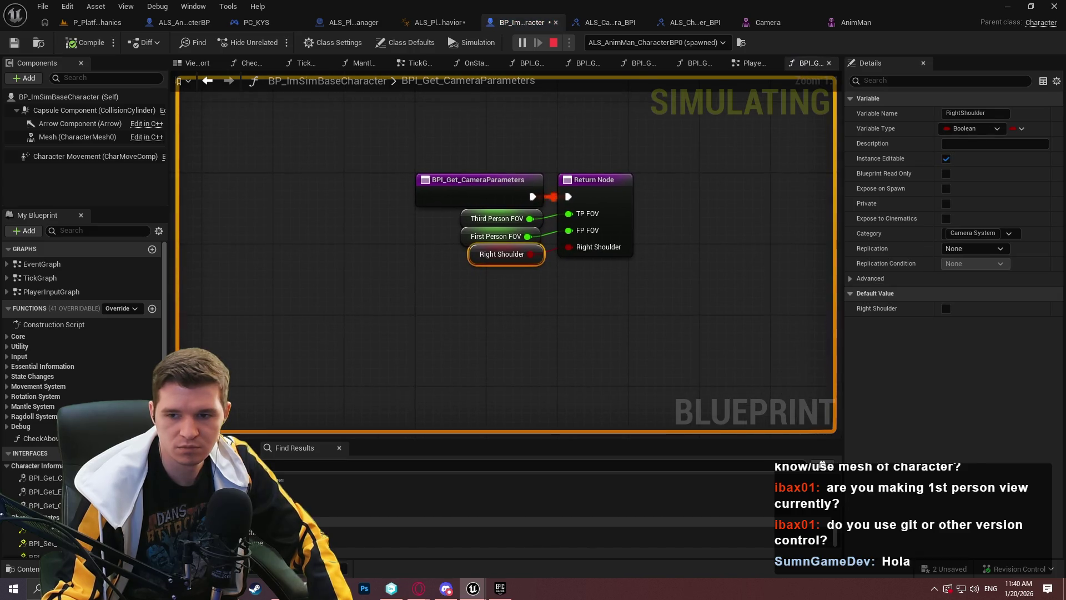
pyautogui.click(266, 503)
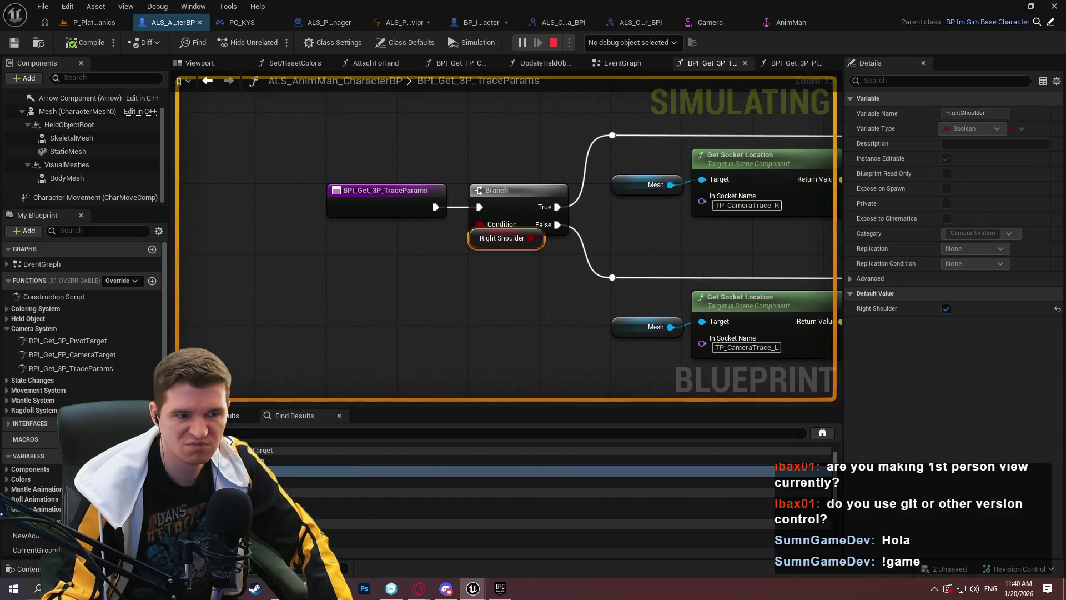
pyautogui.moveTo(666, 239); pyautogui.dragTo(515, 242)
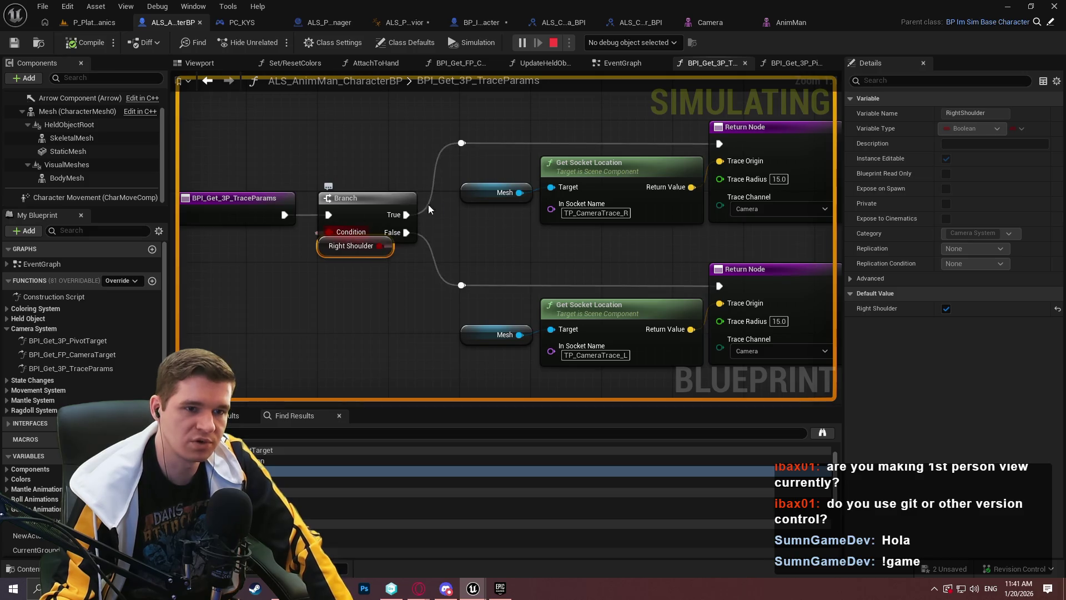
# - Set the debug object to the spawned AnimMan character
pyautogui.rightClick(254, 206)
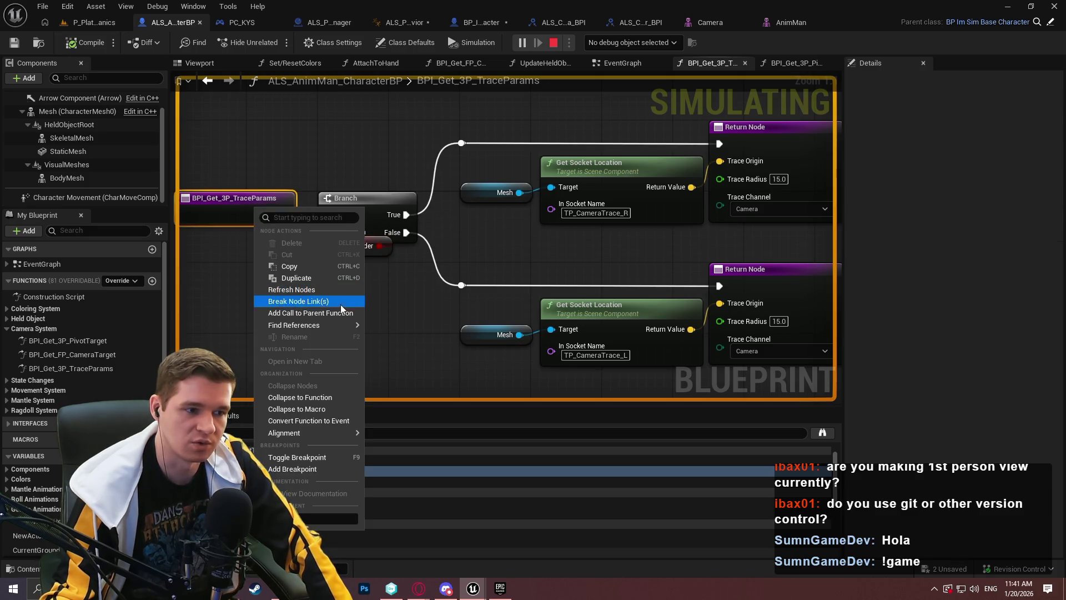
pyautogui.moveTo(318, 327)
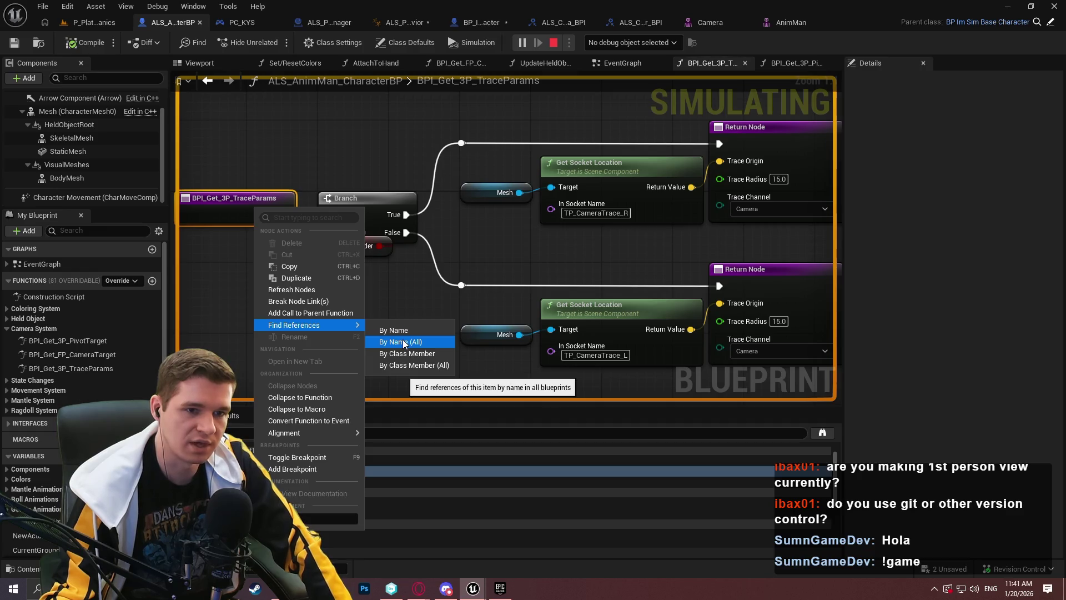
pyautogui.click(642, 42)
pyautogui.click(662, 76)
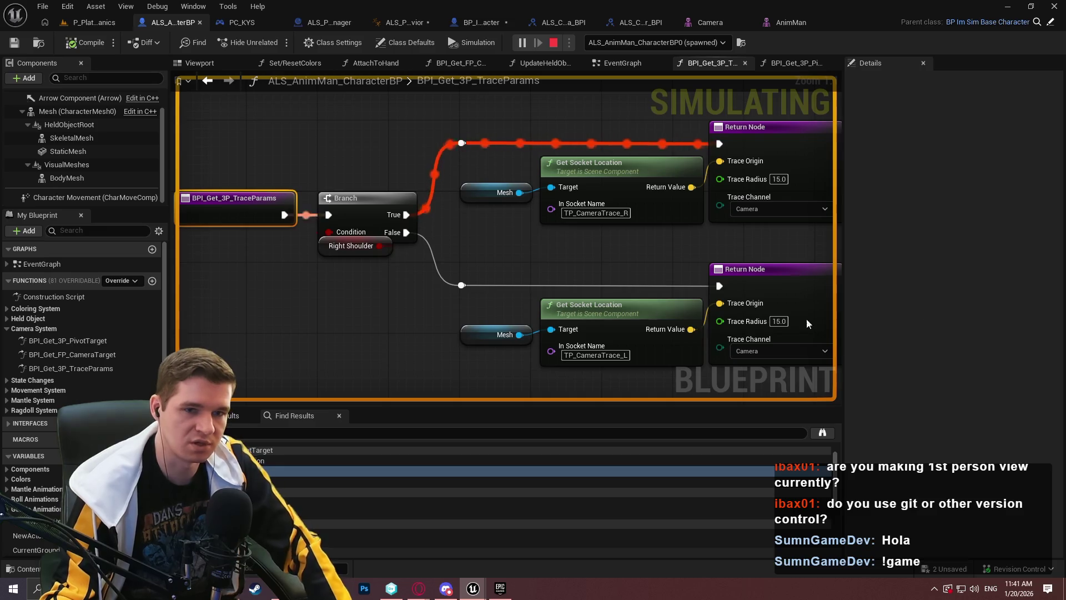
pyautogui.hotkey('alt', 'Tab')
# - Find all references to BPI_Get_3P_TraceParams and open its CustomCameraBehavior call
pyautogui.rightClick(256, 204)
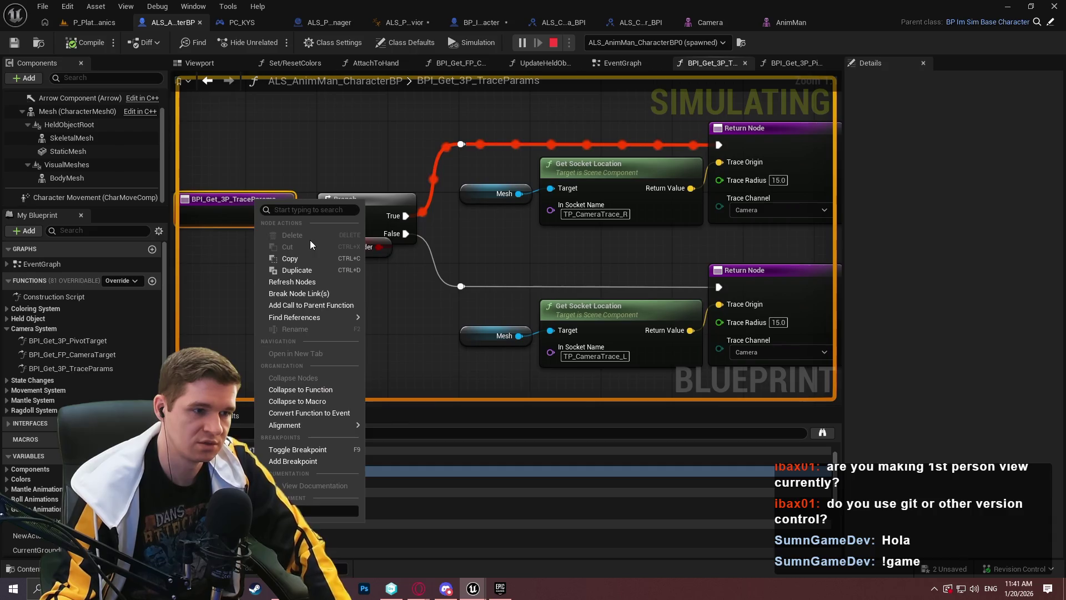
pyautogui.moveTo(310, 317)
pyautogui.click(388, 333)
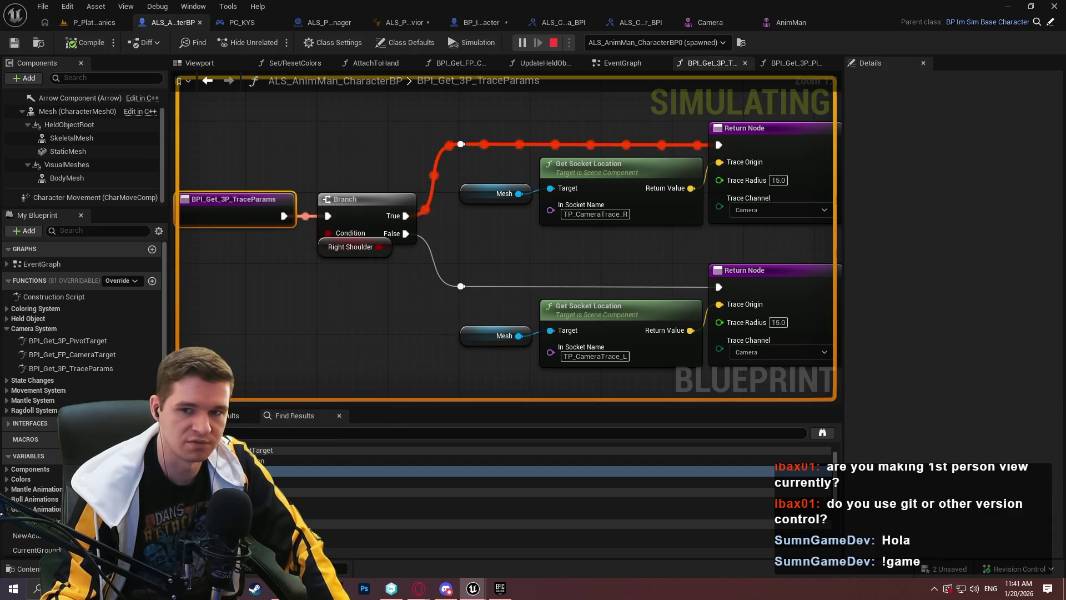
pyautogui.doubleClick(499, 471)
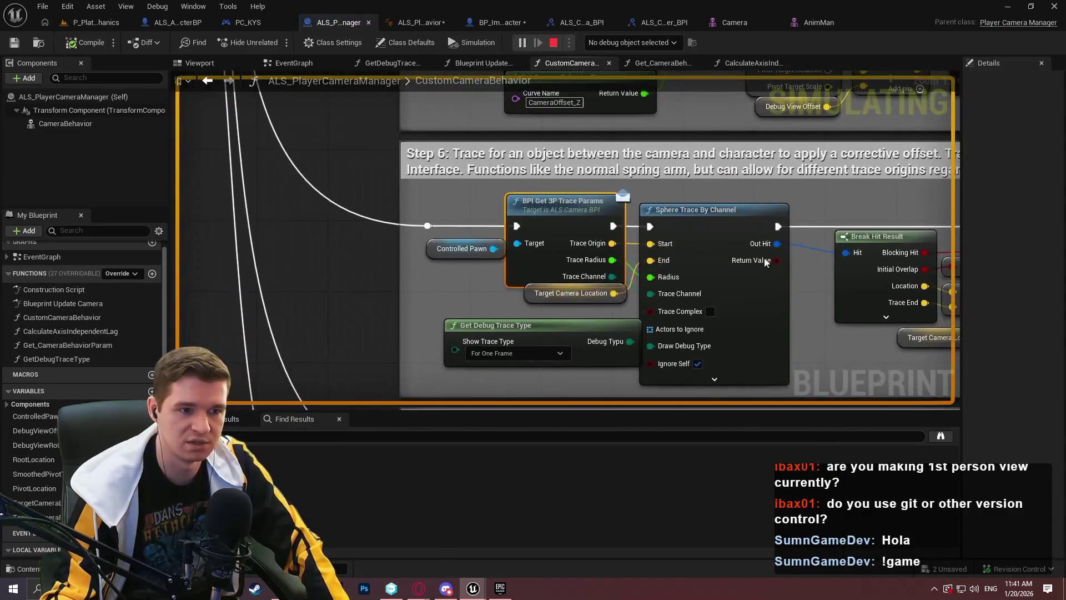
# - Reveal the hit handling after the sphere trace and play-test in the game window
pyautogui.scroll(-2, 767, 261)
pyautogui.moveTo(767, 261)
pyautogui.mouseDown()
pyautogui.moveTo(567, 241)
pyautogui.moveTo(374, 250)
pyautogui.mouseUp()
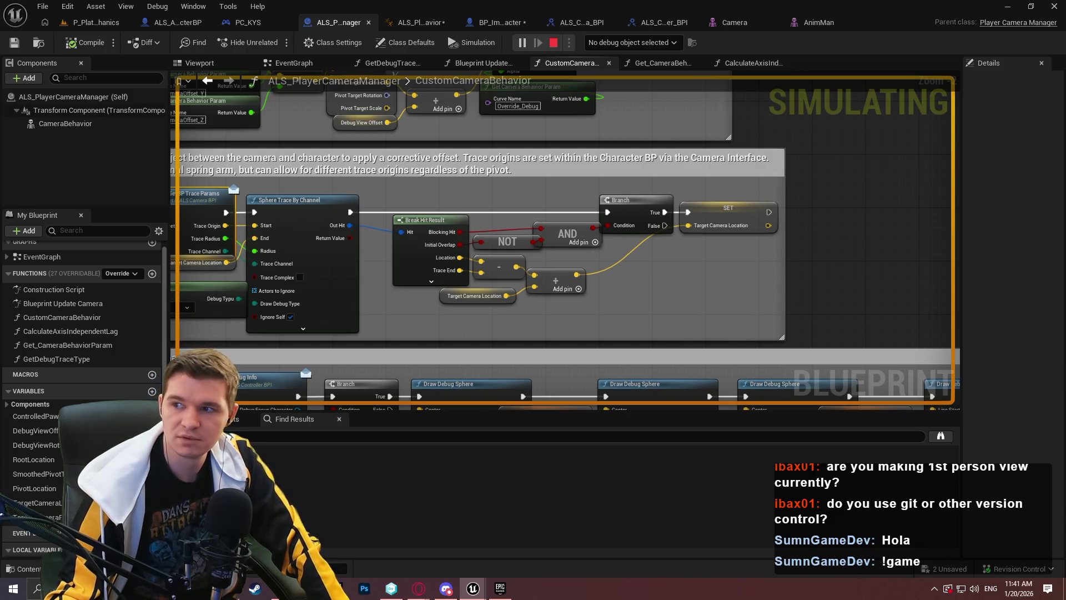
pyautogui.hotkey('alt', 'Tab')
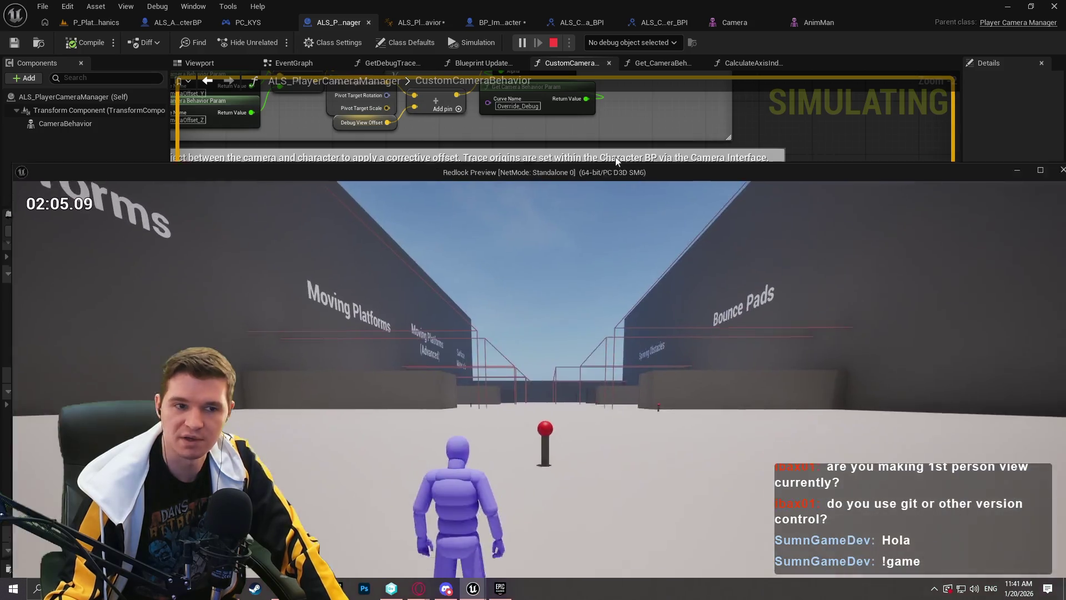
pyautogui.hotkey('alt', 'Tab')
pyautogui.click(552, 101)
# - Return to the camera manager graph, end the play-test, and view the Camera mesh asset
pyautogui.hotkey('alt', 'Tab')
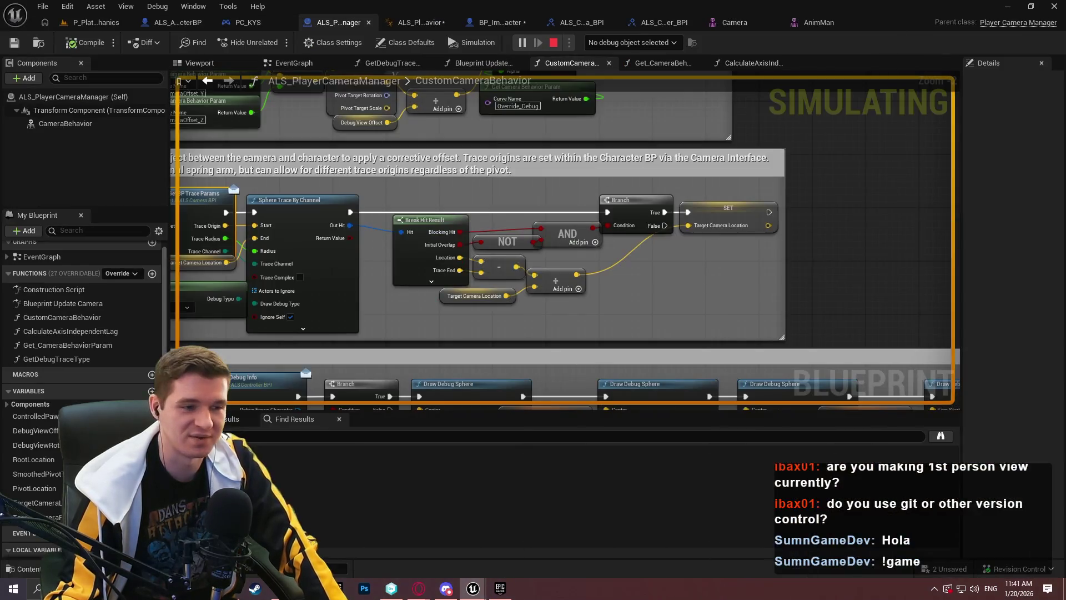
pyautogui.scroll(1, 381, 233)
pyautogui.scroll(-1, 650, 242)
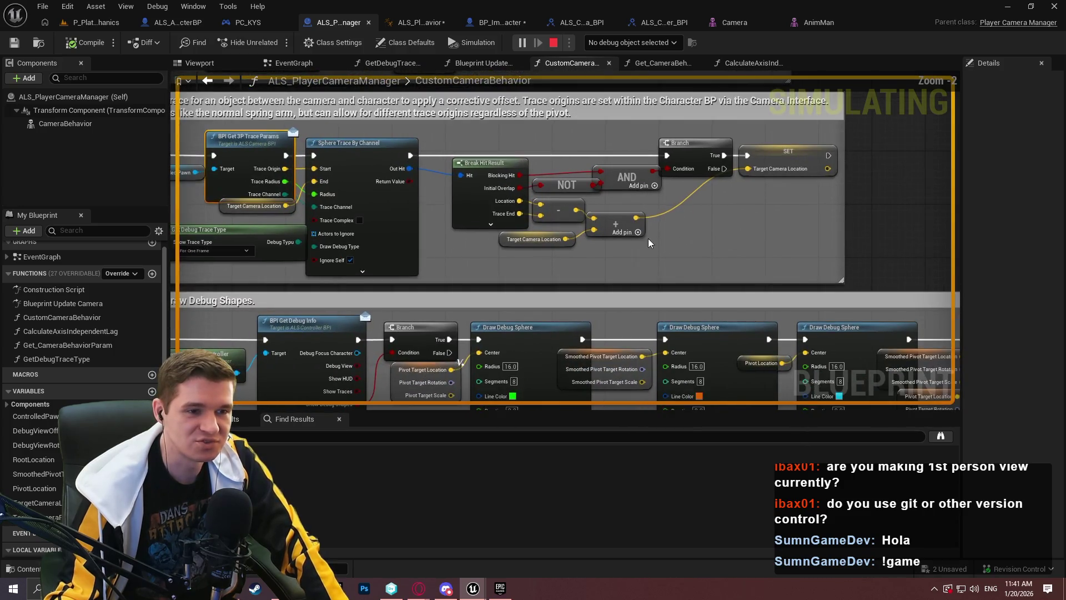
pyautogui.hotkey('alt', 'Tab')
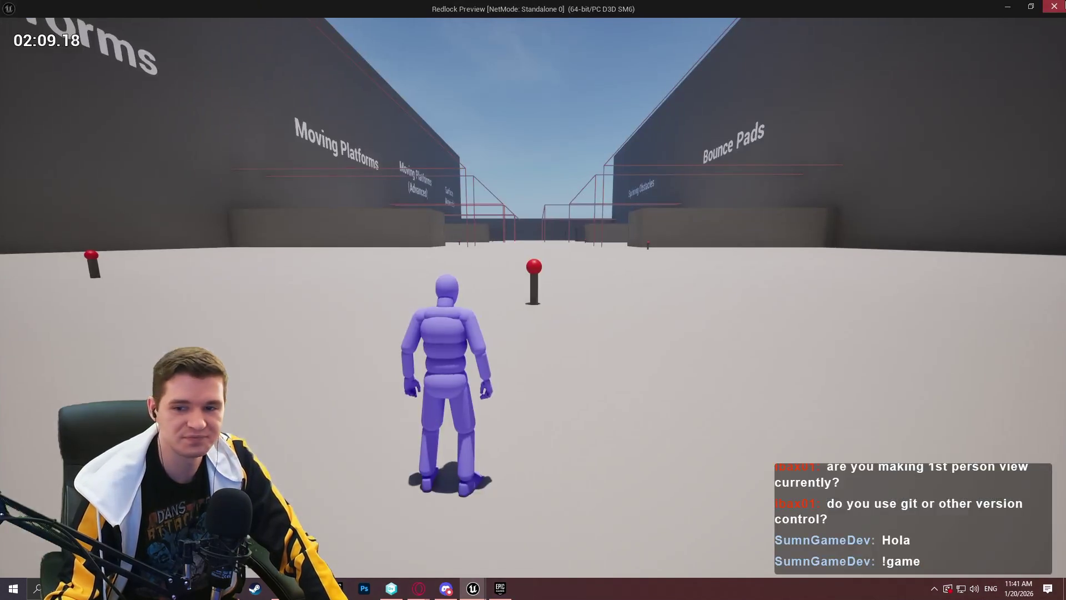
pyautogui.hotkey('alt', 'Tab')
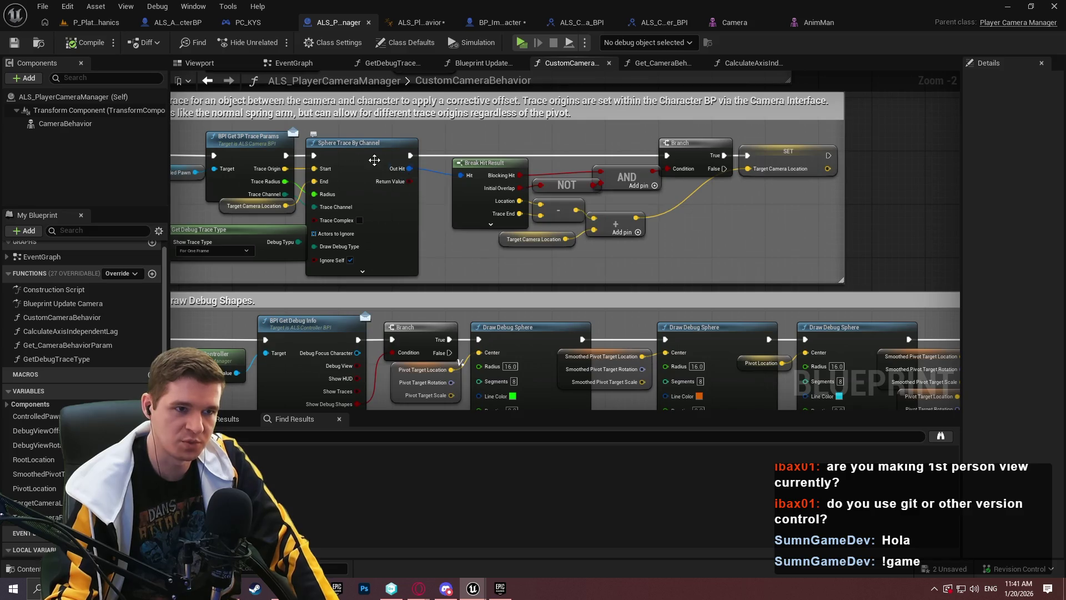
pyautogui.click(732, 25)
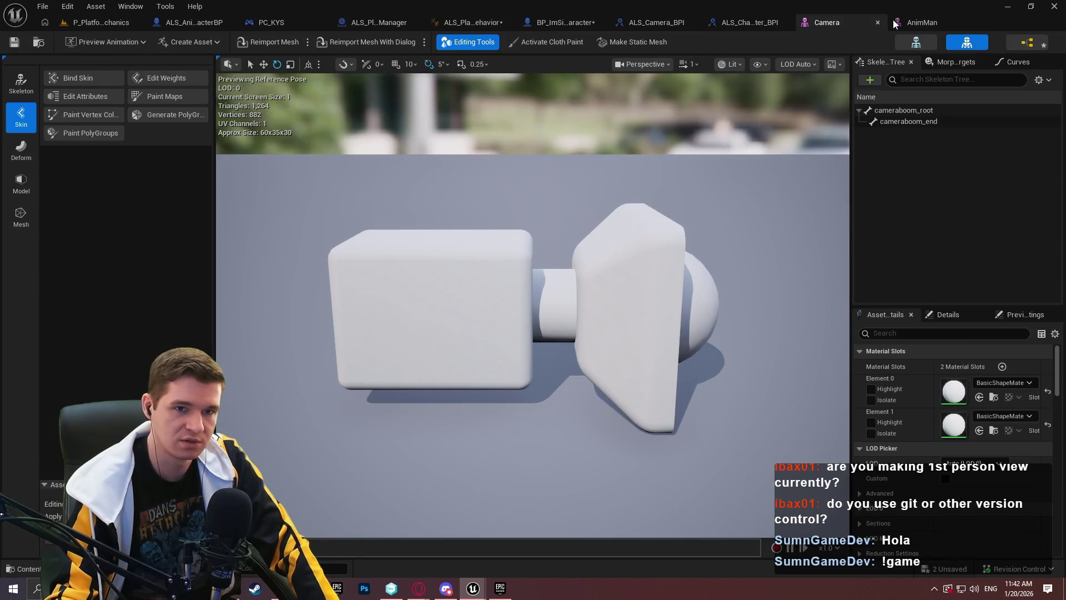
# - Switch to AnimMan and view the FP_Camera socket, widening the skeleton tree panel
pyautogui.click(852, 23)
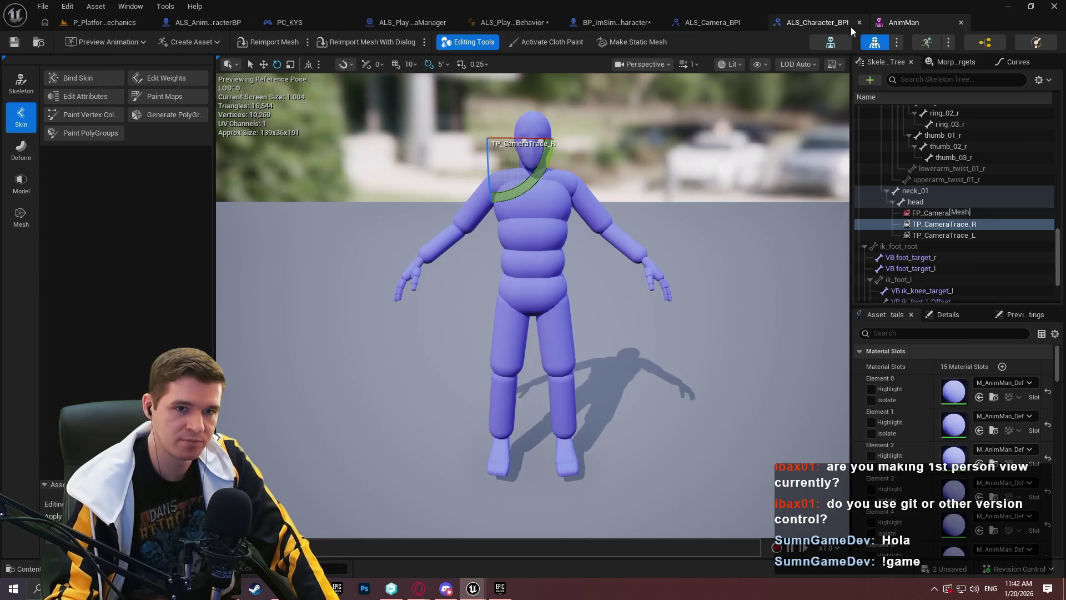
pyautogui.click(936, 214)
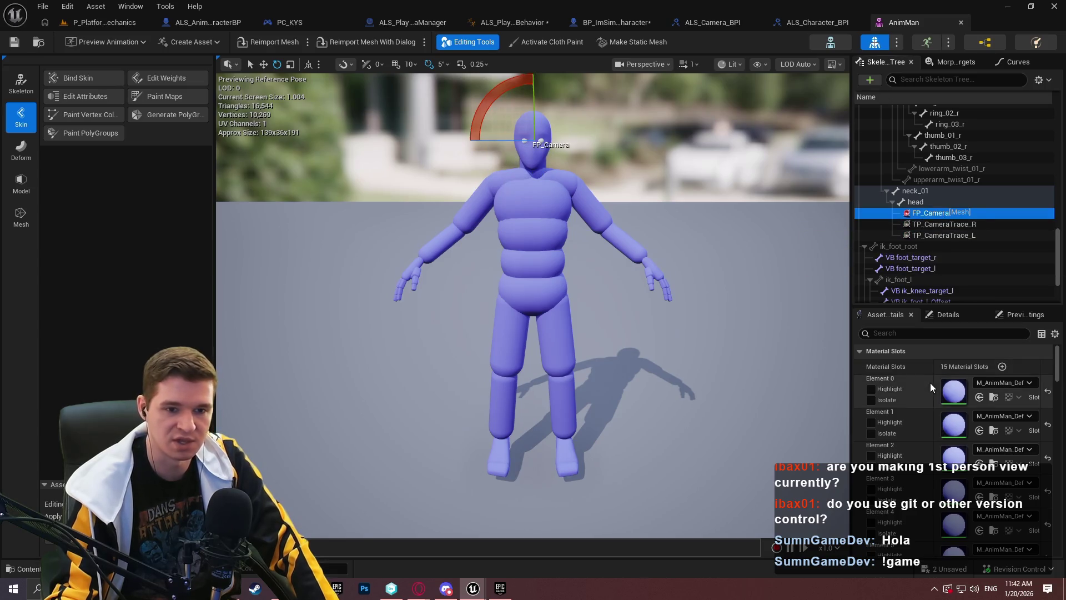
pyautogui.click(946, 314)
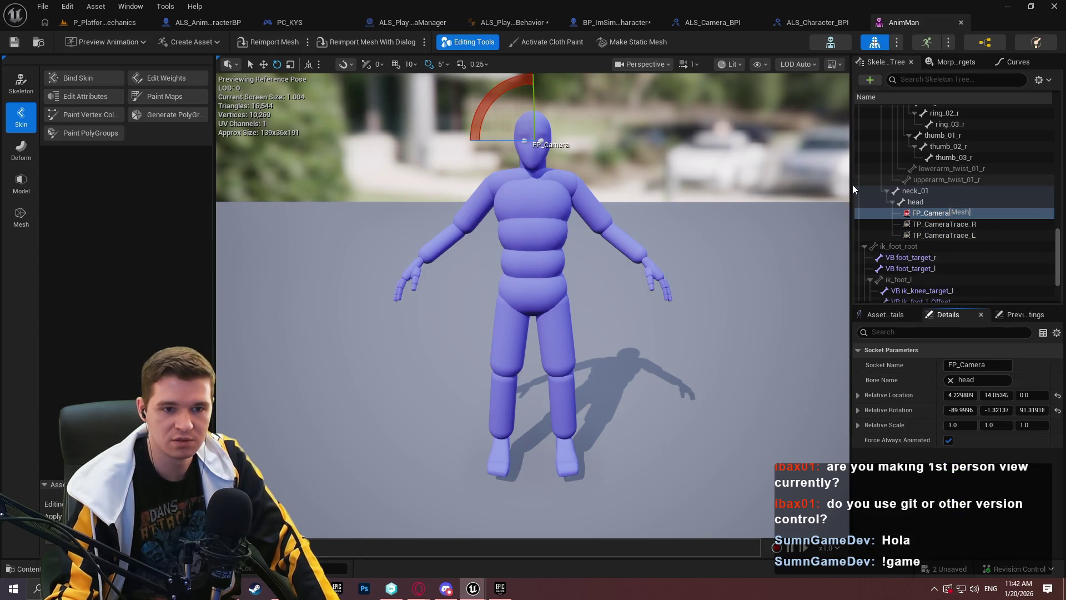
pyautogui.moveTo(853, 184); pyautogui.dragTo(776, 184)
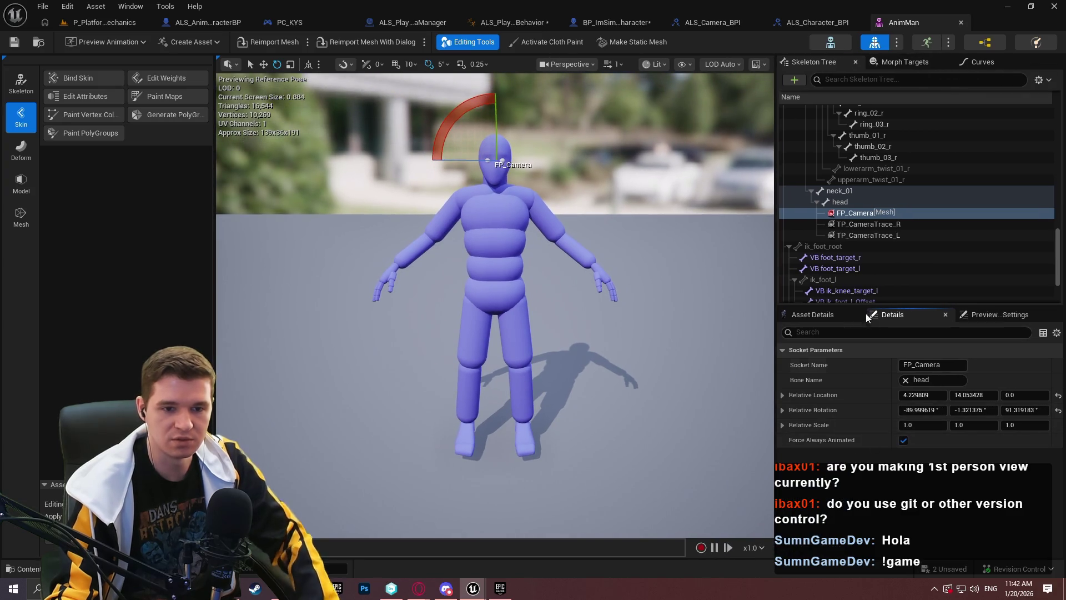
# - Compare the head, FP_Camera, TP_CameraTrace_R and TP_CameraTrace_L transforms, then return to the level
pyautogui.click(848, 202)
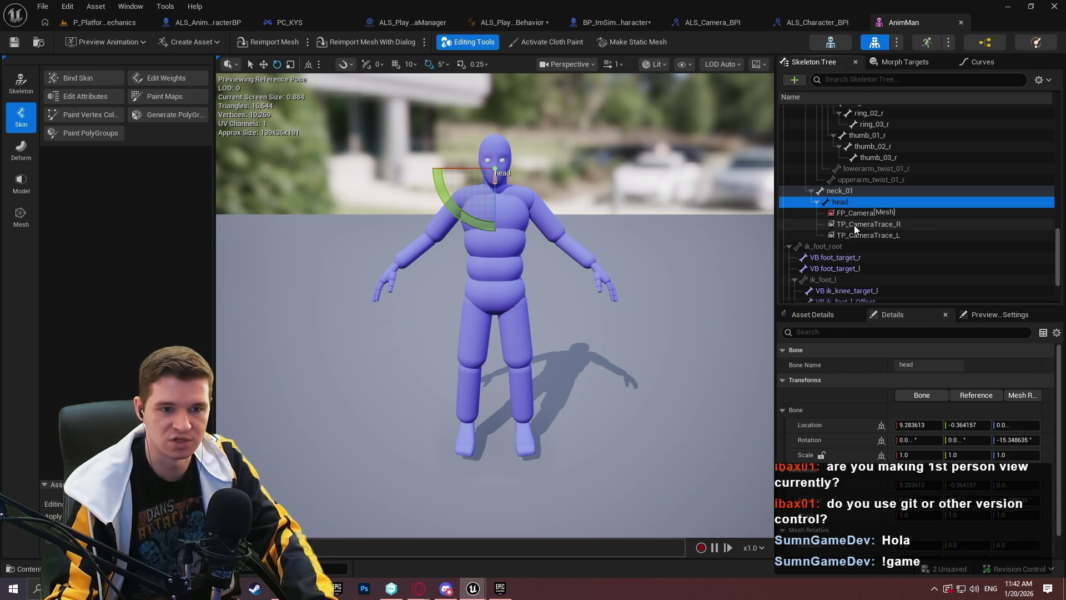
pyautogui.click(854, 216)
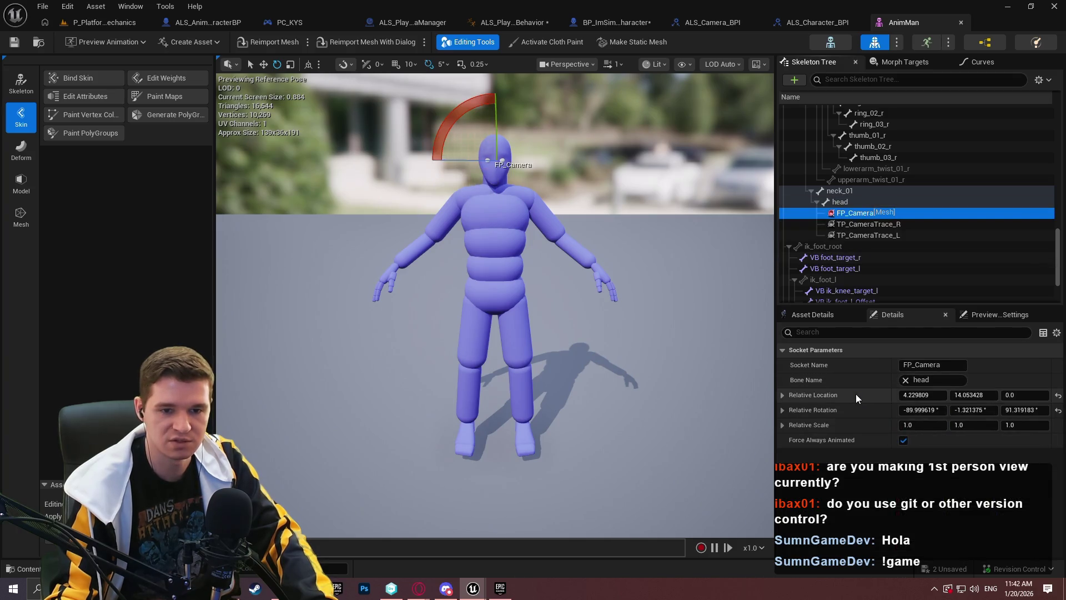
pyautogui.click(855, 224)
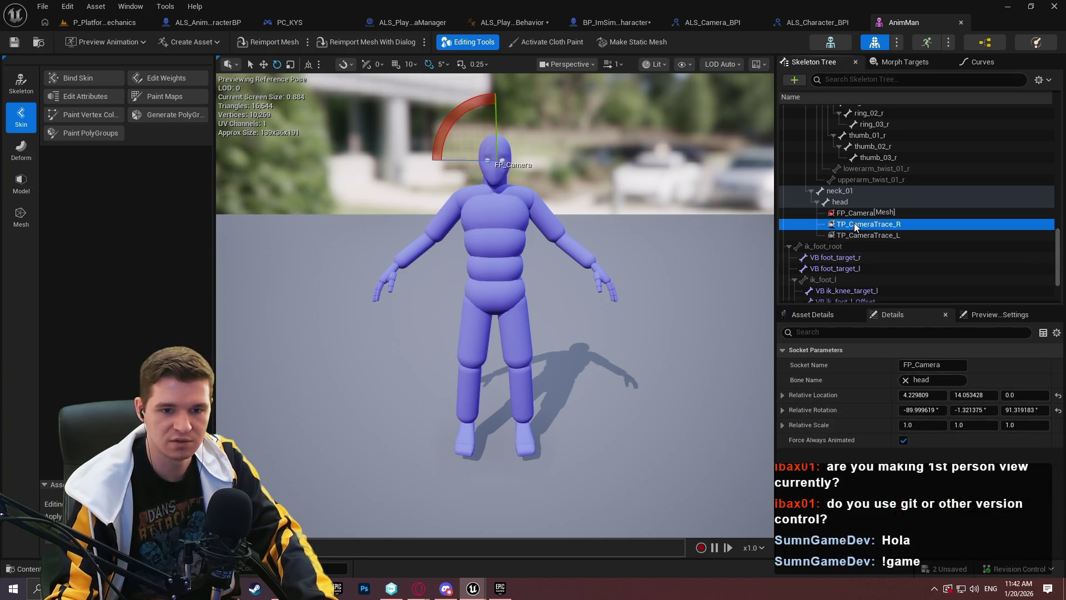
pyautogui.click(862, 396)
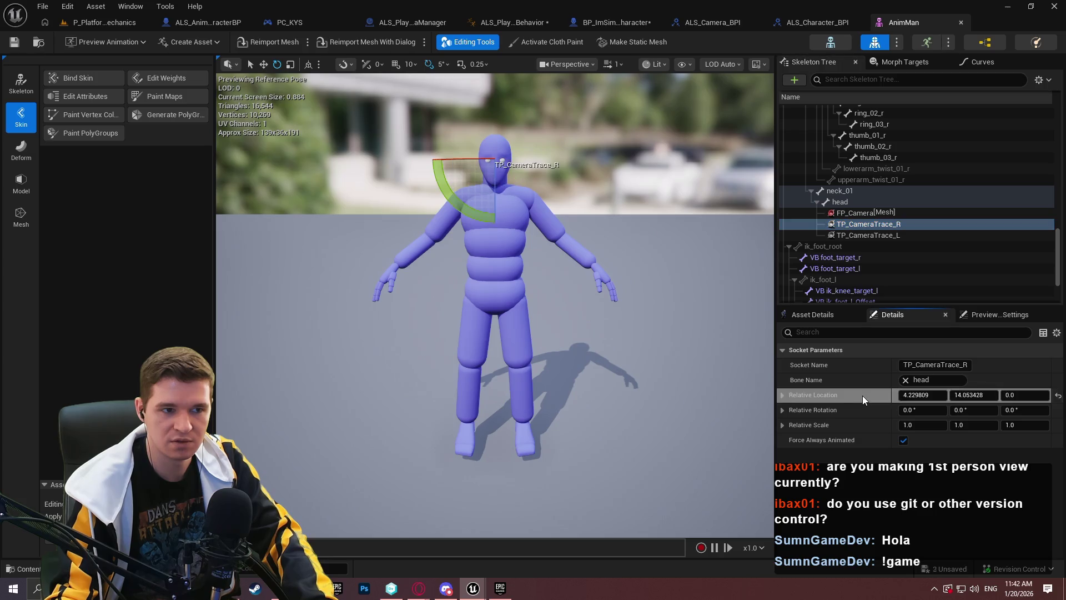
pyautogui.click(858, 235)
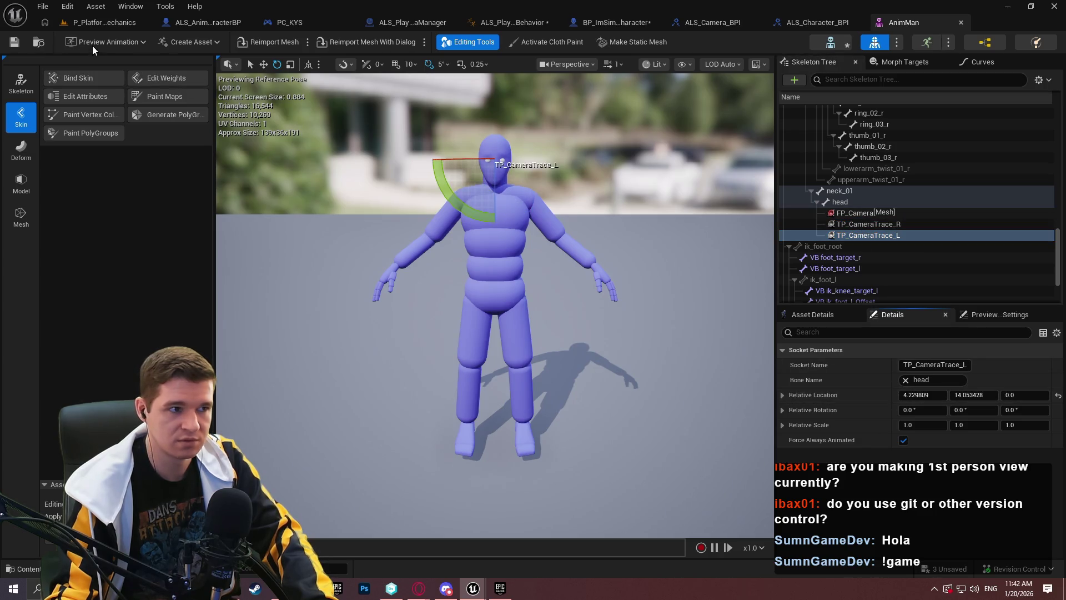
pyautogui.click(118, 24)
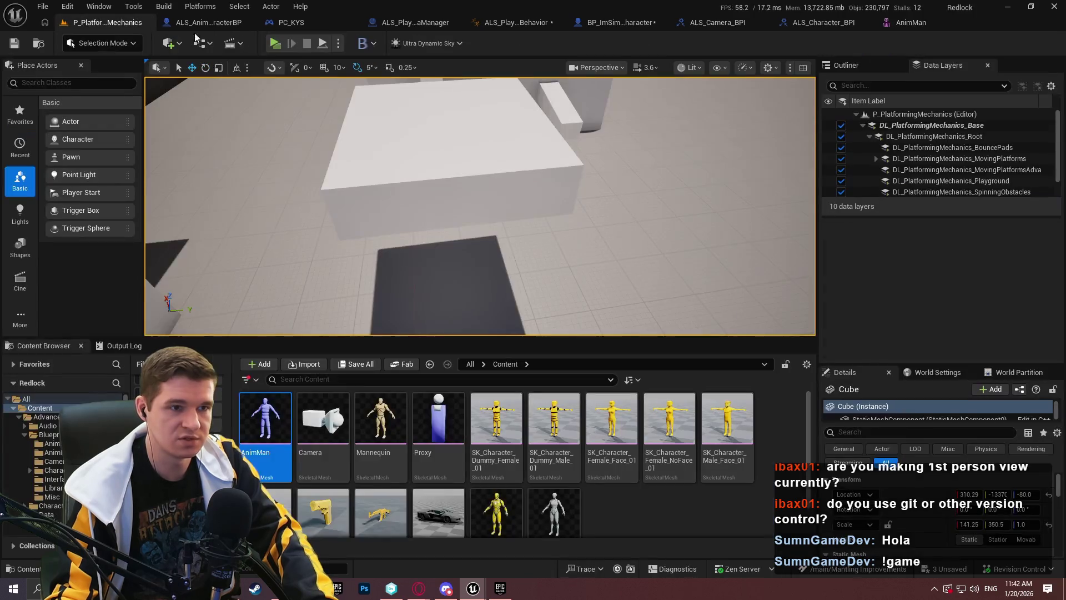
pyautogui.click(274, 44)
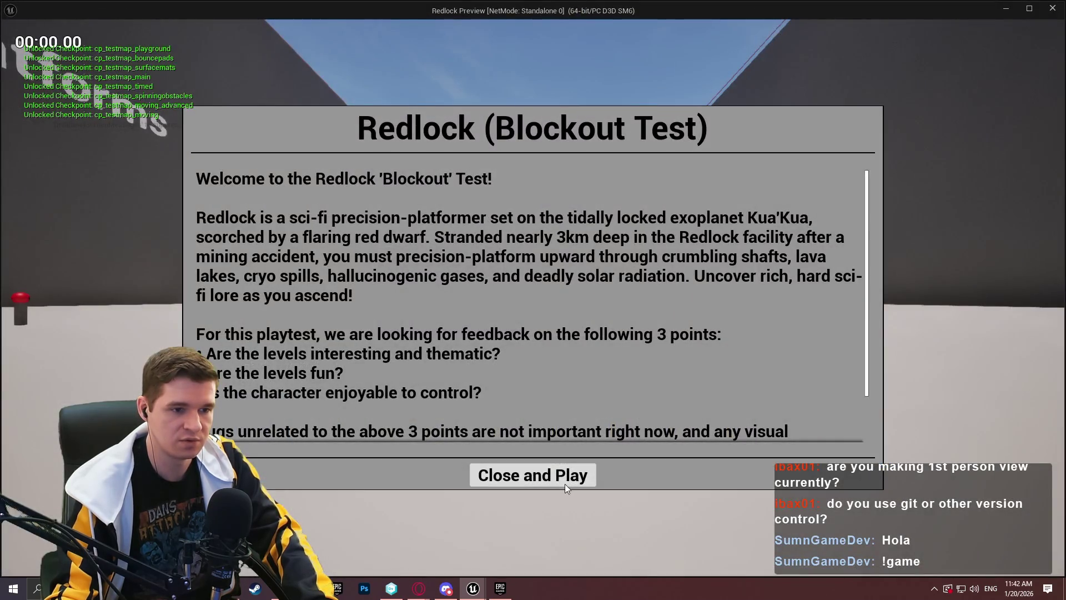
pyautogui.click(565, 483)
pyautogui.press('s')
pyautogui.press('d')
pyautogui.press('a')
pyautogui.press('d')
pyautogui.press('a')
pyautogui.press('d')
pyautogui.press('a')
pyautogui.press('d')
pyautogui.press('a')
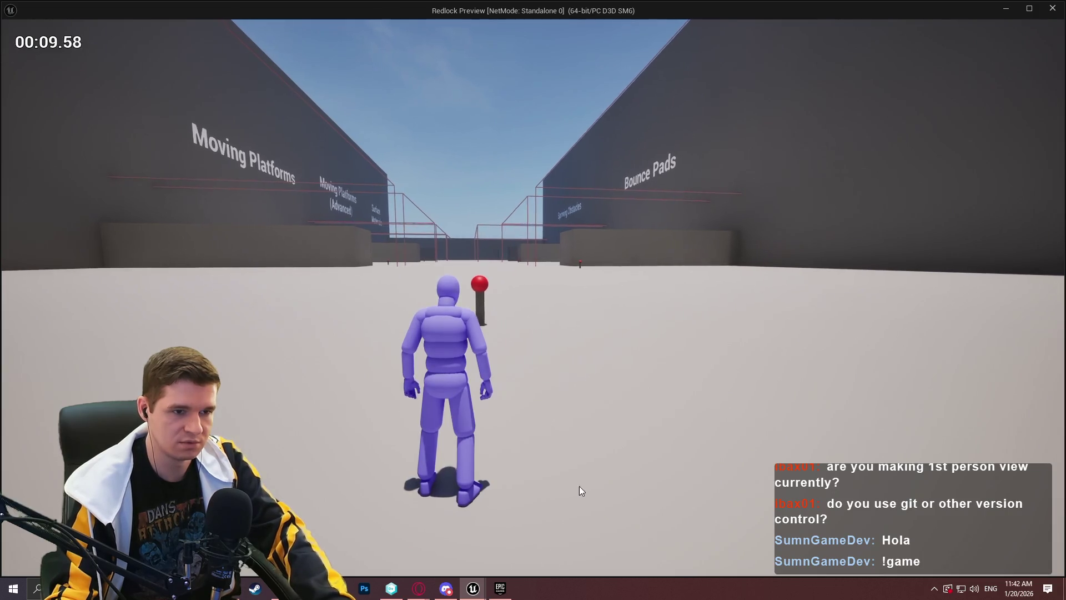
pyautogui.press('Escape')
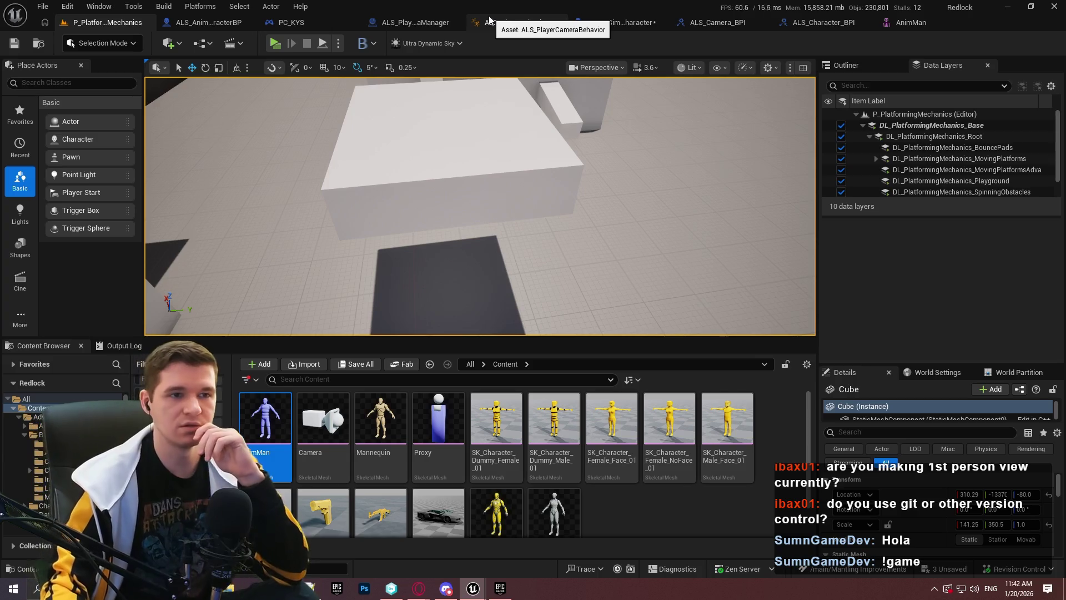
# - Open BP_ImSimBaseCharacter's PlayerInputGraph and bring the Debug Key Y nodes into view
pyautogui.click(523, 21)
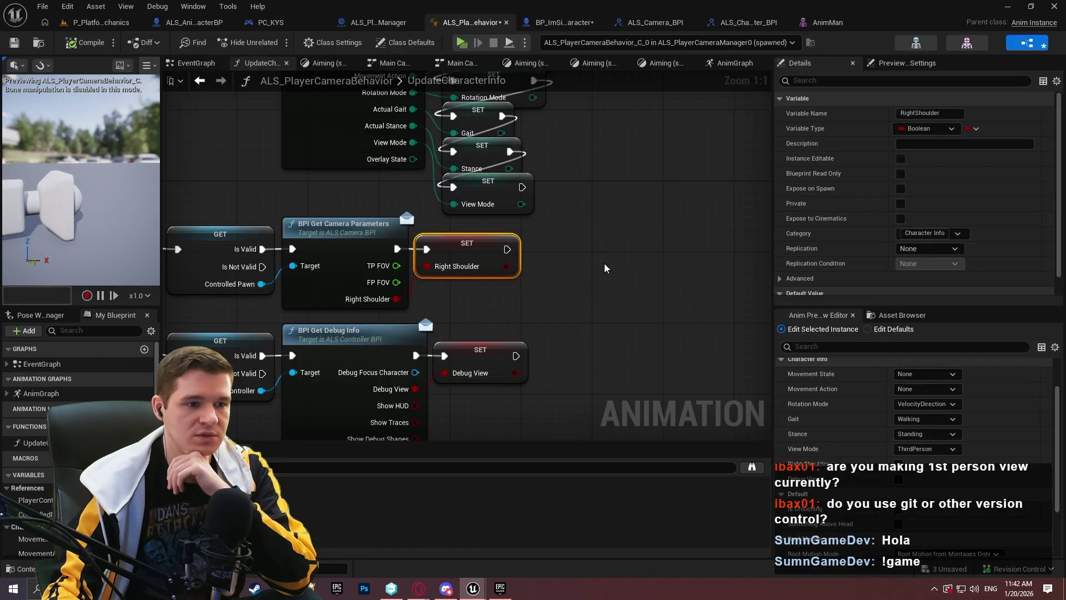
pyautogui.click(555, 22)
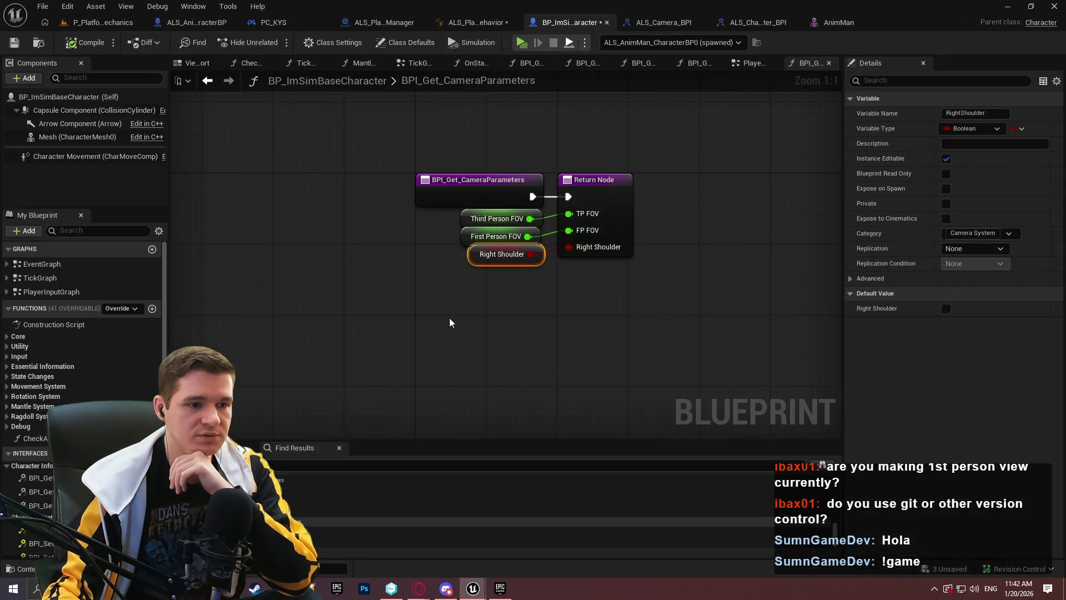
pyautogui.doubleClick(63, 291)
pyautogui.scroll(6, 542, 231)
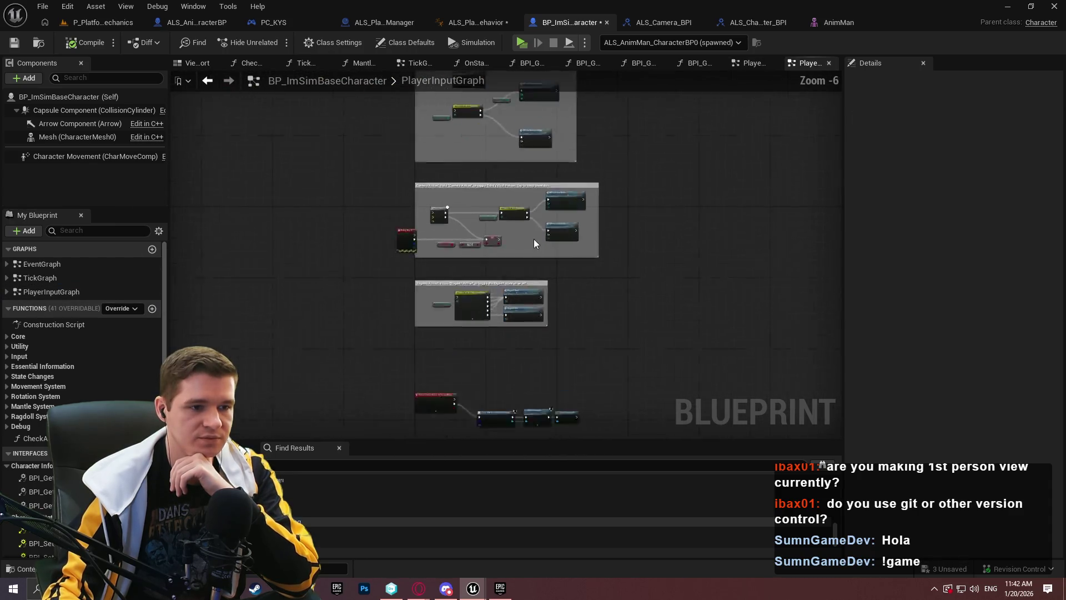
pyautogui.moveTo(226, 301); pyautogui.dragTo(544, 260)
# - Delete the Debug Key Y node and save the character blueprint
pyautogui.click(488, 233)
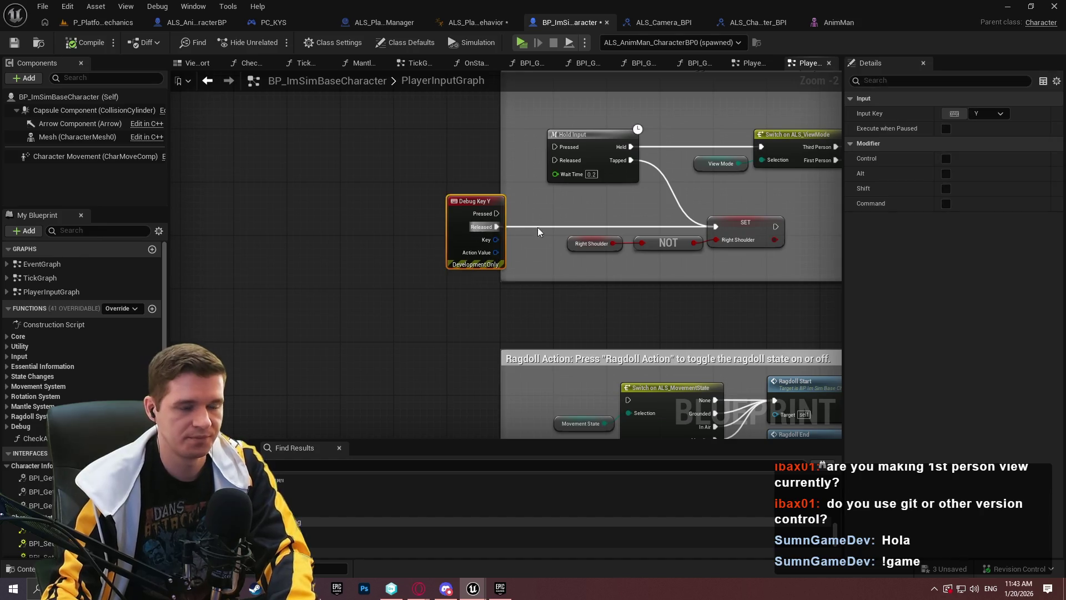
pyautogui.press('Delete')
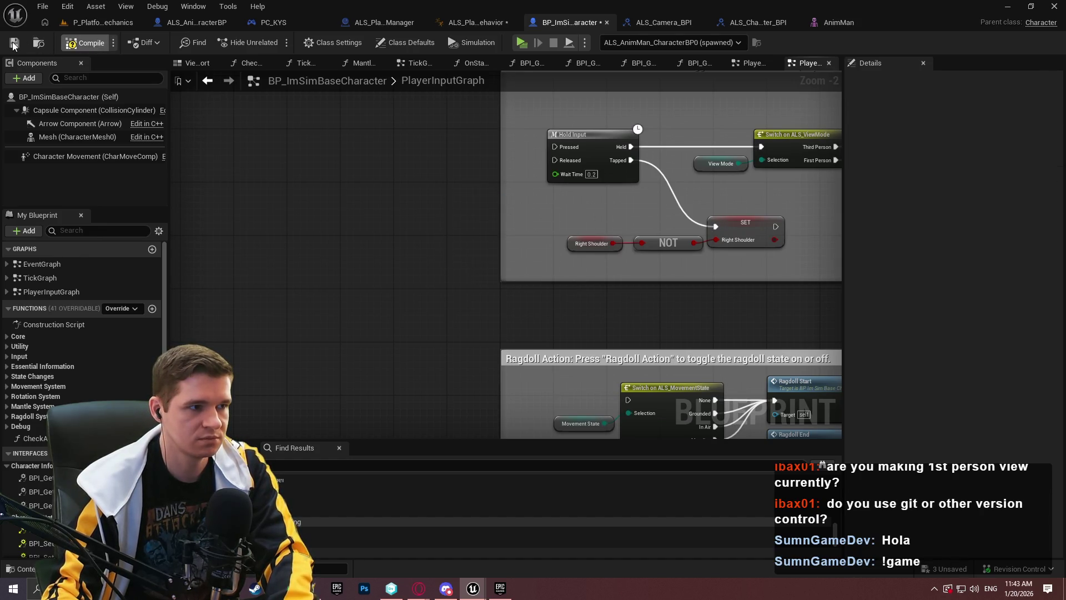
pyautogui.click(14, 45)
pyautogui.moveTo(486, 192); pyautogui.dragTo(409, 229)
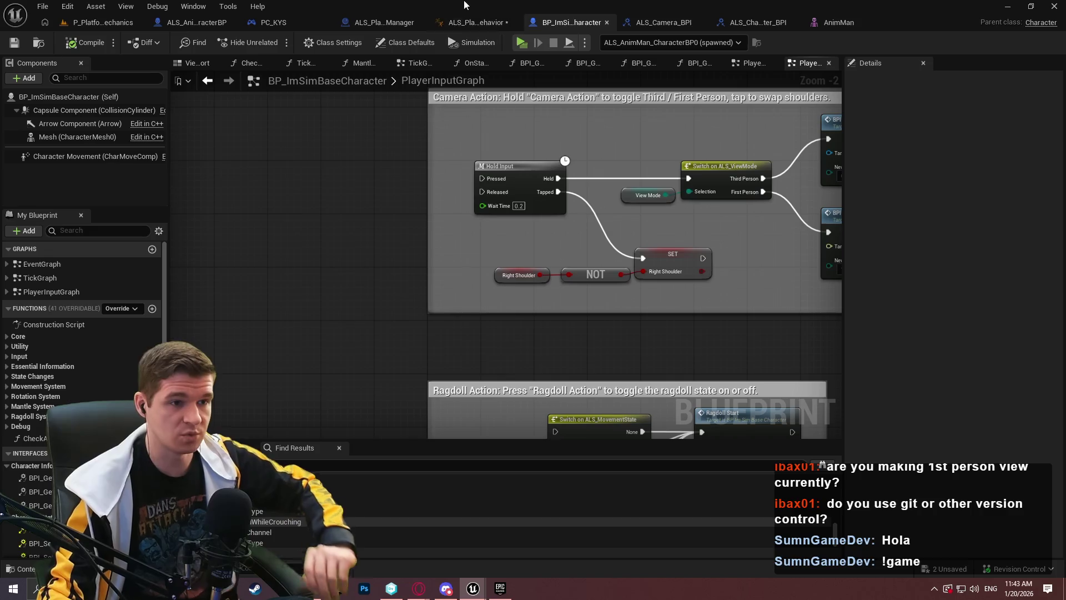
pyautogui.click(472, 23)
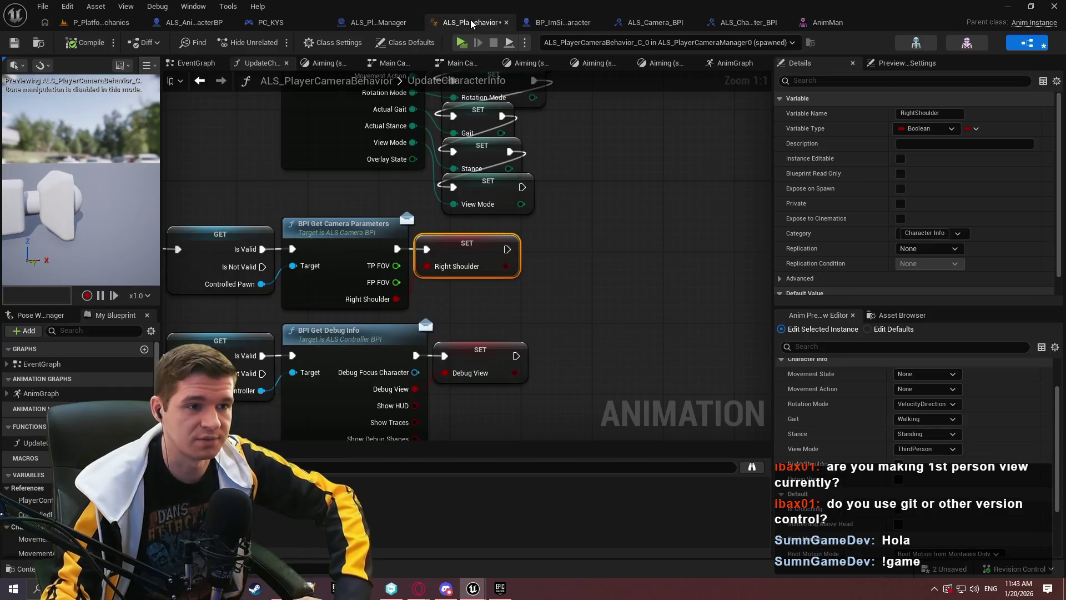
# - Zero Camera Offset Y on the Aiming Modify Curve nodes, compile, and launch a standalone play-test
pyautogui.click(664, 65)
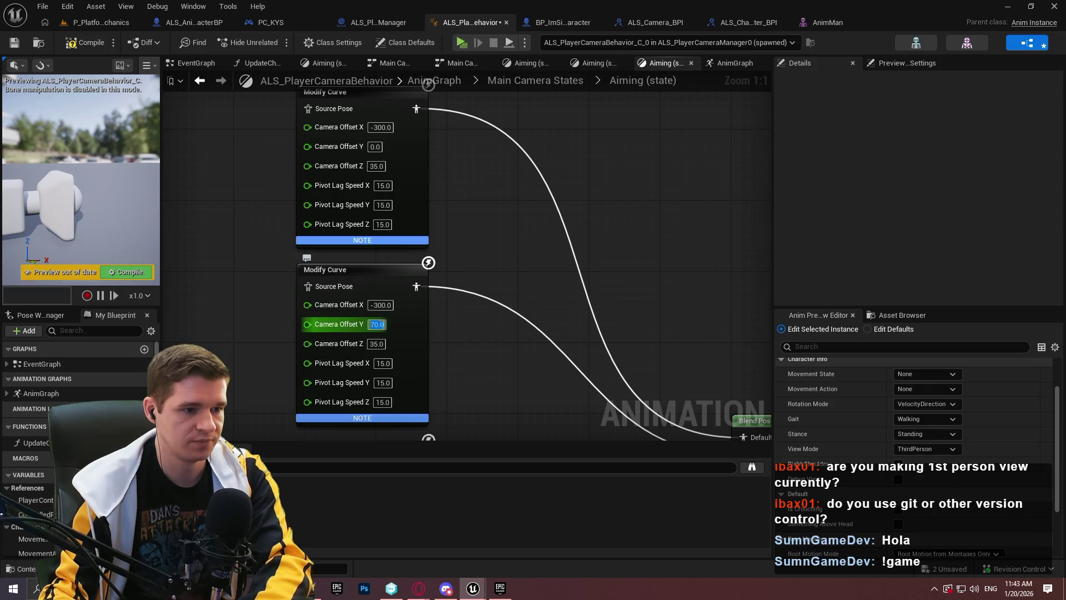
pyautogui.press('Escape')
pyautogui.press('Return')
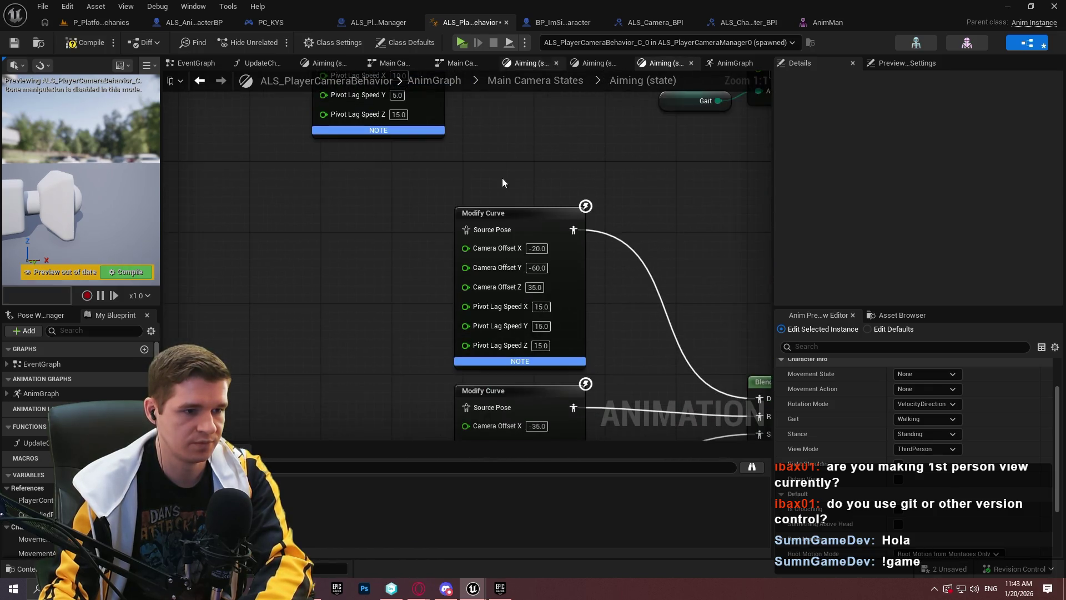
pyautogui.moveTo(676, 300)
pyautogui.mouseDown()
pyautogui.moveTo(589, 124)
pyautogui.moveTo(578, 166)
pyautogui.moveTo(596, 173)
pyautogui.mouseUp()
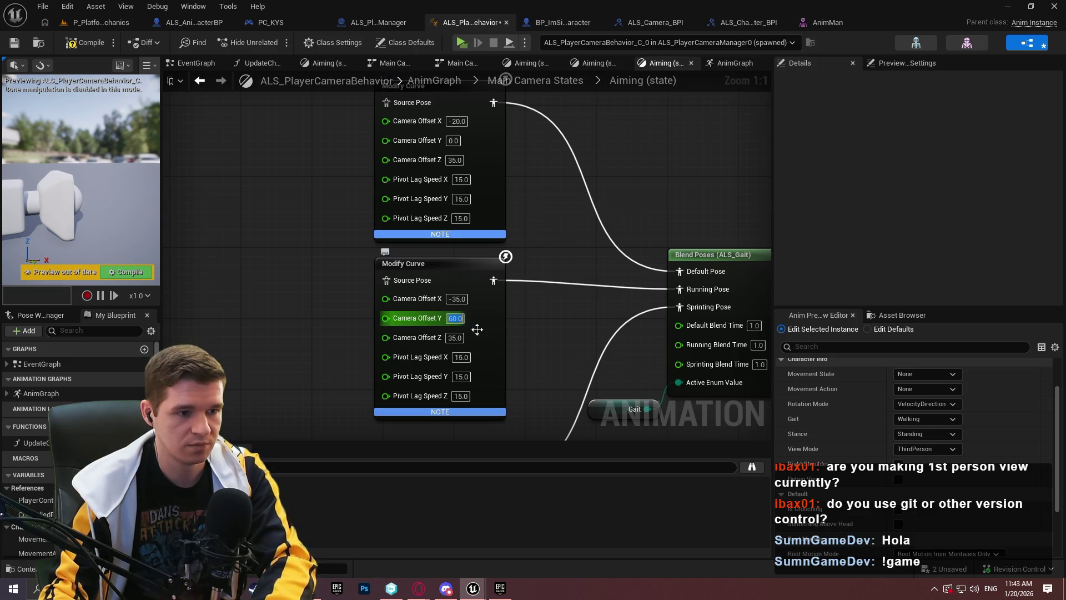
pyautogui.moveTo(486, 491); pyautogui.dragTo(468, 294)
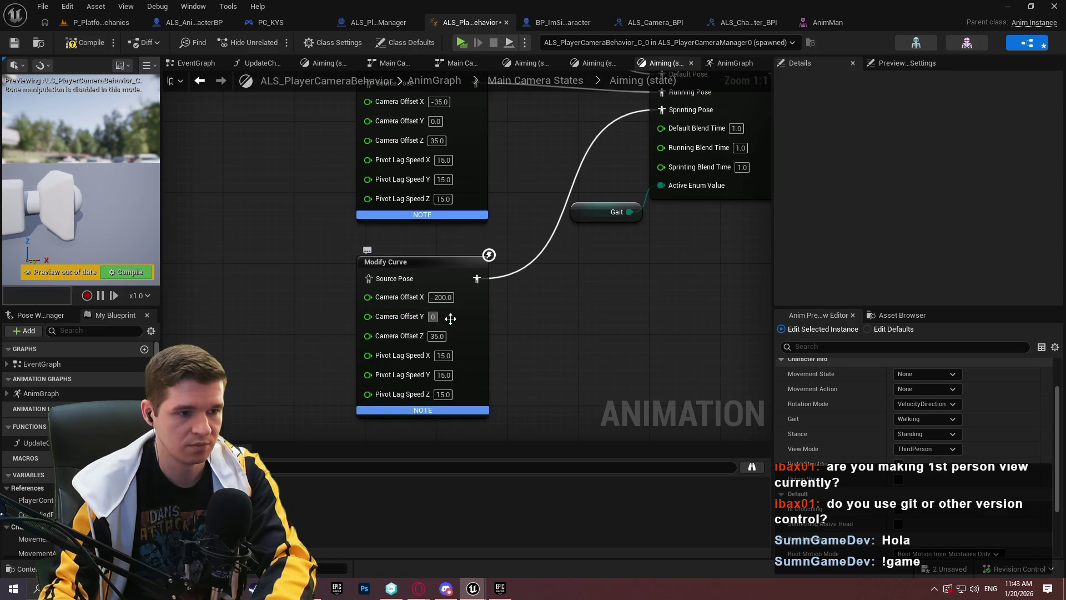
pyautogui.click(87, 44)
pyautogui.click(463, 43)
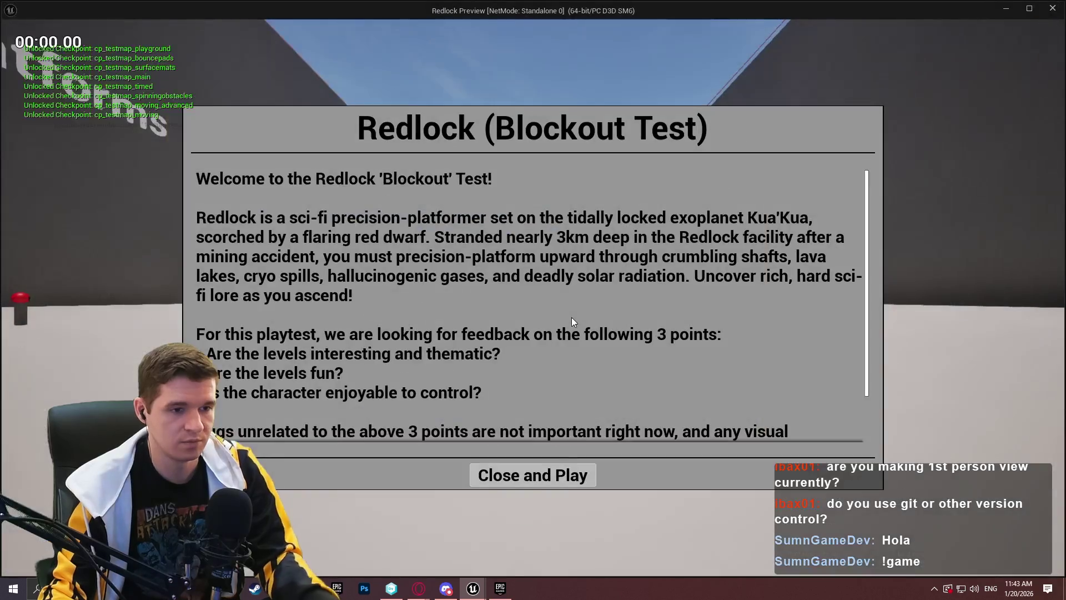
# - Run the character back and forth with W and S to test the camera, then exit with Esc
pyautogui.click(565, 482)
pyautogui.press('w')
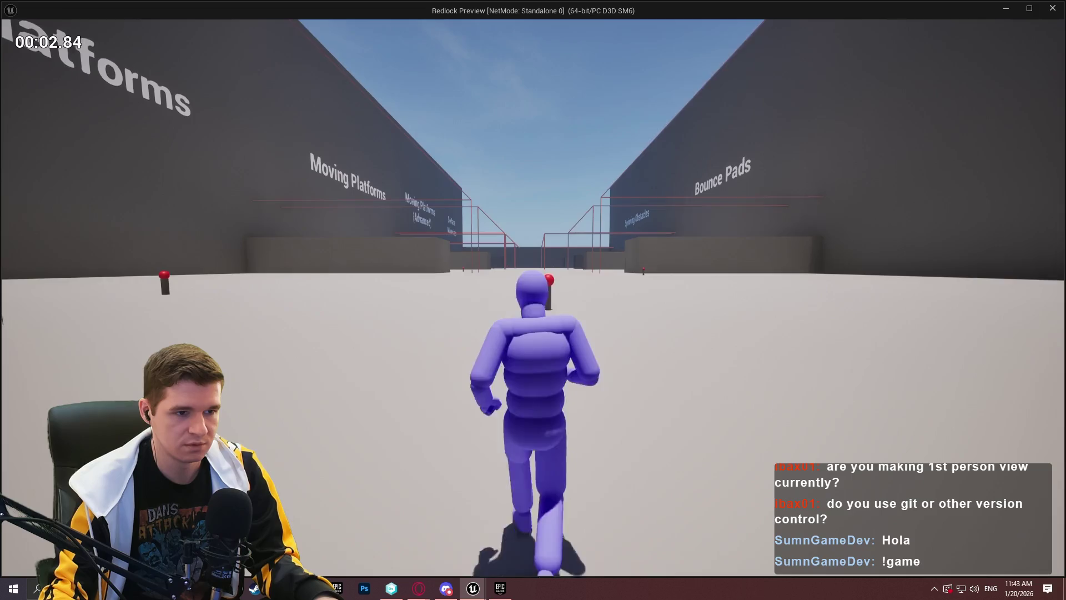
pyautogui.press('s')
pyautogui.press('w')
pyautogui.press('s')
pyautogui.press('w')
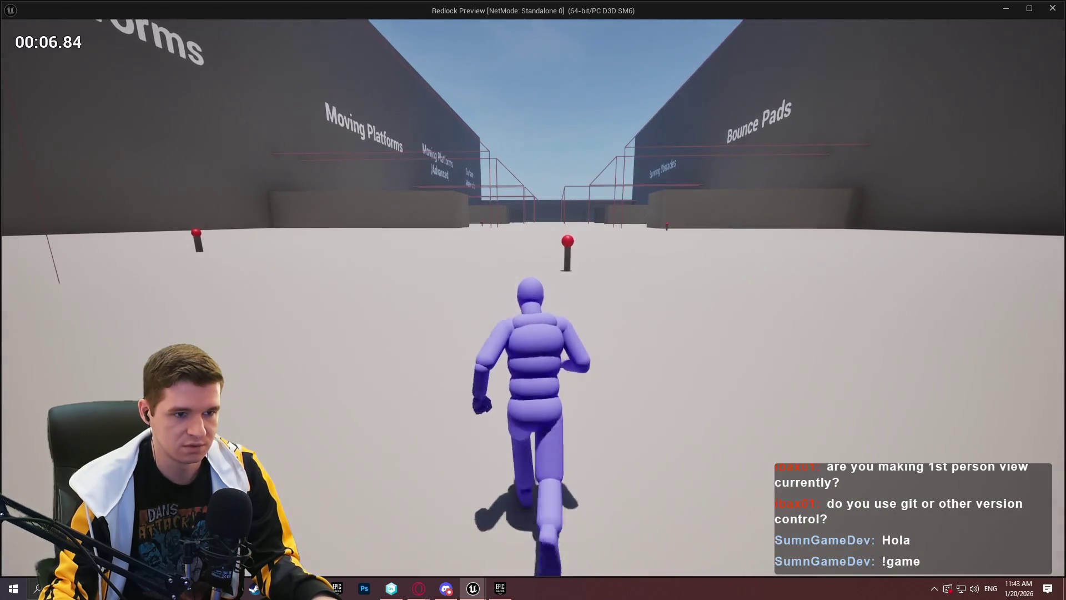
pyautogui.press('s')
pyautogui.press('w')
pyautogui.press('s')
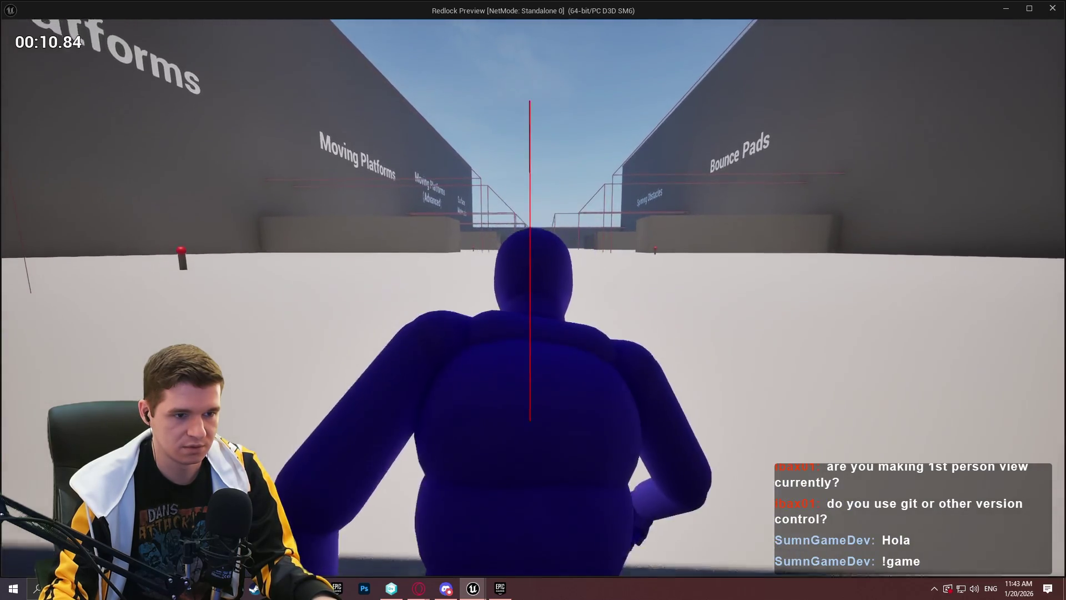
pyautogui.press('s')
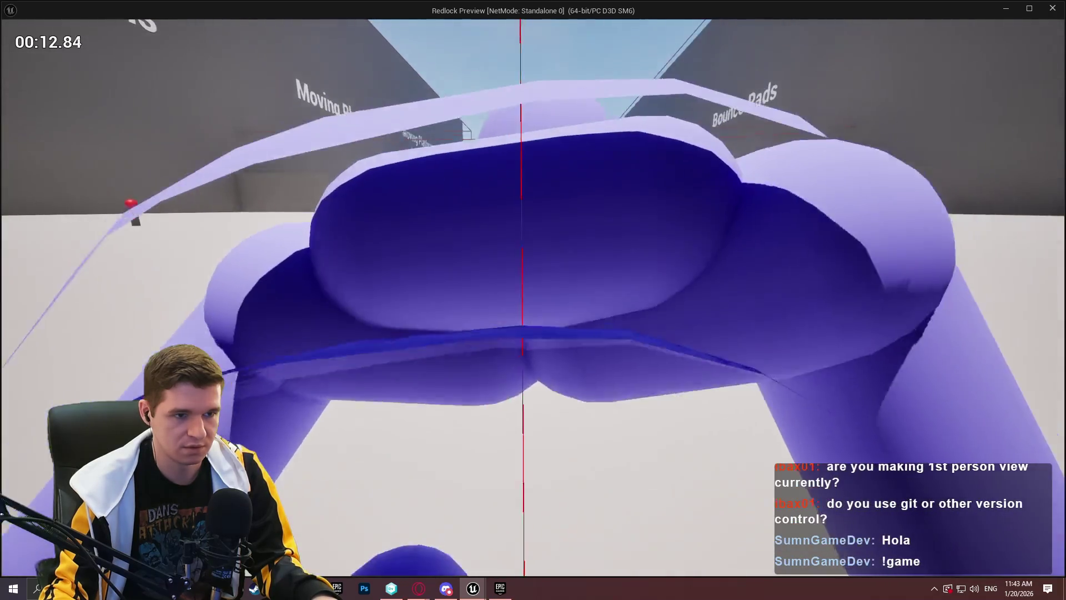
pyautogui.press('w')
pyautogui.press('w')
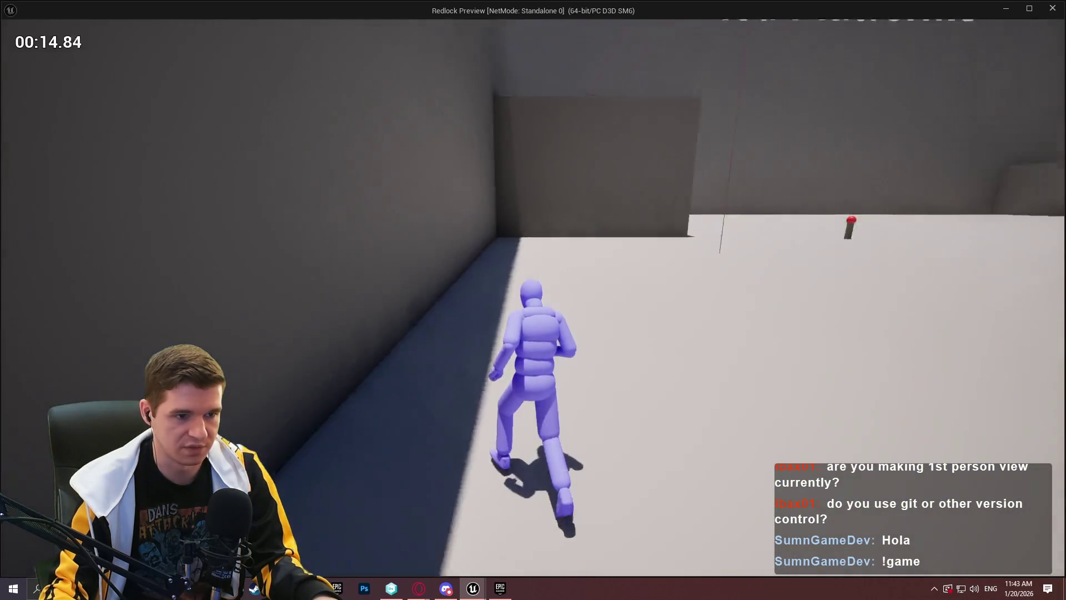
pyautogui.press('s')
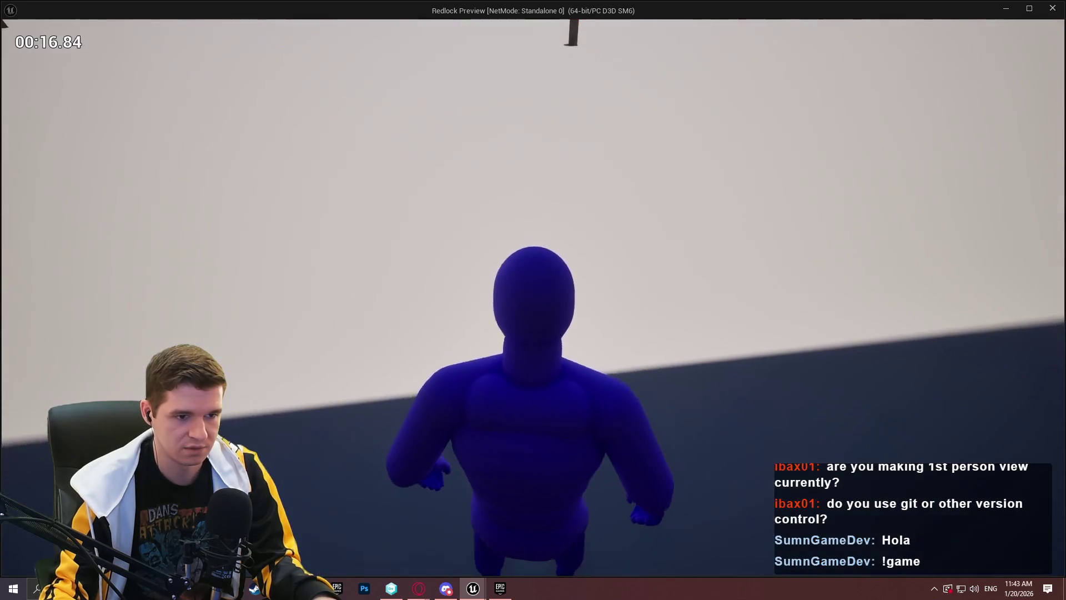
pyautogui.press('s')
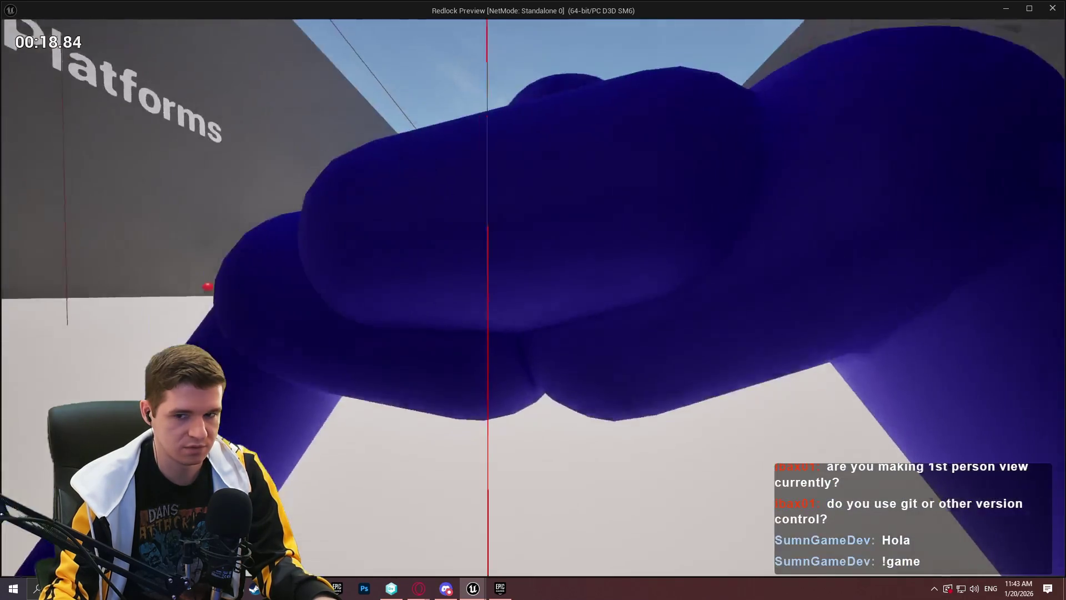
pyautogui.press('w')
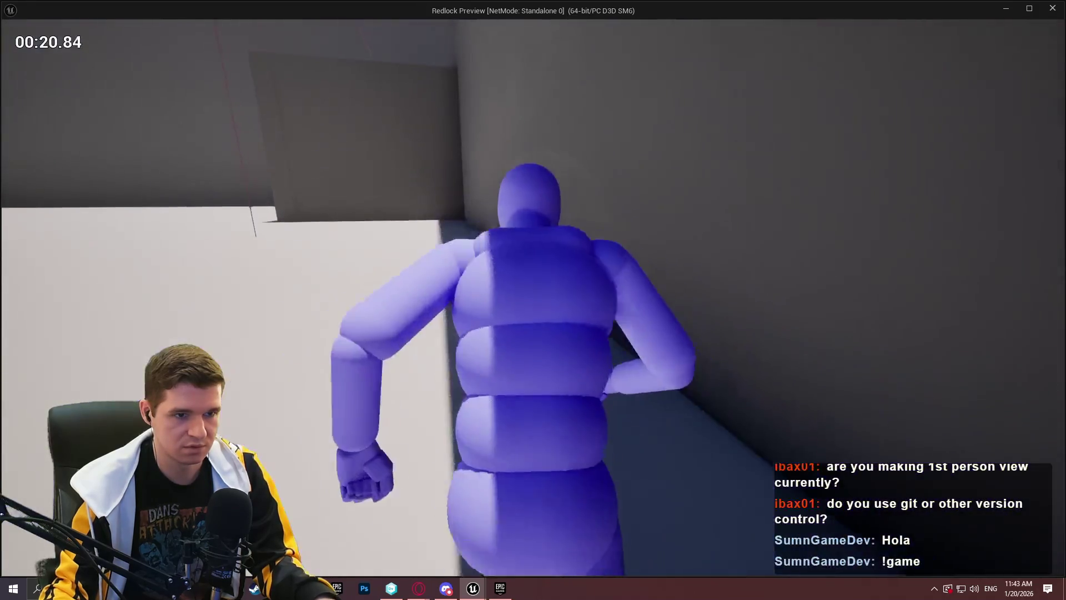
pyautogui.press('s')
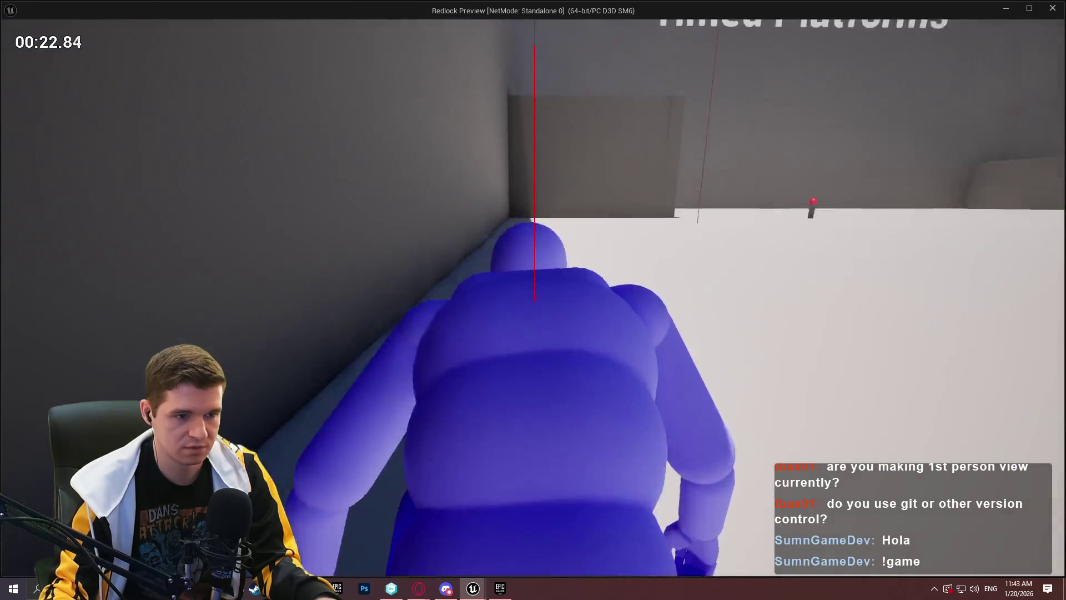
pyautogui.press('w')
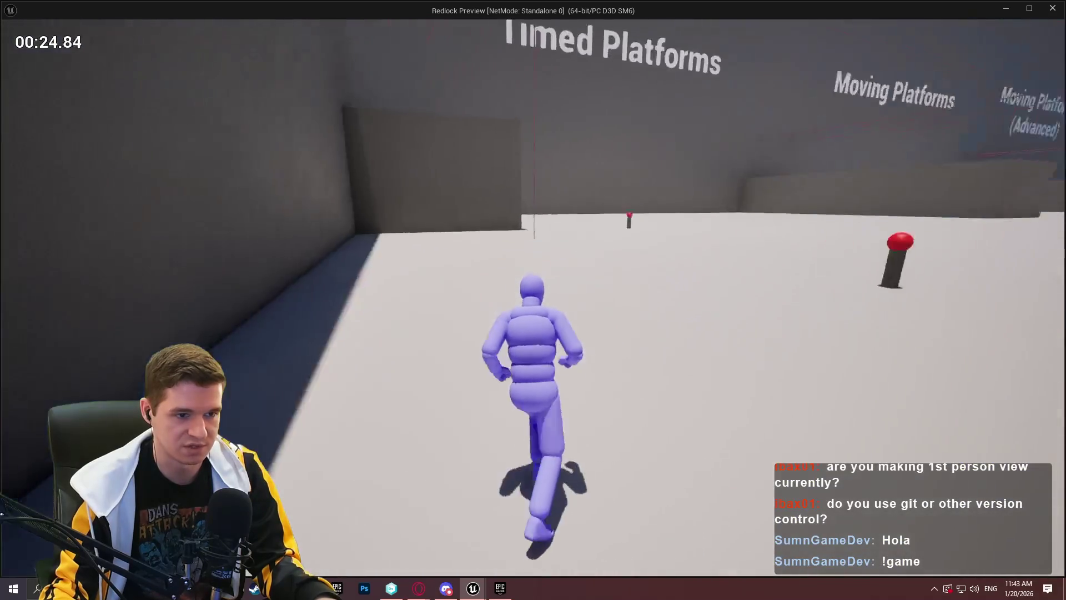
pyautogui.press('Escape')
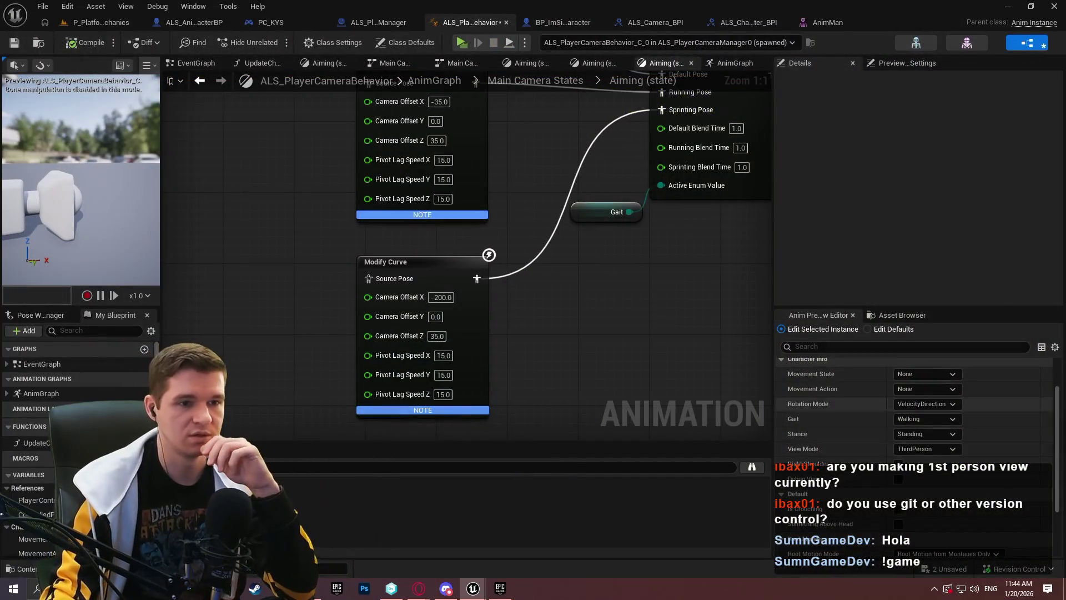
# - Cycle through the Aiming state graph tabs, closing the duplicate, and settle on the third one
pyautogui.scroll(-2, 916, 411)
pyautogui.scroll(-5, 539, 401)
pyautogui.moveTo(538, 401); pyautogui.dragTo(528, 401)
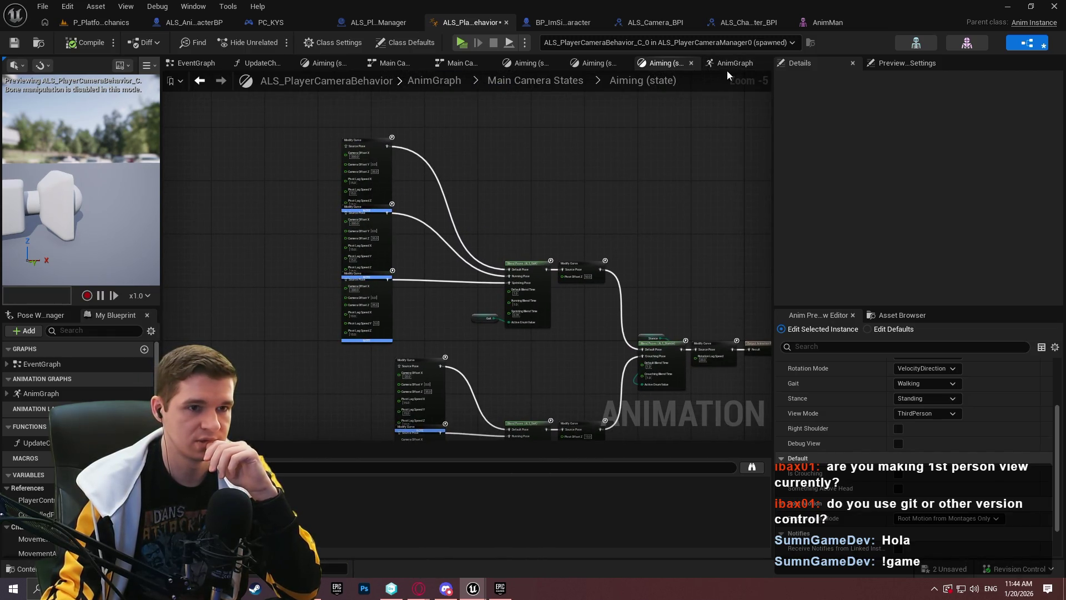
pyautogui.click(653, 78)
pyautogui.scroll(-2, 629, 210)
pyautogui.moveTo(525, 292); pyautogui.dragTo(520, 315)
pyautogui.click(670, 68)
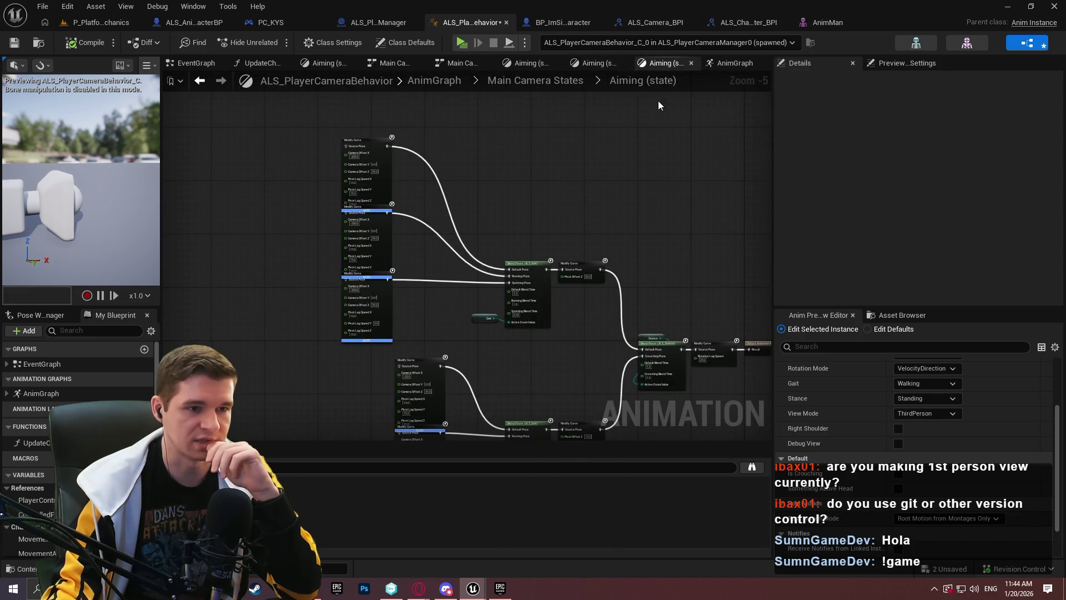
pyautogui.click(692, 63)
pyautogui.scroll(-4, 630, 261)
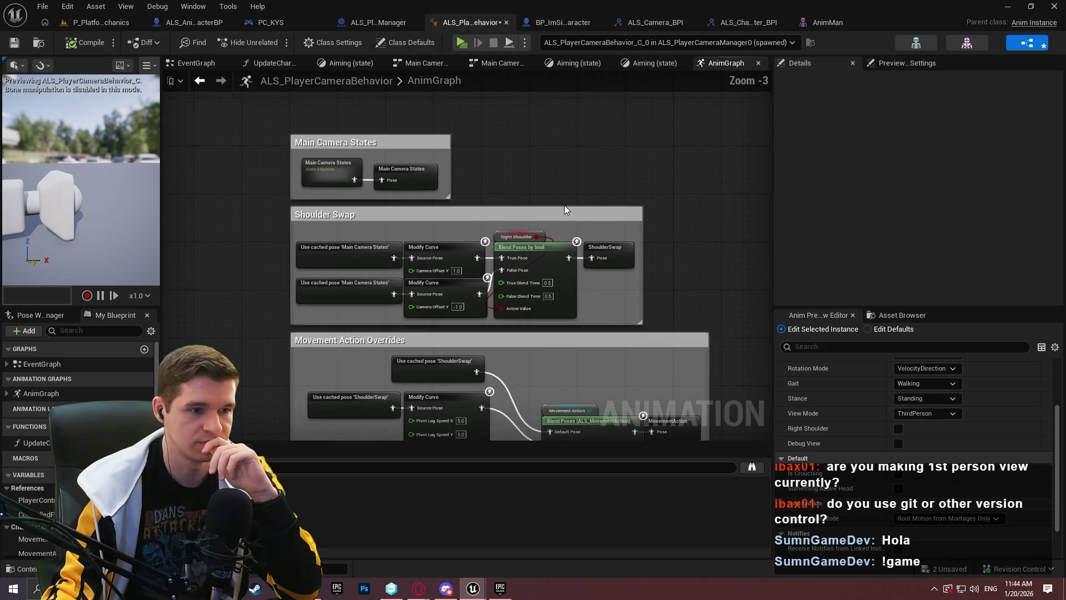
pyautogui.click(493, 63)
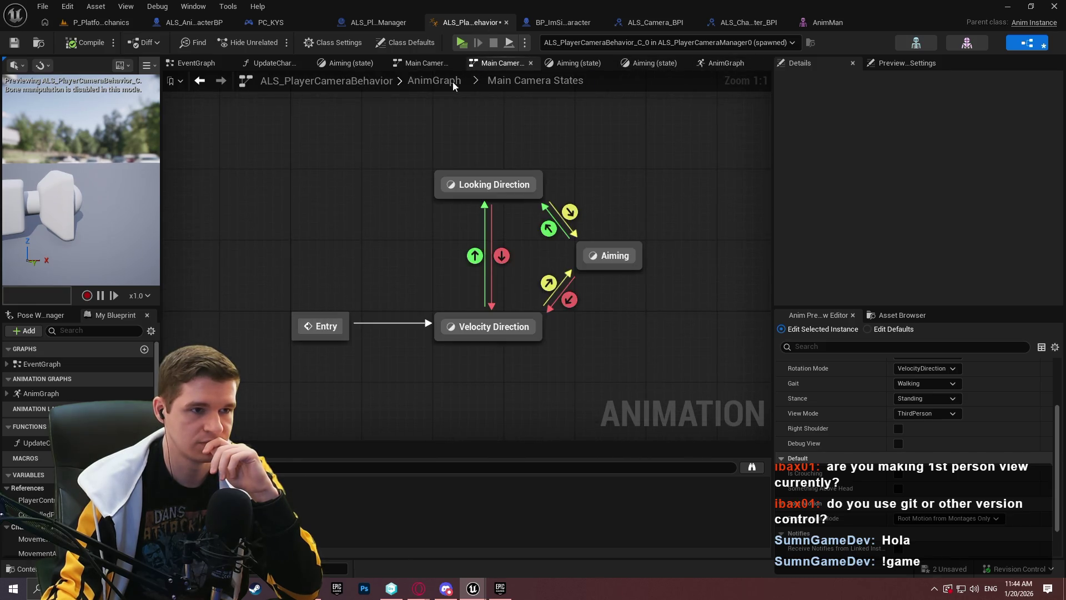
pyautogui.click(365, 65)
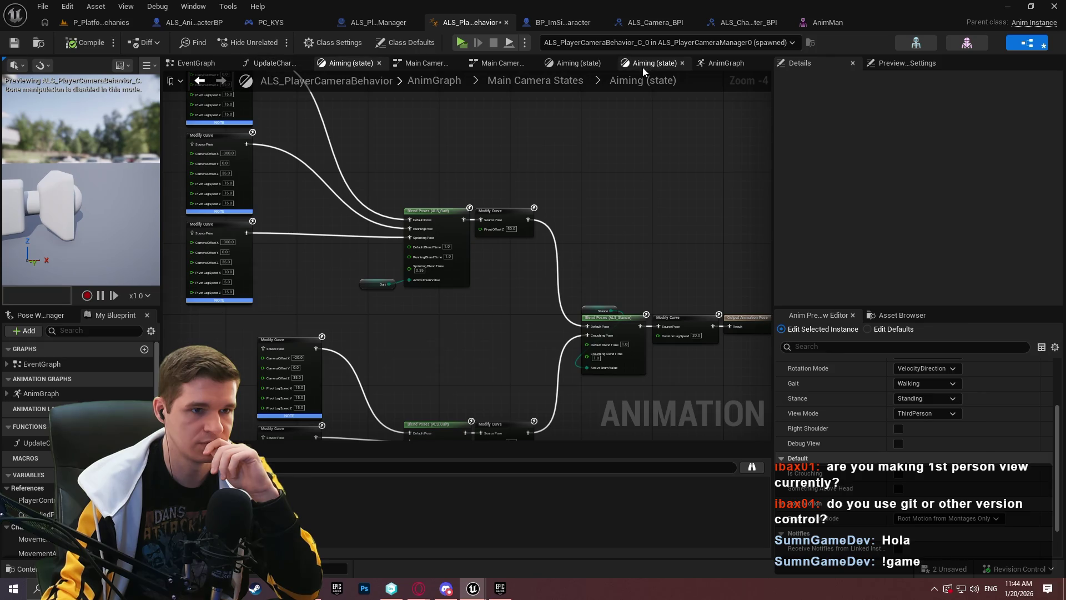
pyautogui.click(644, 65)
pyautogui.scroll(5, 449, 213)
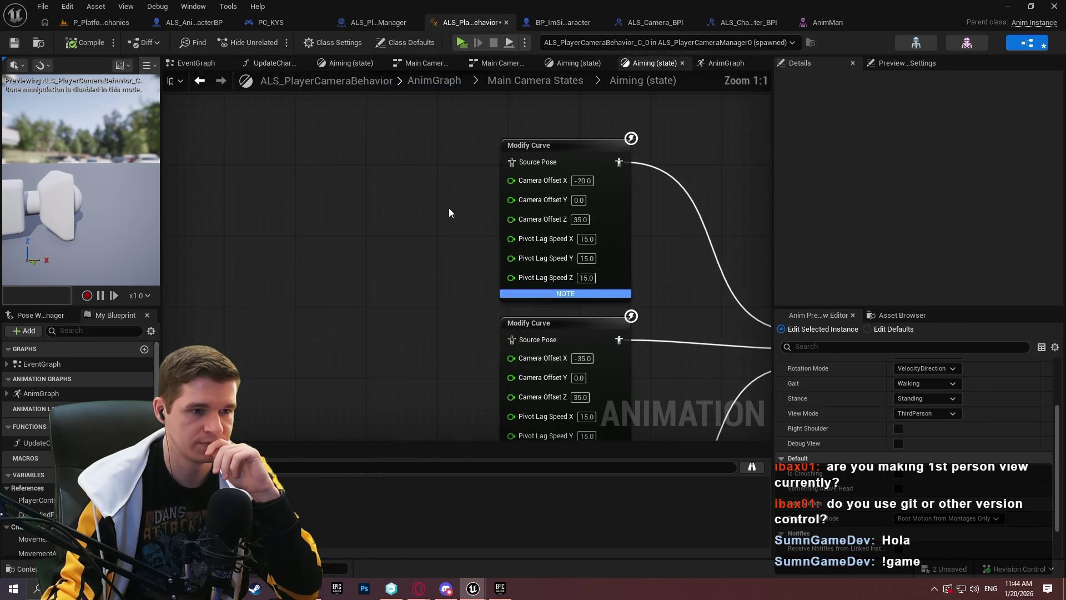
# - Set Camera Offset Y to 70 on the -300.0 offset Modify Curve nodes and recompile
pyautogui.moveTo(466, 191)
pyautogui.mouseDown()
pyautogui.moveTo(555, 139)
pyautogui.moveTo(580, 95)
pyautogui.mouseUp()
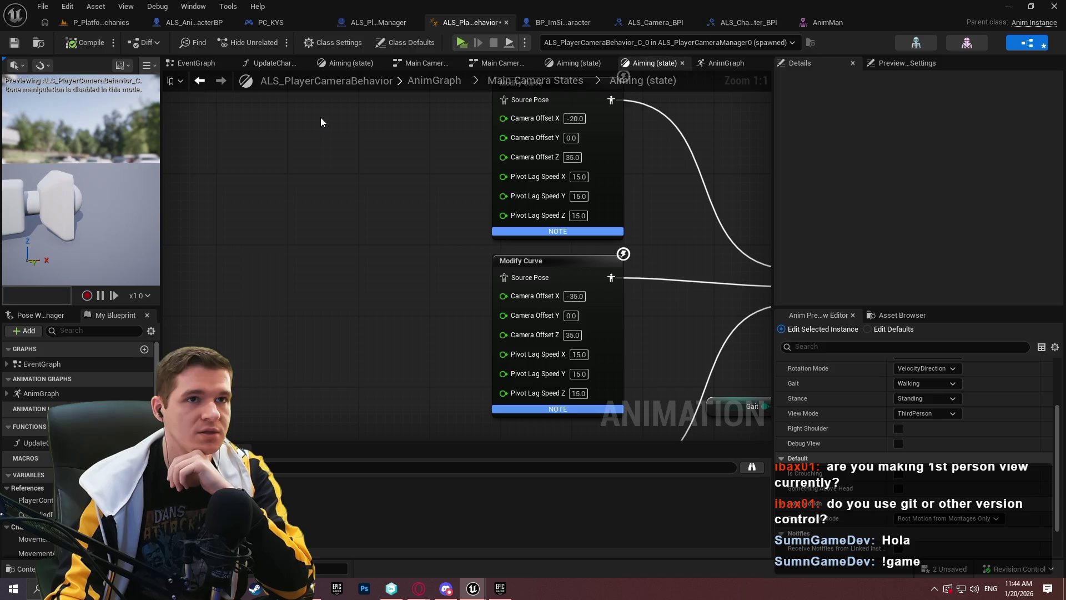
pyautogui.moveTo(325, 120)
pyautogui.mouseDown()
pyautogui.moveTo(440, 288)
pyautogui.moveTo(611, 383)
pyautogui.moveTo(578, 365)
pyautogui.moveTo(502, 154)
pyautogui.mouseUp()
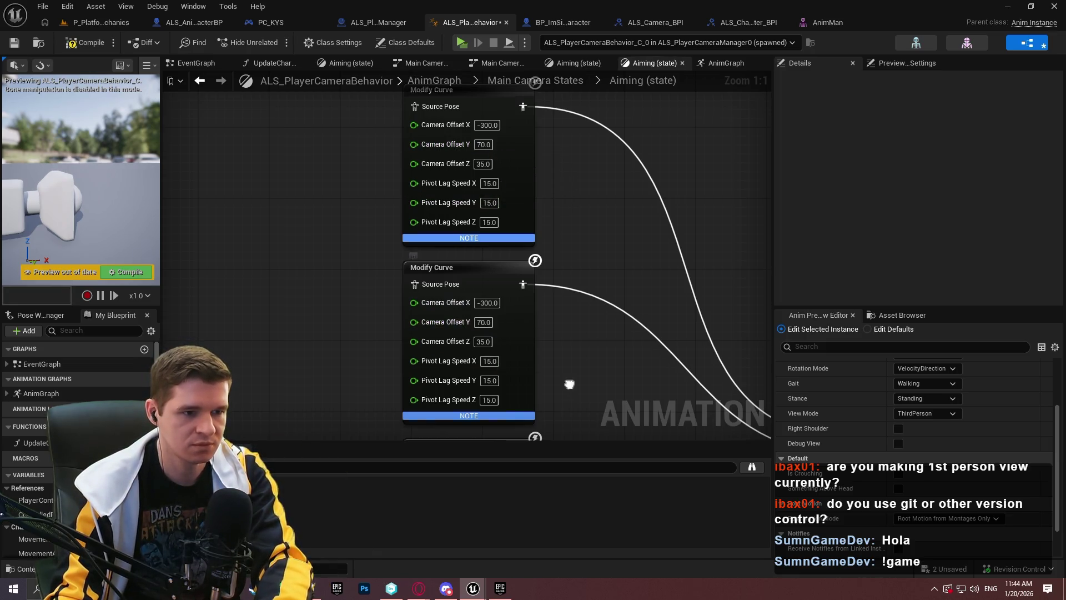
pyautogui.press('Return')
pyautogui.moveTo(472, 433); pyautogui.dragTo(455, 209)
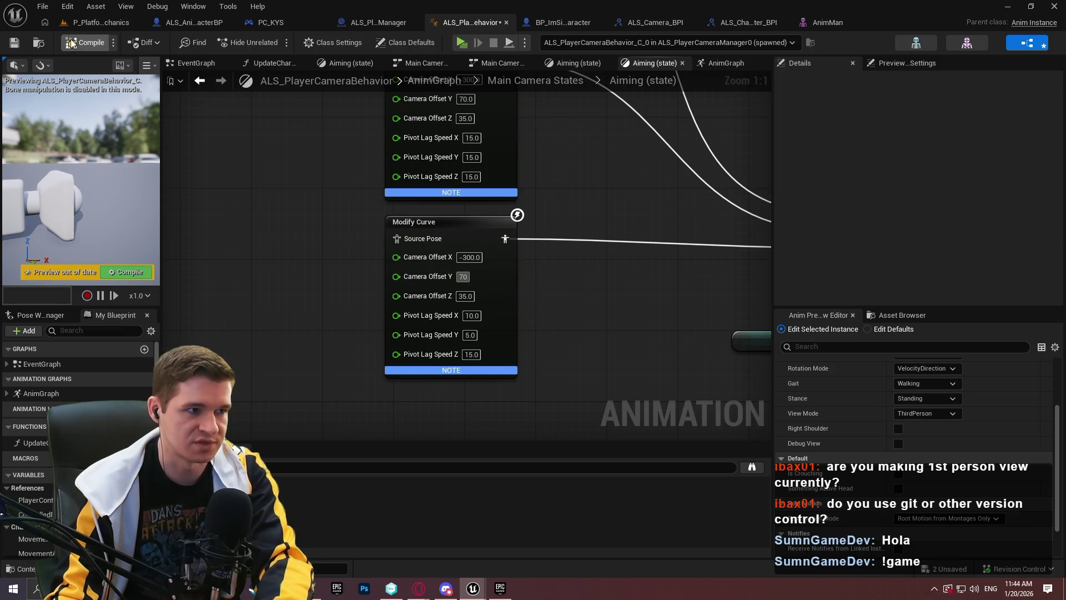
pyautogui.click(71, 44)
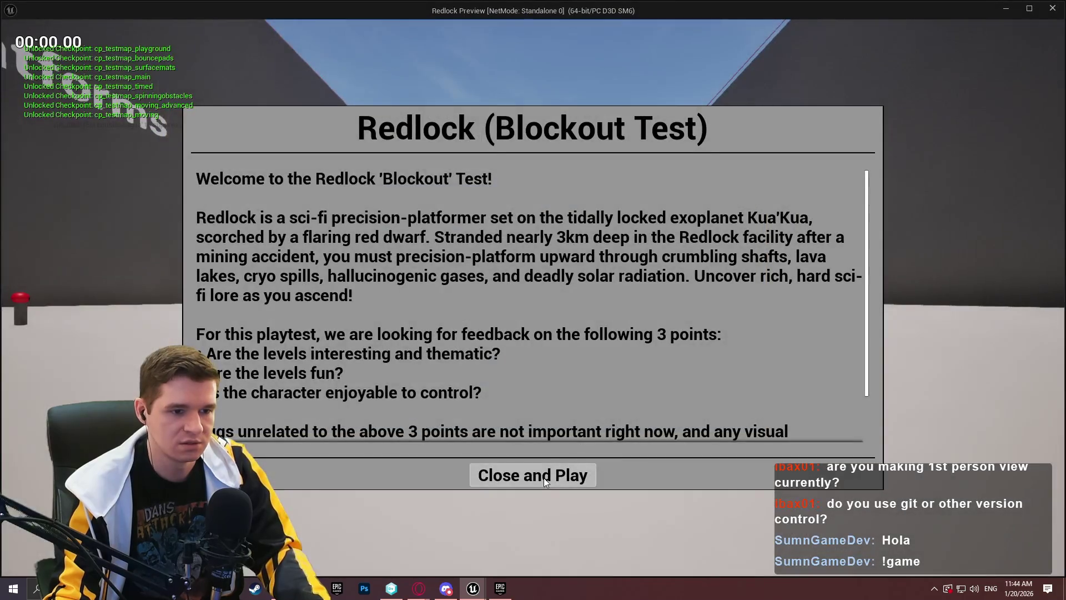
# - Run the character toward the red post to check the 70 aiming offset, then exit with Esc
pyautogui.click(543, 477)
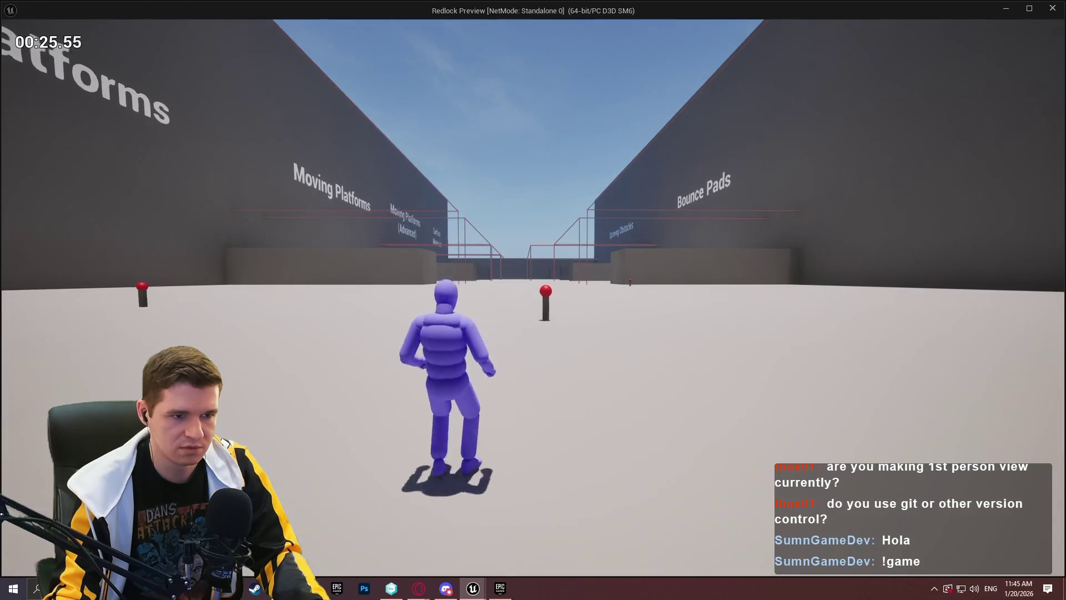
pyautogui.press('s')
pyautogui.press('w')
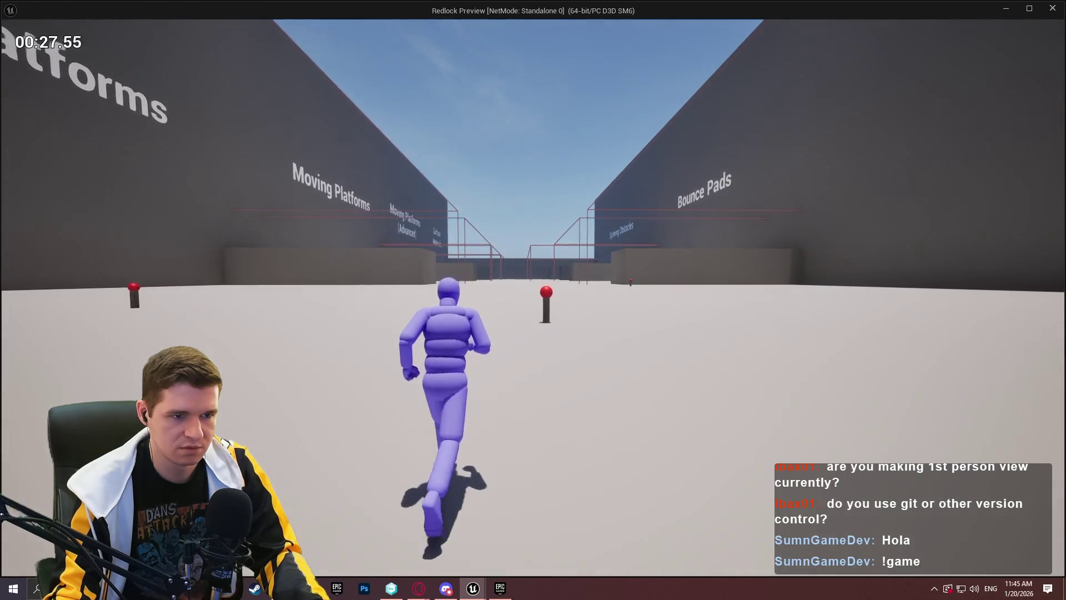
pyautogui.moveTo(533, 300)
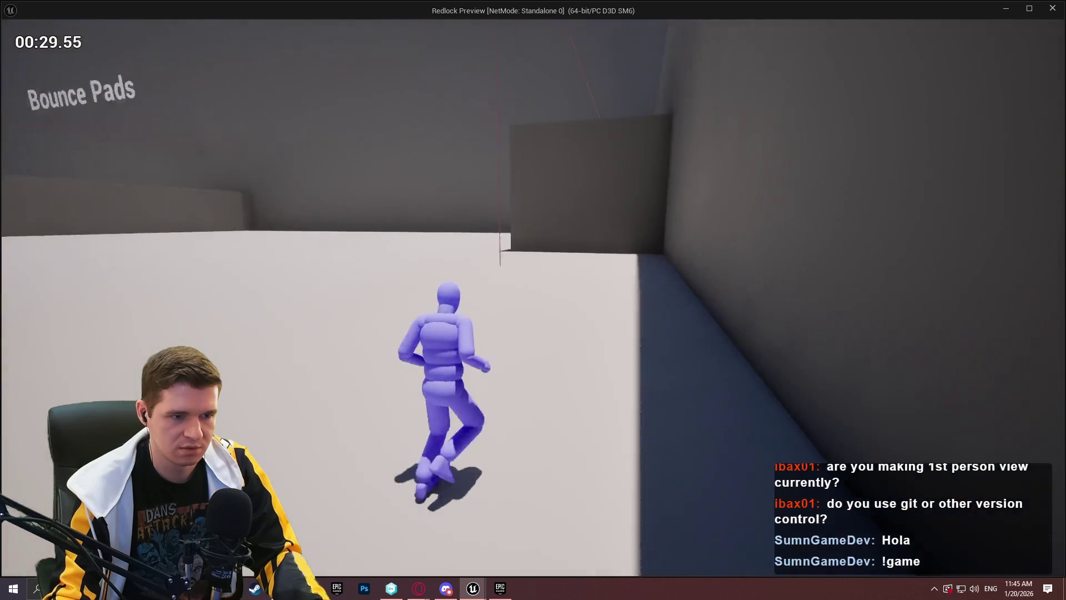
pyautogui.press('w')
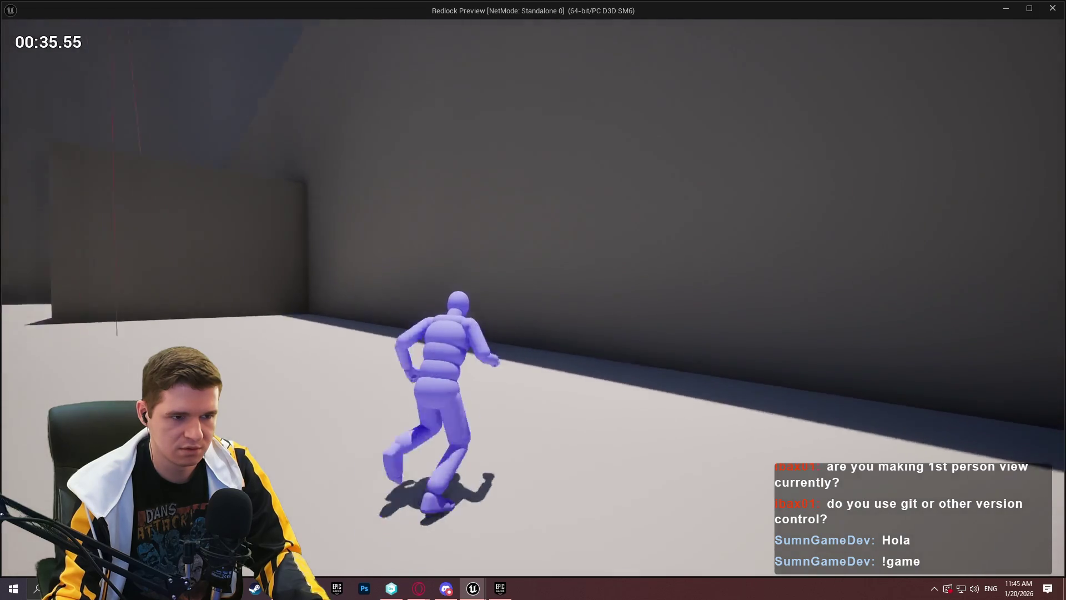
pyautogui.press('Escape')
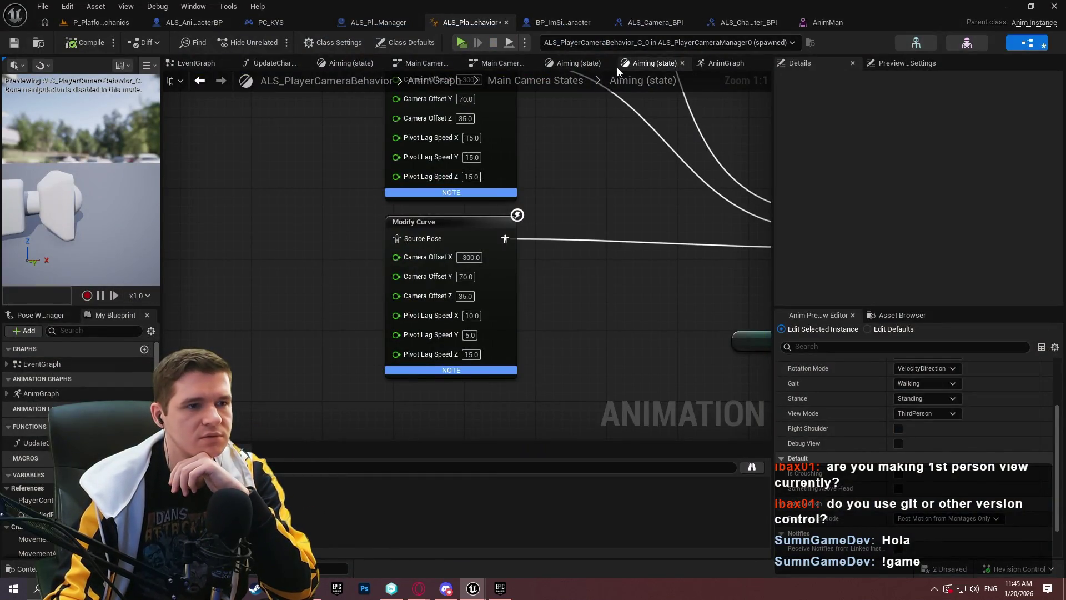
# - Widen the graph area, then bring up AnimMan's mesh editor showing the TP_CameraTrace_L head socket
pyautogui.moveTo(590, 309); pyautogui.dragTo(590, 404)
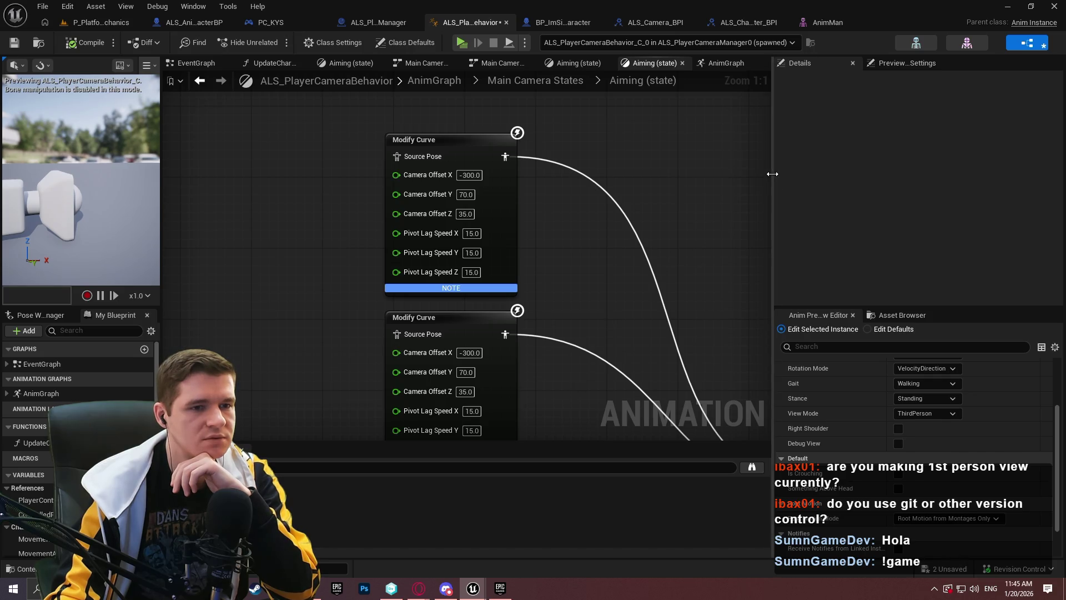
pyautogui.moveTo(772, 173); pyautogui.dragTo(864, 164)
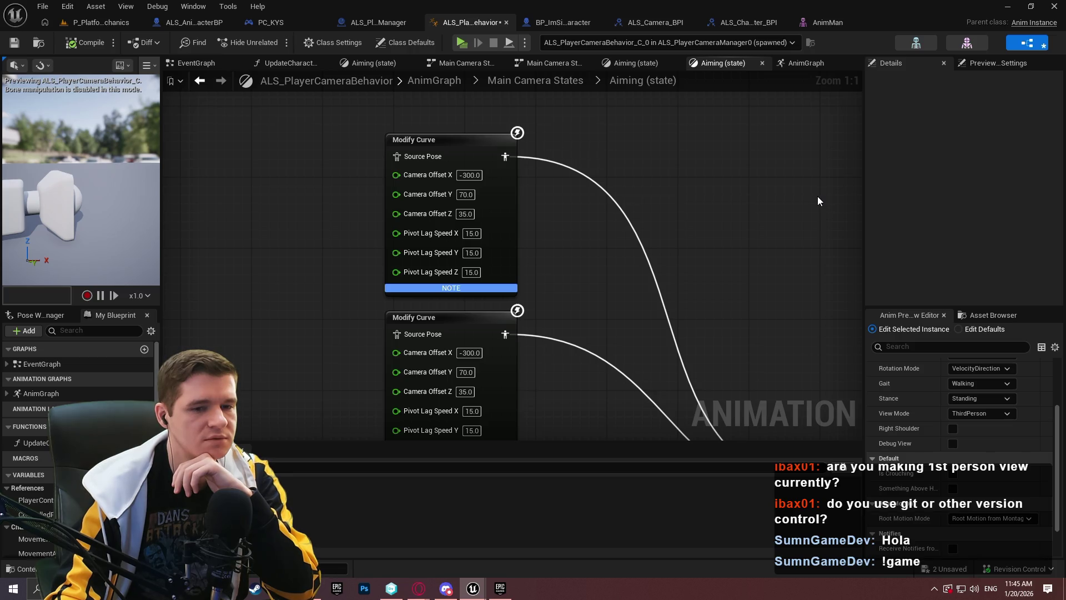
pyautogui.click(830, 22)
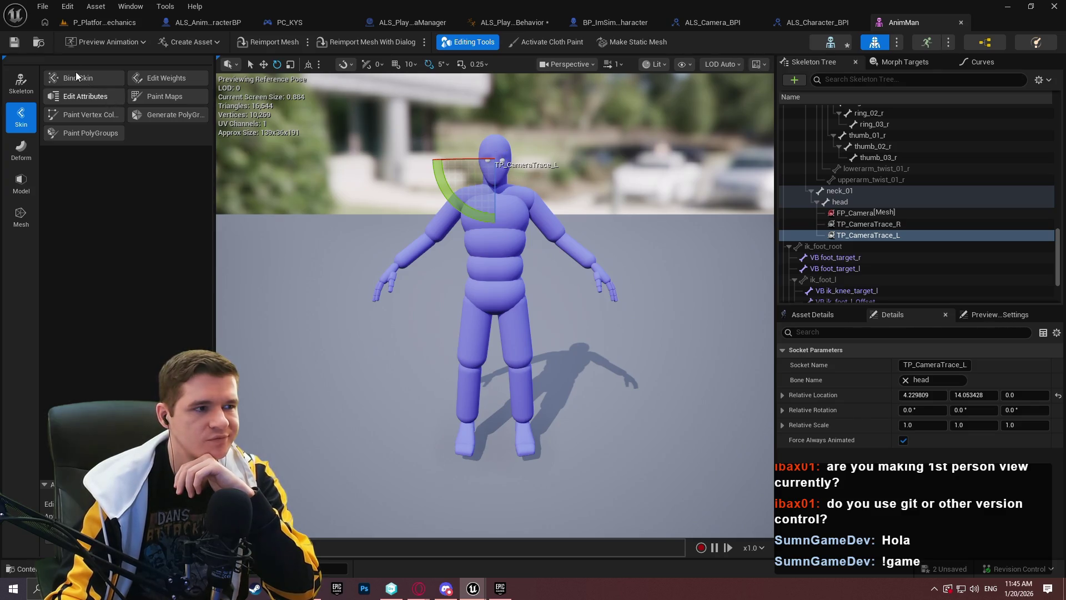
# - Save the AnimMan skeletal mesh, checking the asset out when prompted
pyautogui.click(39, 43)
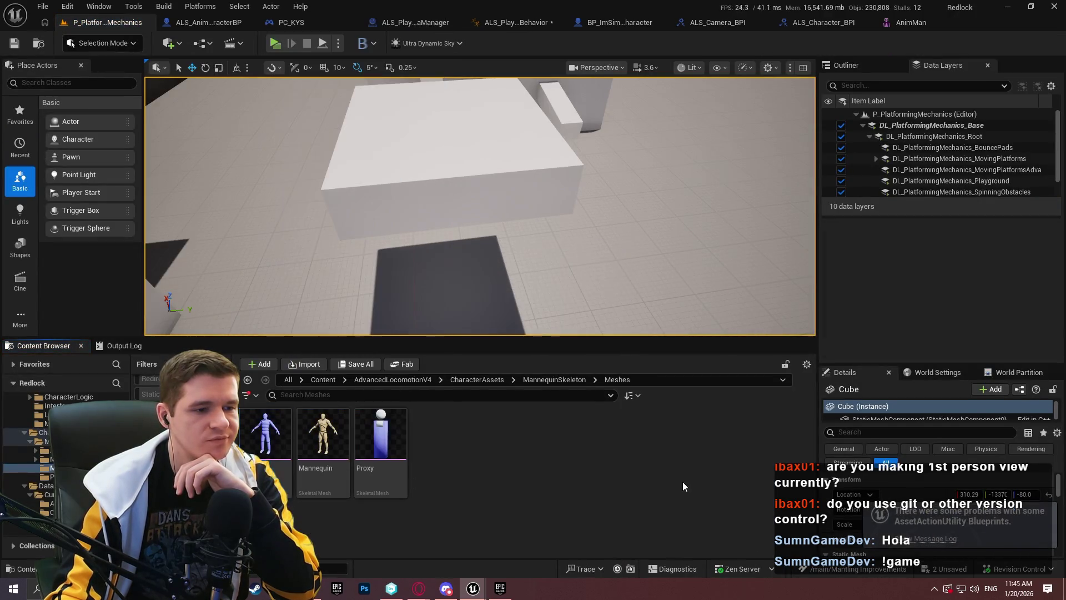
pyautogui.click(897, 21)
pyautogui.click(21, 45)
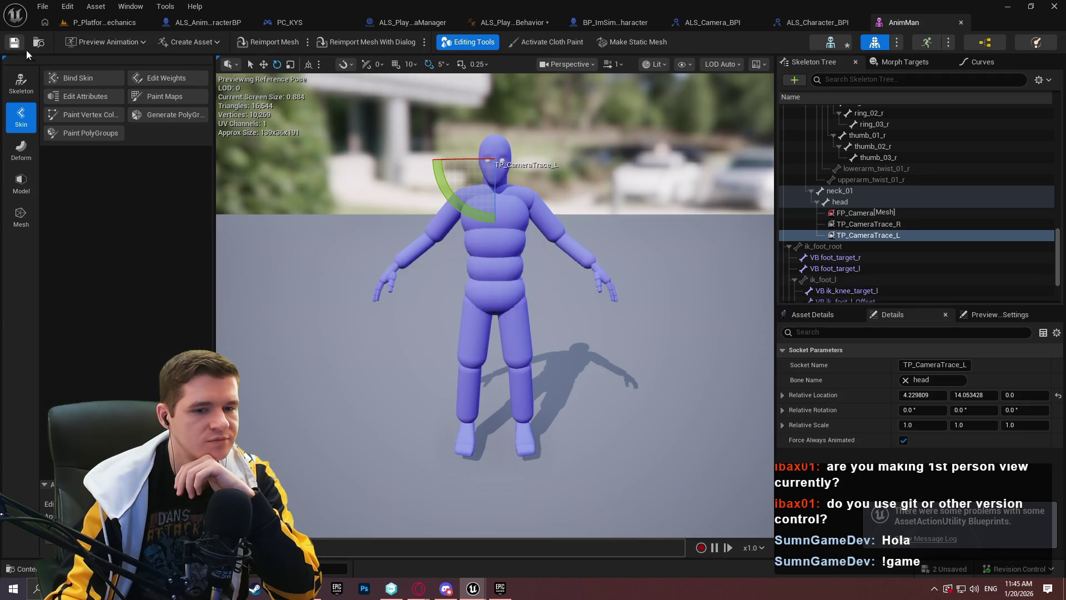
pyautogui.click(555, 420)
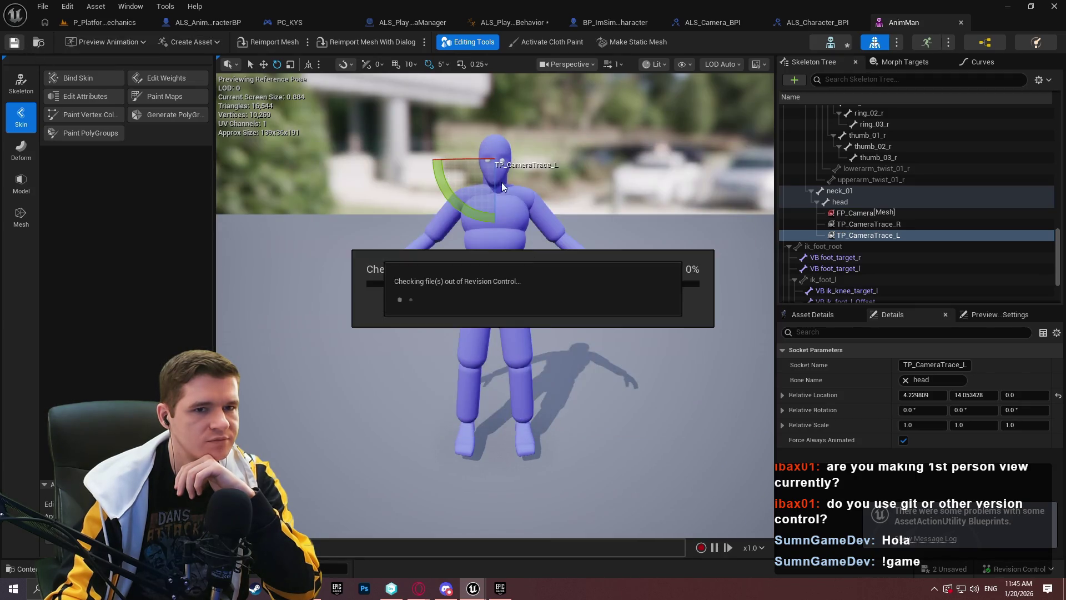
# - Revert AnimMan through Revision Control in the Content Browser, discarding its local changes
pyautogui.click(38, 44)
pyautogui.rightClick(276, 457)
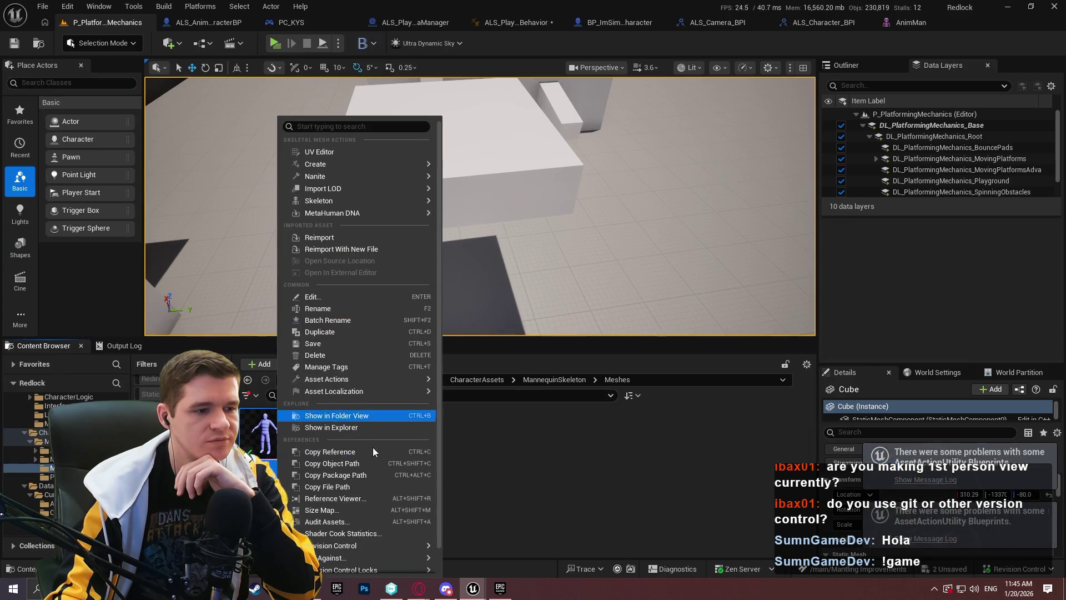
pyautogui.moveTo(356, 559)
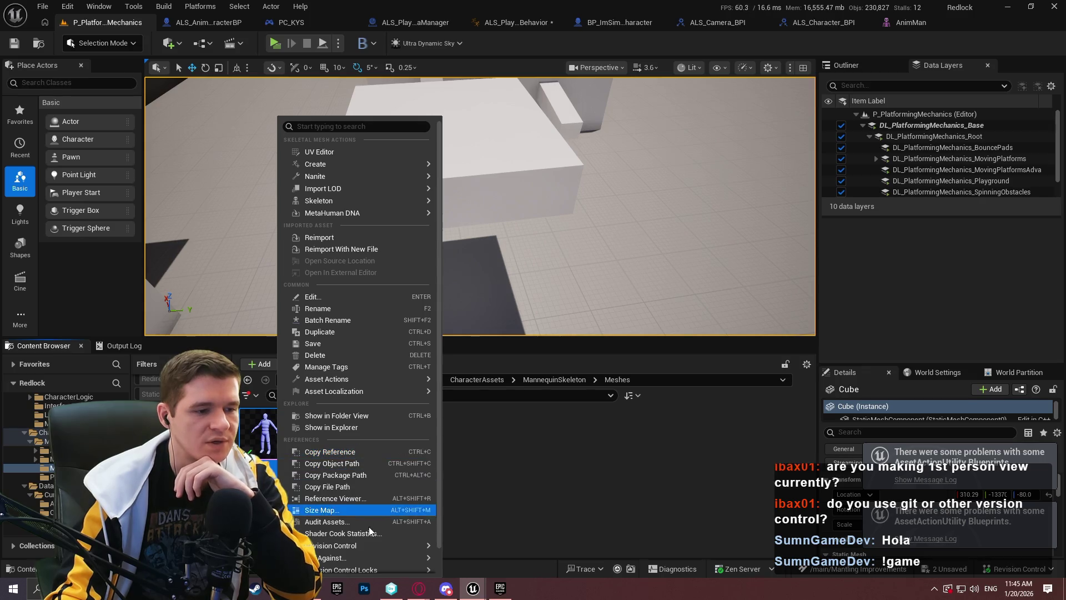
pyautogui.scroll(-1, 406, 552)
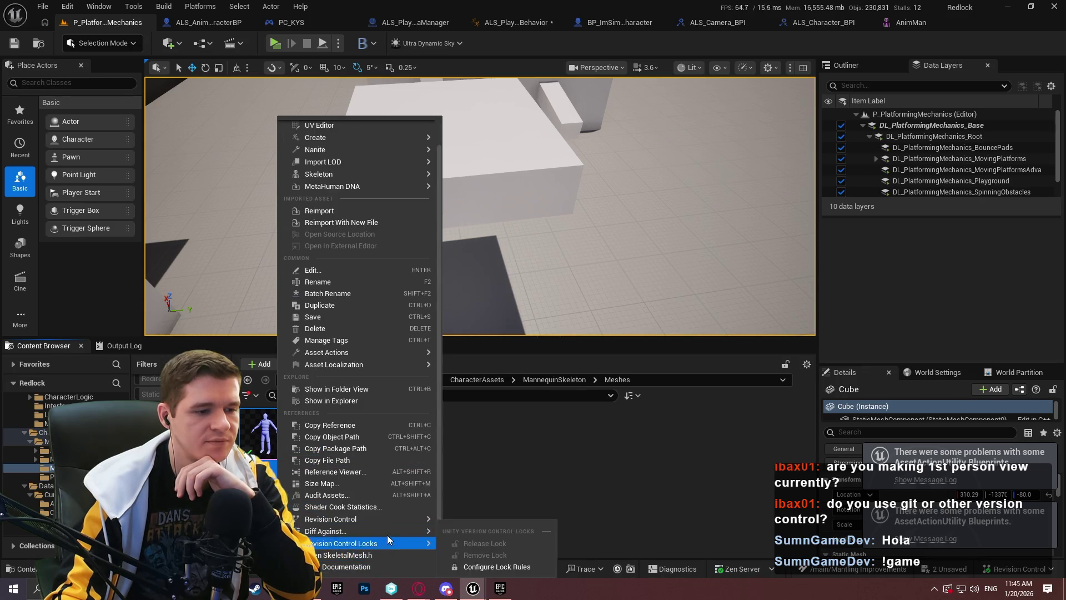
pyautogui.moveTo(392, 524)
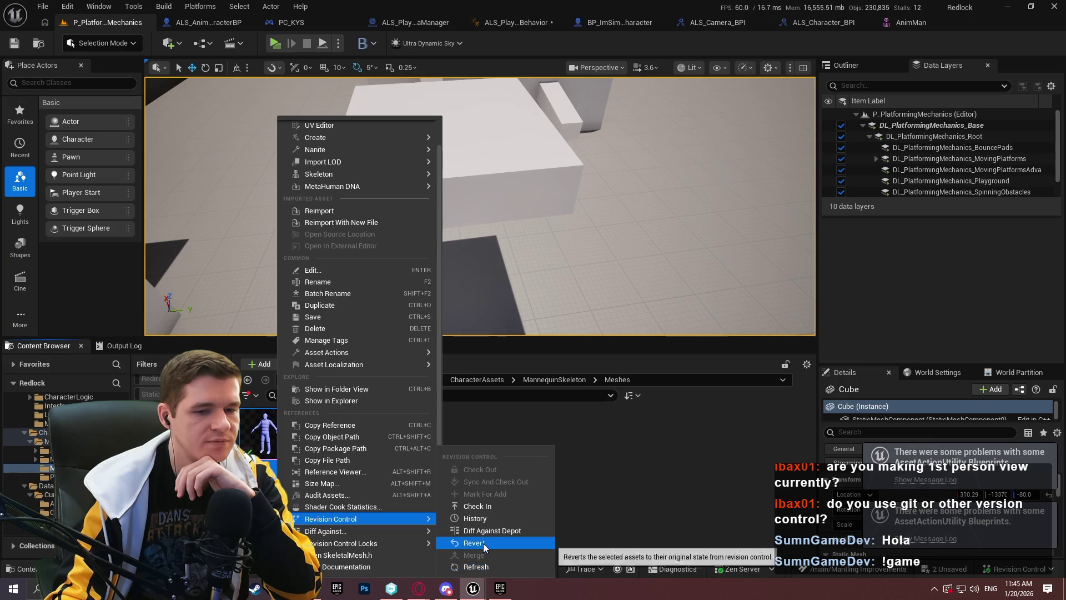
pyautogui.click(486, 543)
pyautogui.click(611, 420)
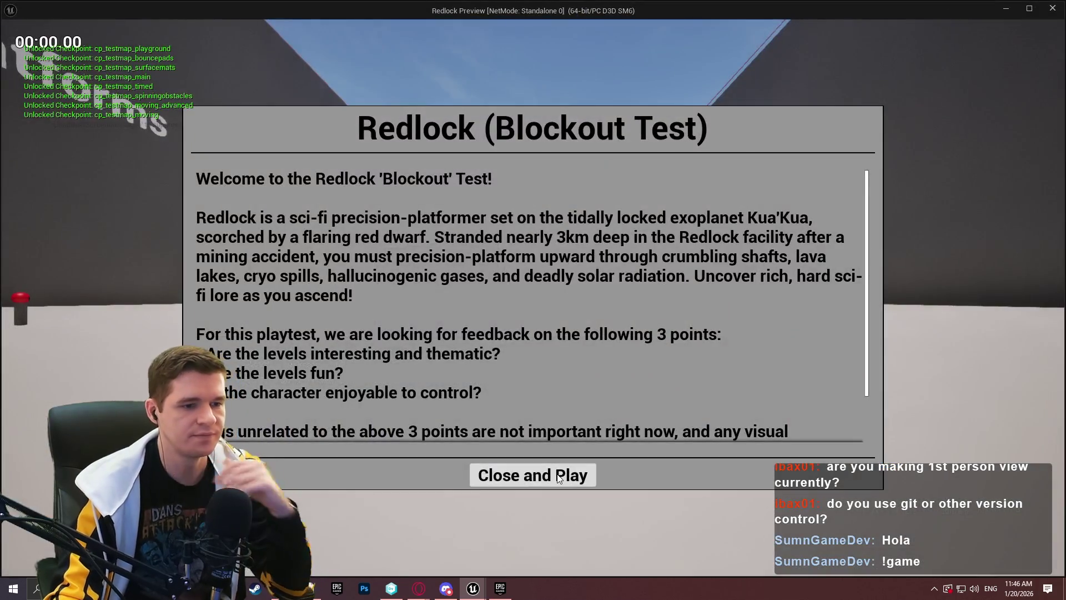
# - Run a quick play-test of the level and return to the editor tabs
pyautogui.click(559, 479)
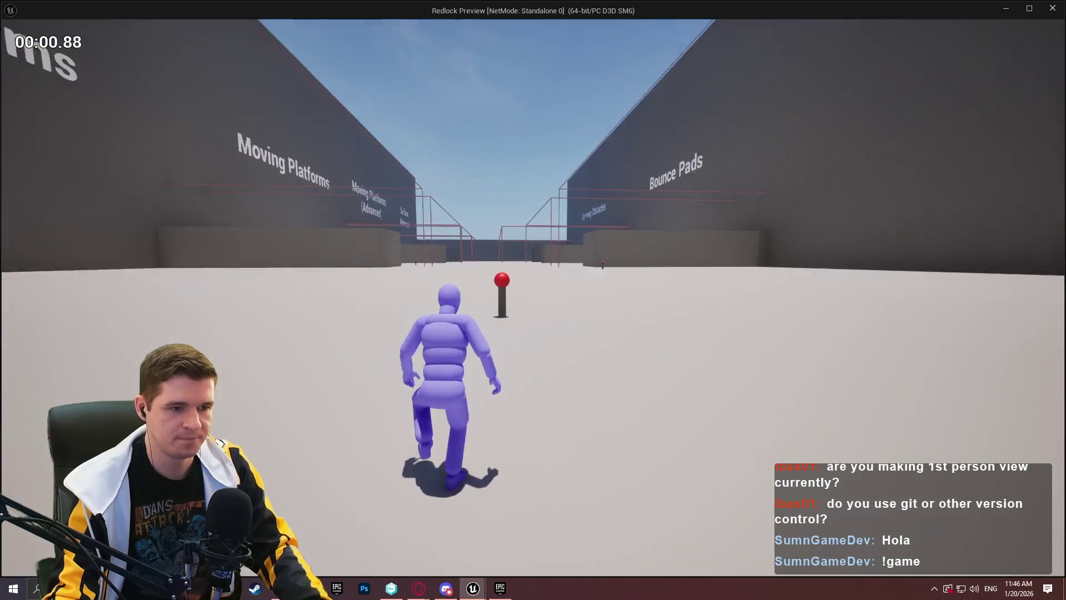
pyautogui.press('Escape')
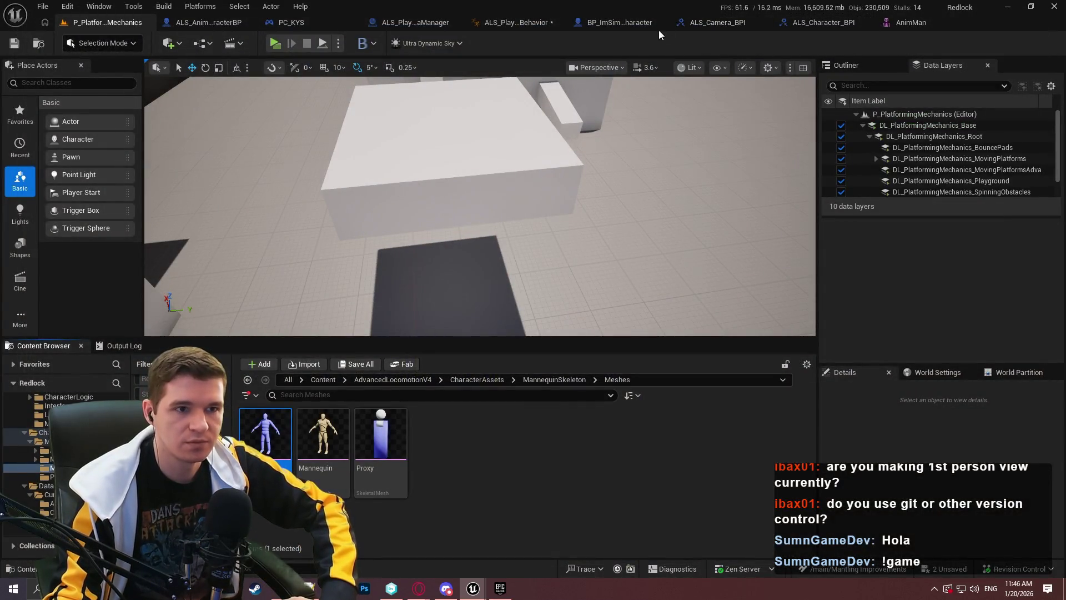
pyautogui.click(619, 23)
pyautogui.click(127, 24)
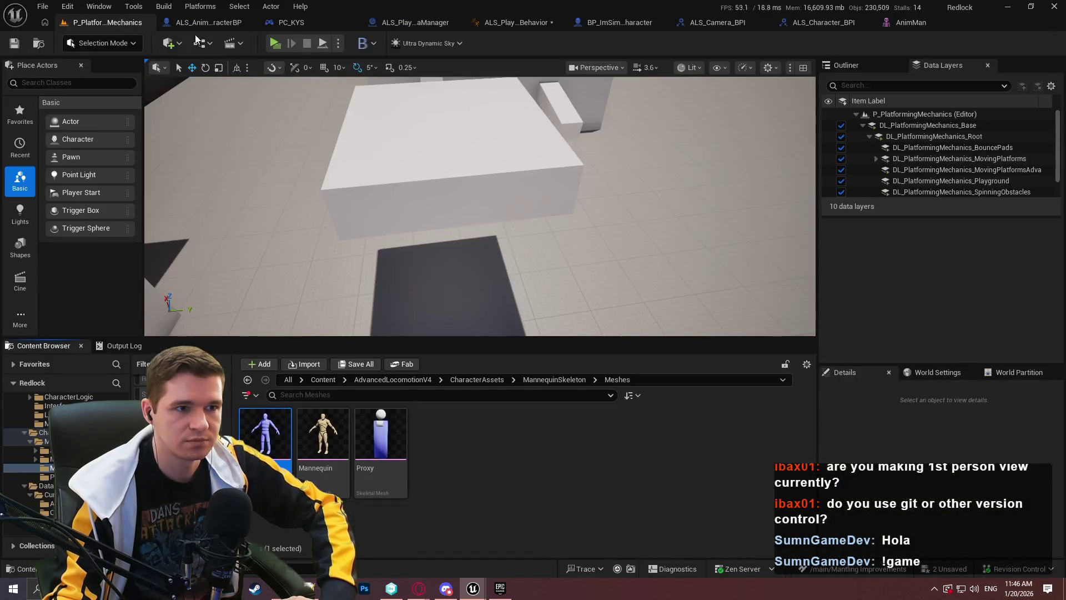
# - Set the Aiming Modify Curve's Camera Offset Y to 0.0 and compile ALS_PlayerCameraBehavior
pyautogui.click(520, 25)
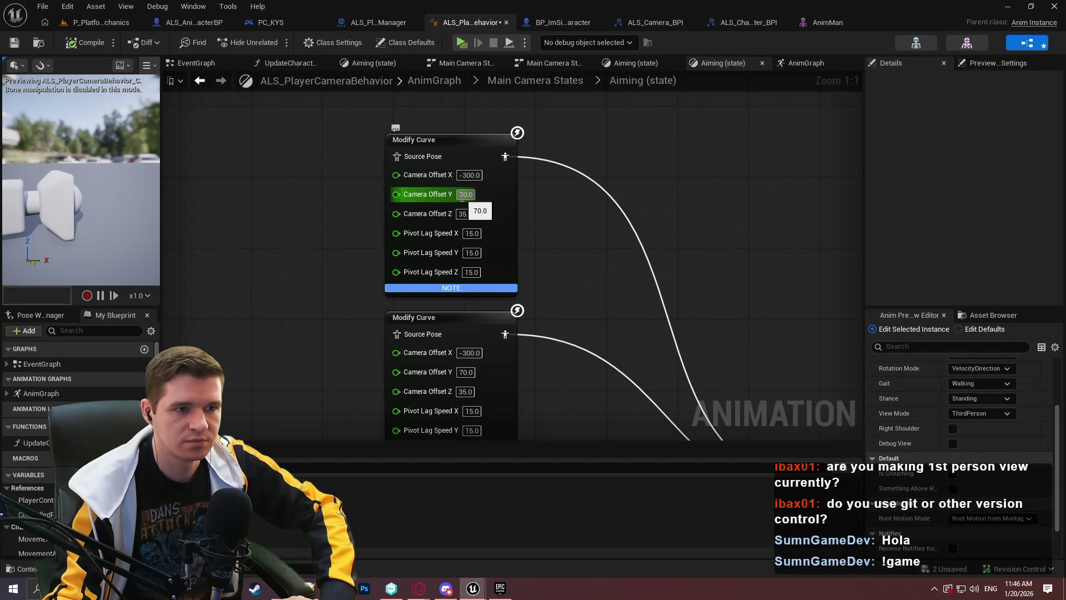
pyautogui.click(463, 194)
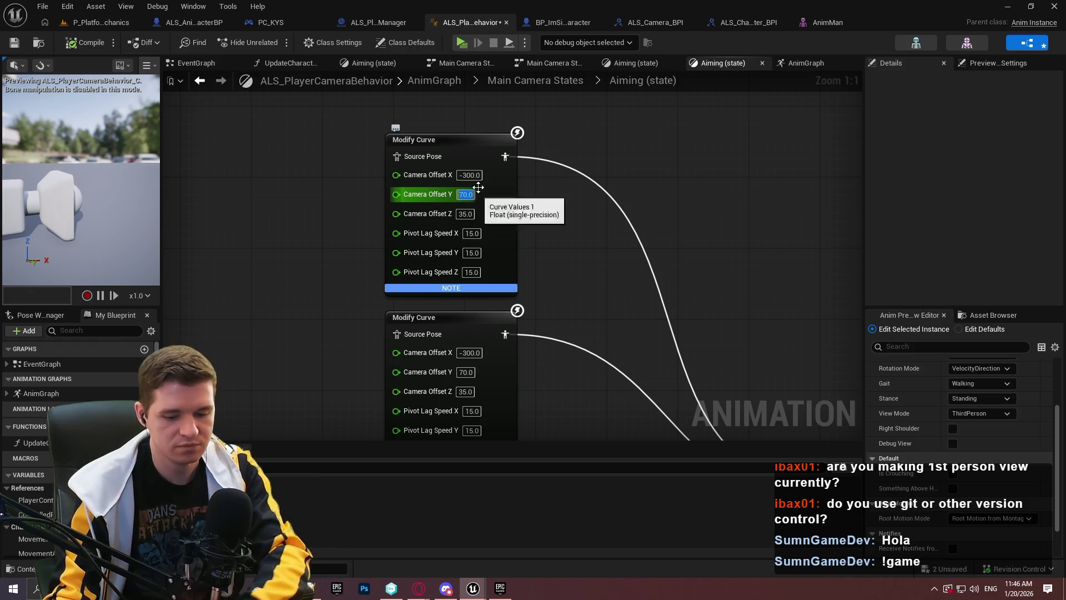
pyautogui.write('0')
pyautogui.press('Return')
pyautogui.moveTo(588, 261); pyautogui.dragTo(572, 139)
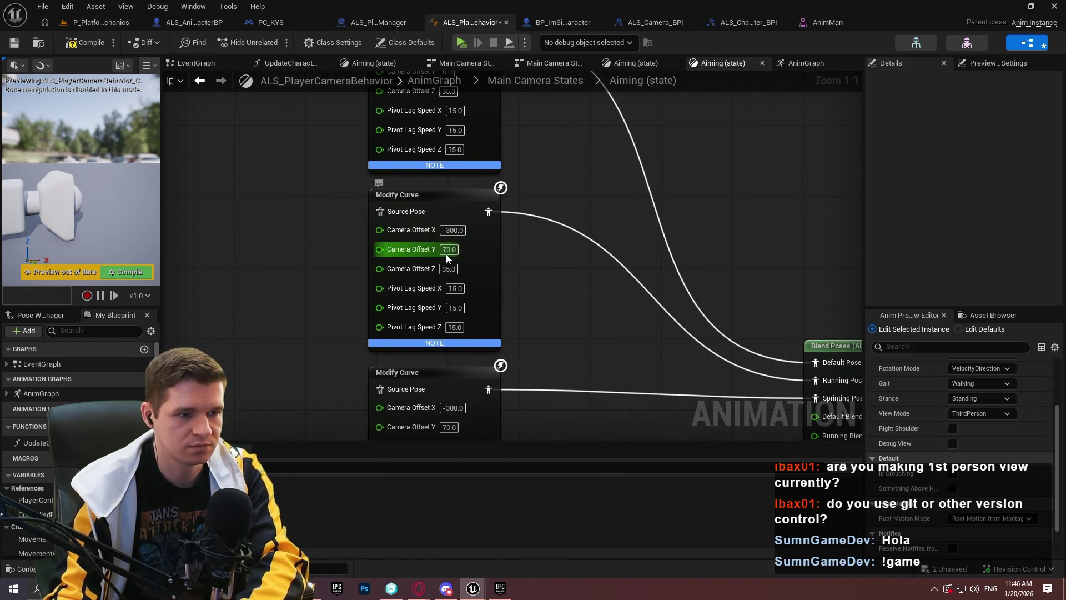
pyautogui.moveTo(583, 304); pyautogui.dragTo(591, 190)
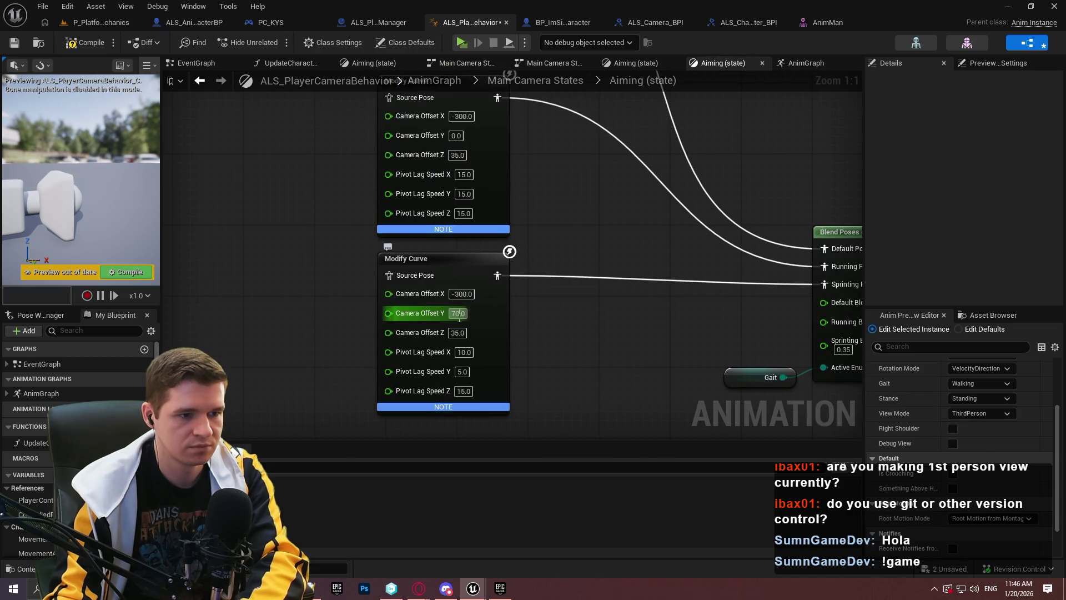
pyautogui.click(77, 43)
# - Play-test the level, aiming several times to check the new camera offset
pyautogui.click(462, 43)
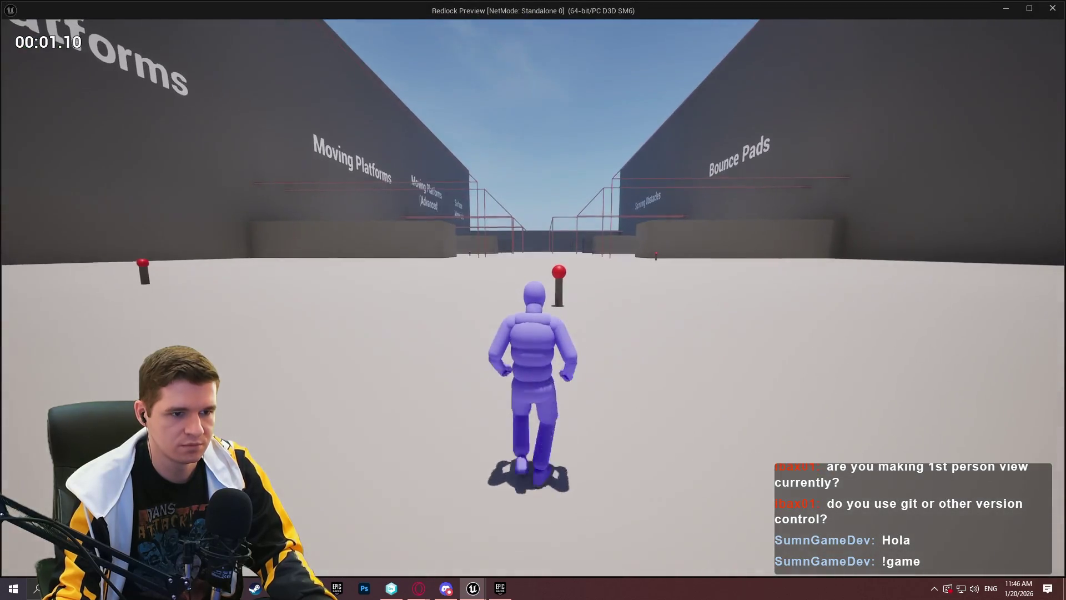
pyautogui.press('w')
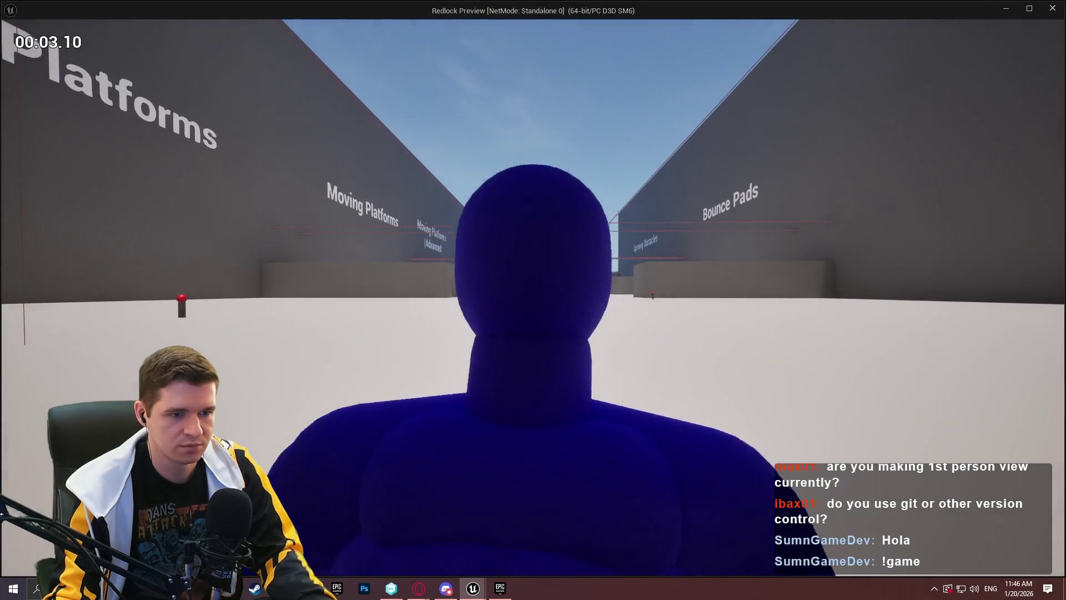
pyautogui.press('w')
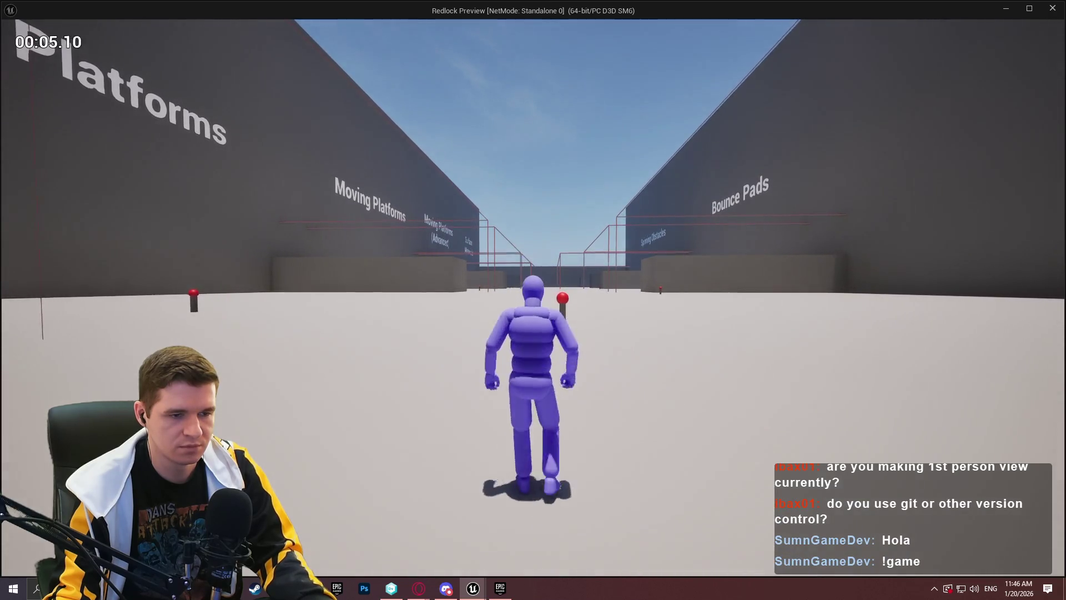
pyautogui.press('w')
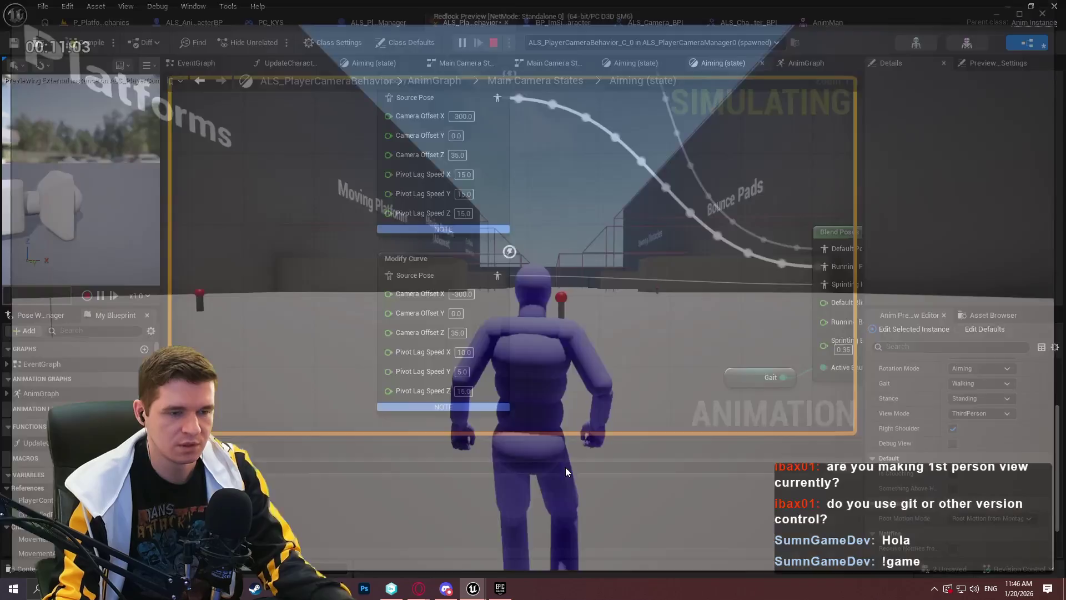
pyautogui.scroll(-10, 845, 243)
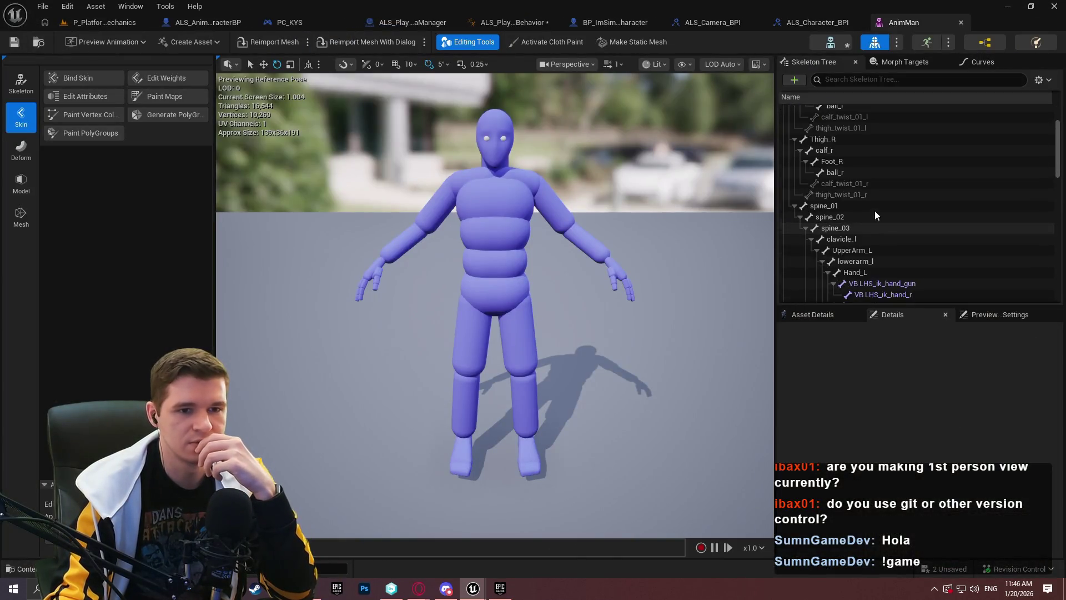
# - Set the TP_CameraTrace_R socket's Relative Location Z to 25, undoing an earlier drag
pyautogui.scroll(-6, 894, 240)
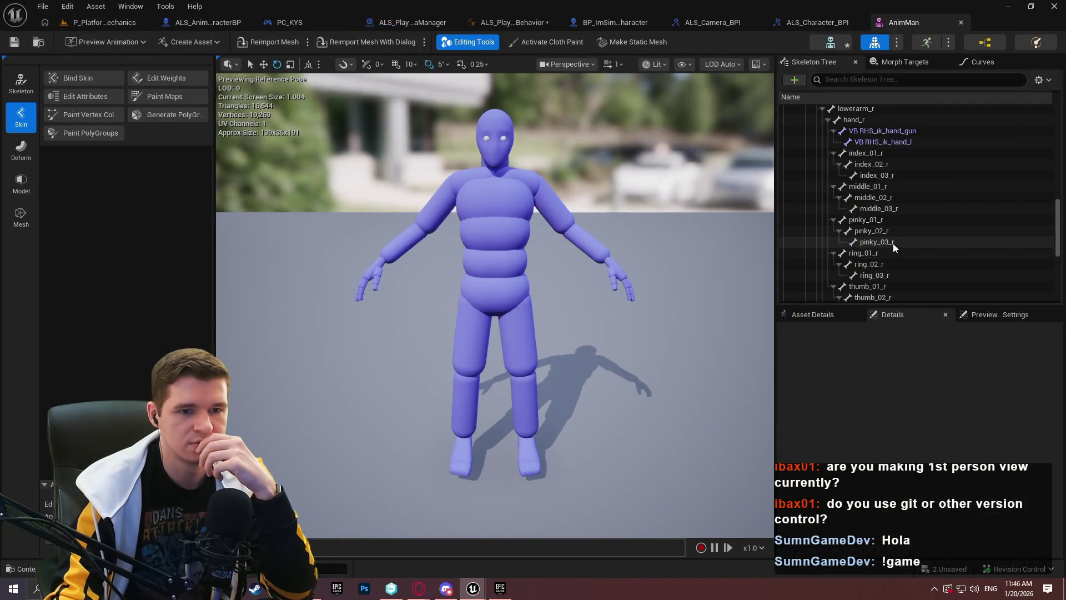
pyautogui.click(885, 227)
pyautogui.click(886, 216)
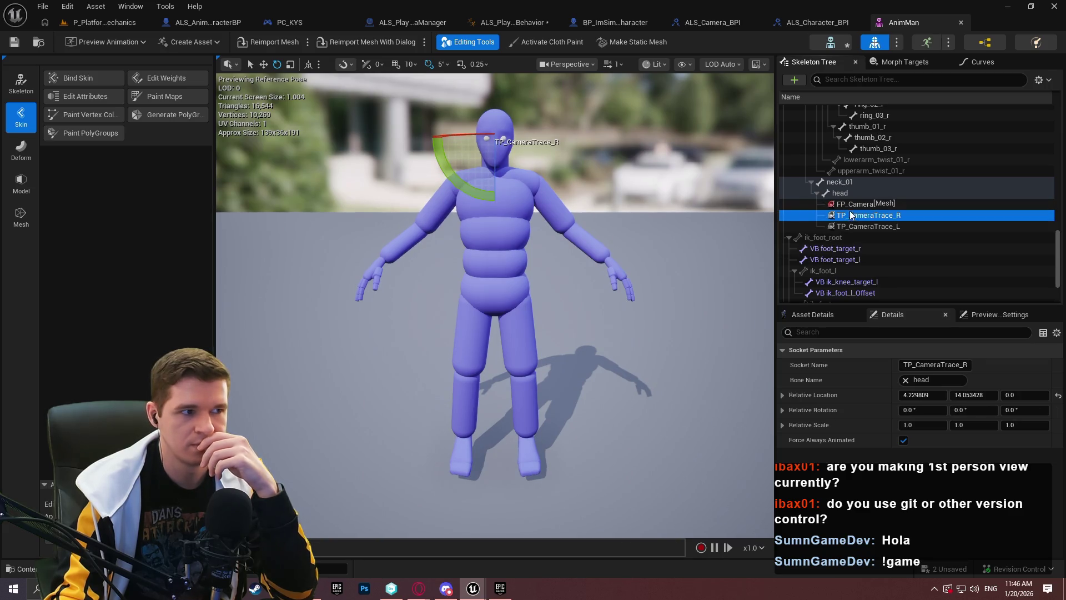
pyautogui.moveTo(402, 182); pyautogui.dragTo(402, 145)
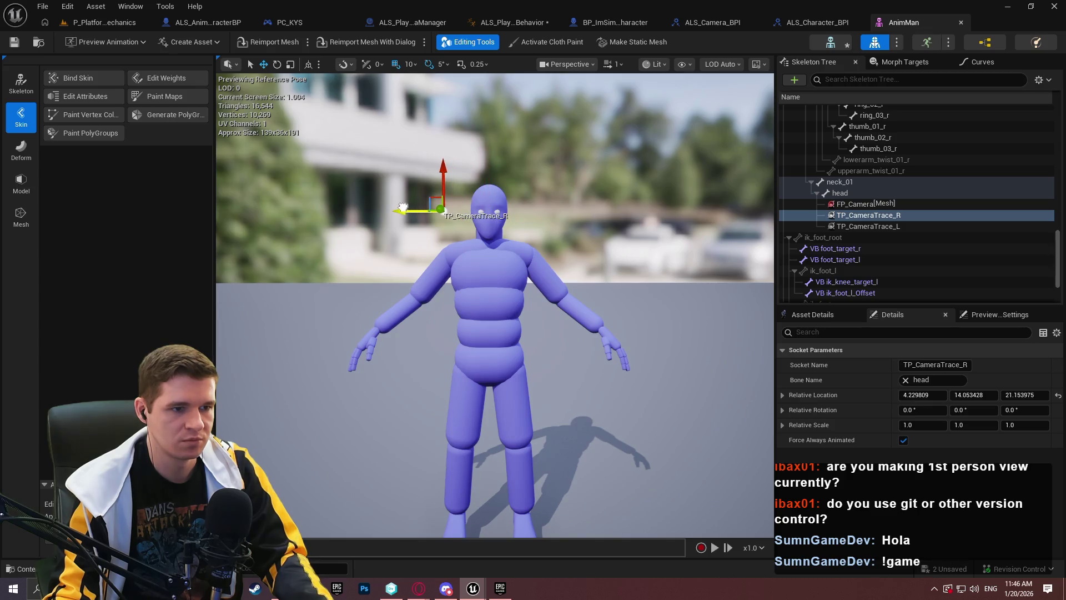
pyautogui.hotkey('ctrl', 'z')
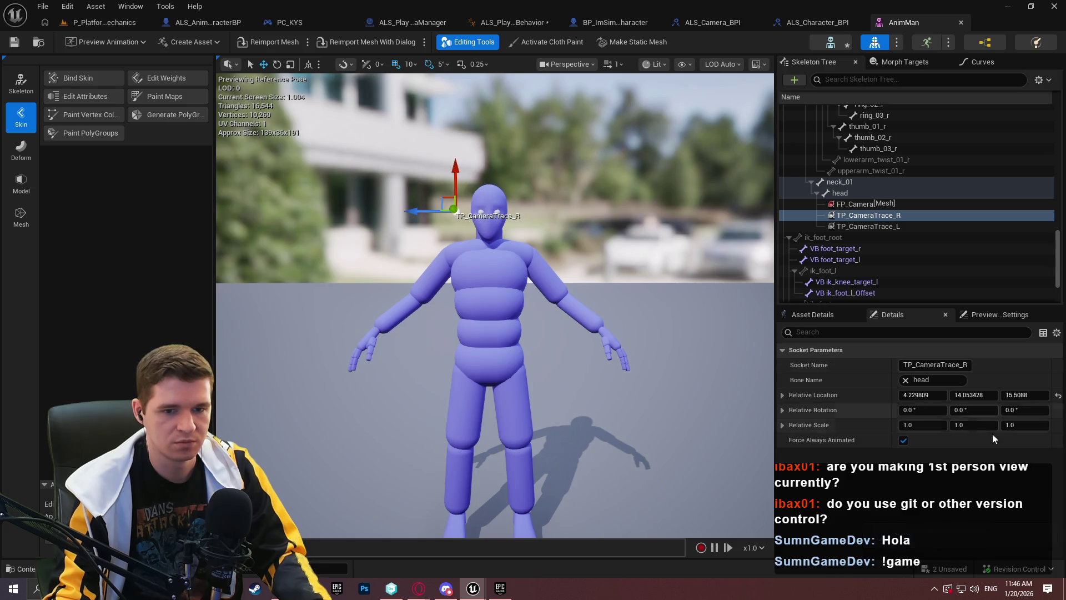
pyautogui.write('15')
pyautogui.press('Return')
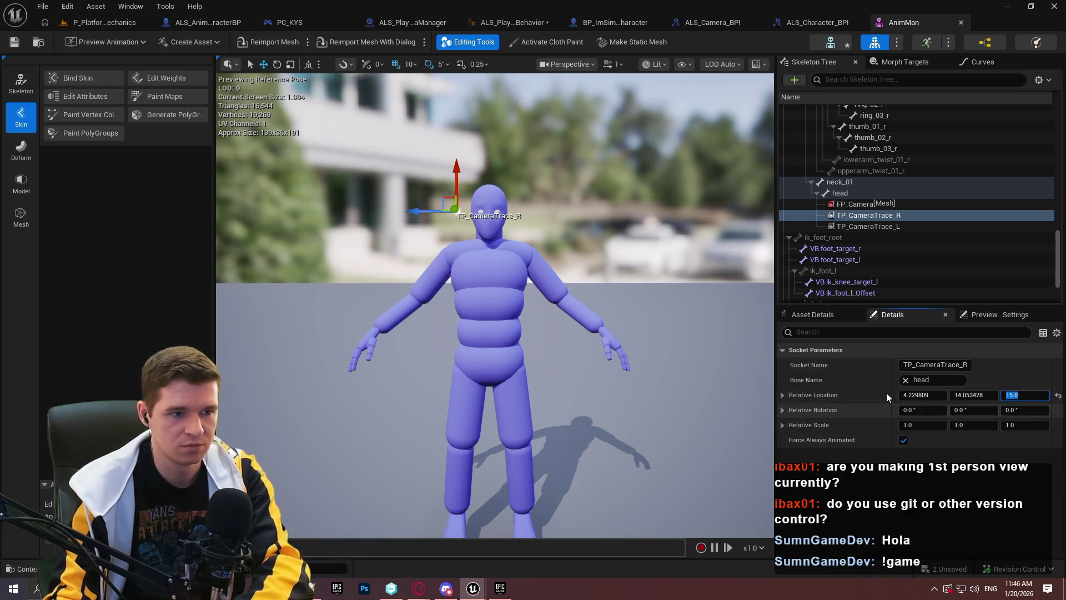
pyautogui.write('25')
pyautogui.press('Return')
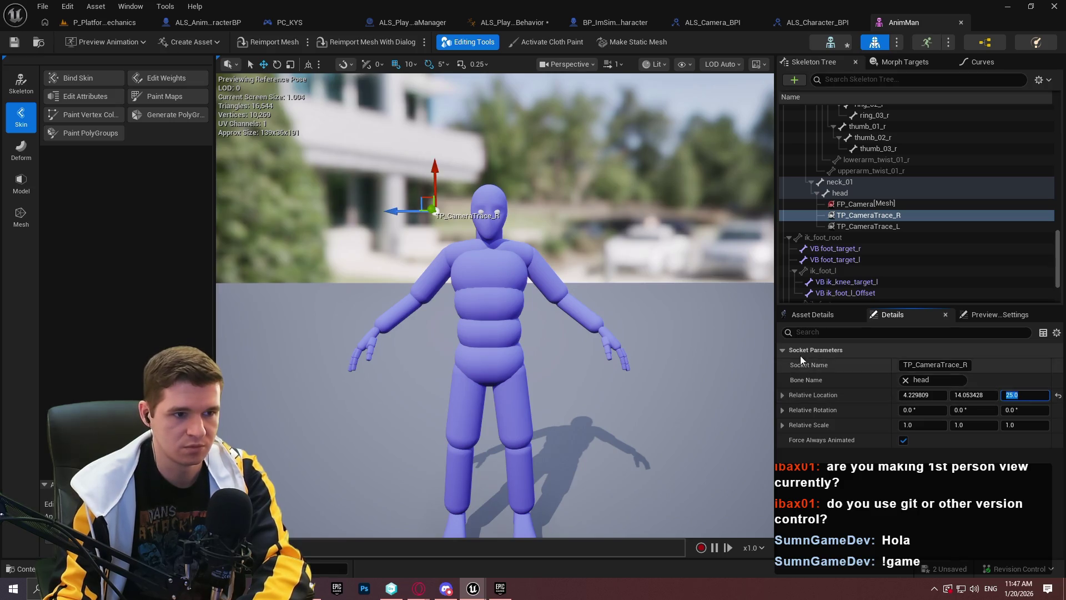
# - Set the TP_CameraTrace_L socket's Relative Location Z to -25
pyautogui.click(886, 226)
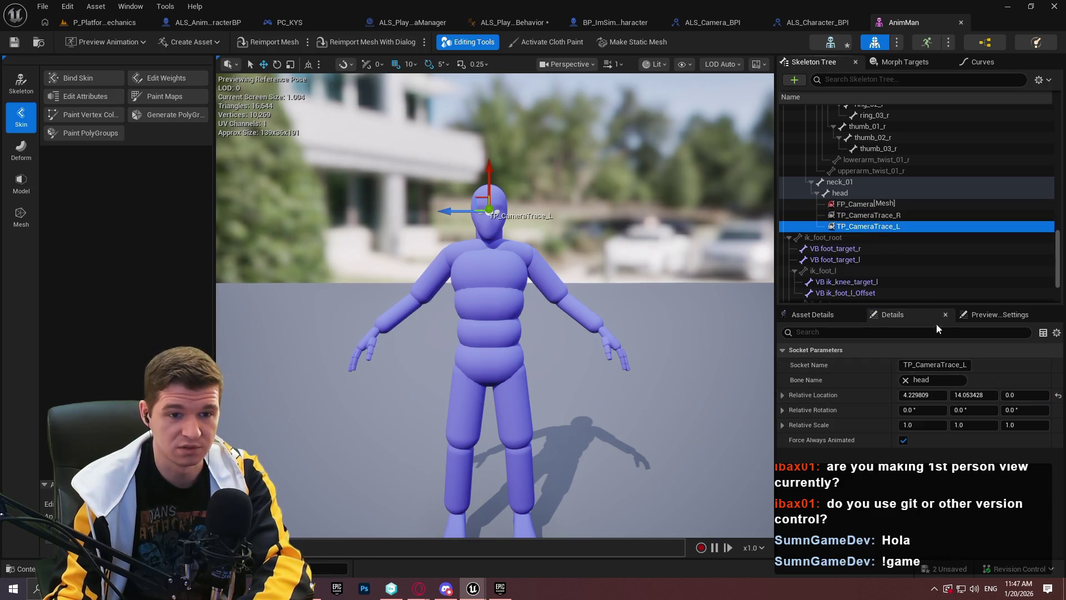
pyautogui.click(1003, 395)
pyautogui.write('-25')
pyautogui.press('Return')
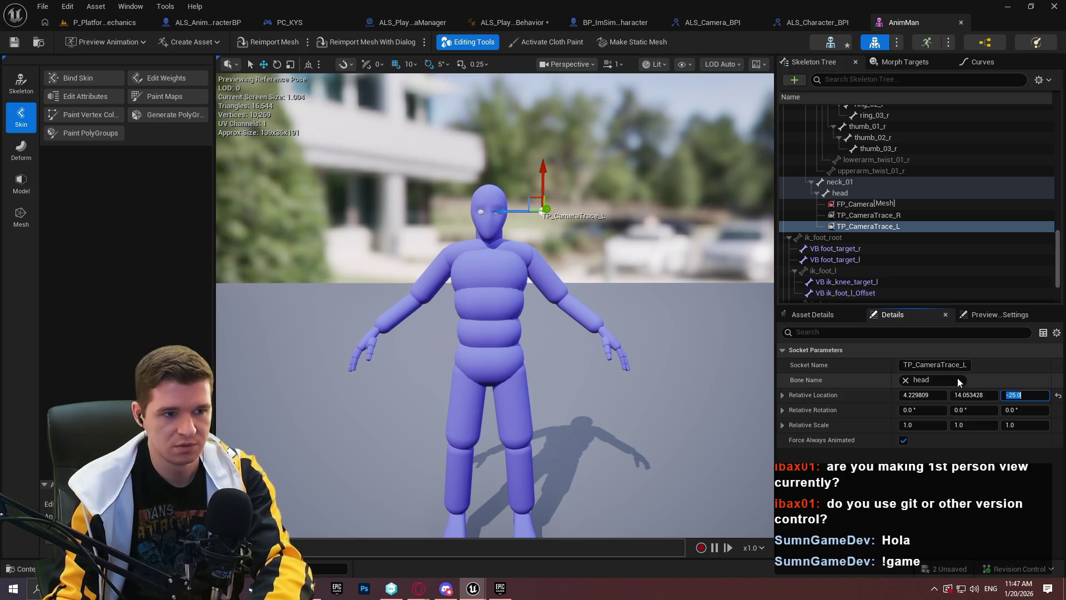
# - Save AnimMan with Check Out Selected and return to the platforming level
pyautogui.click(14, 42)
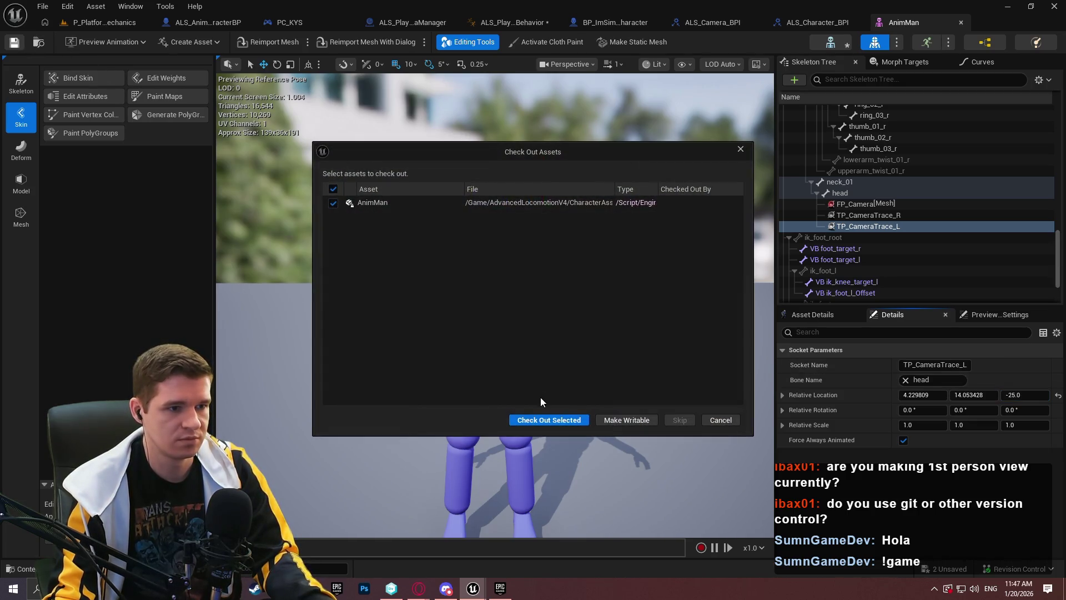
pyautogui.click(544, 420)
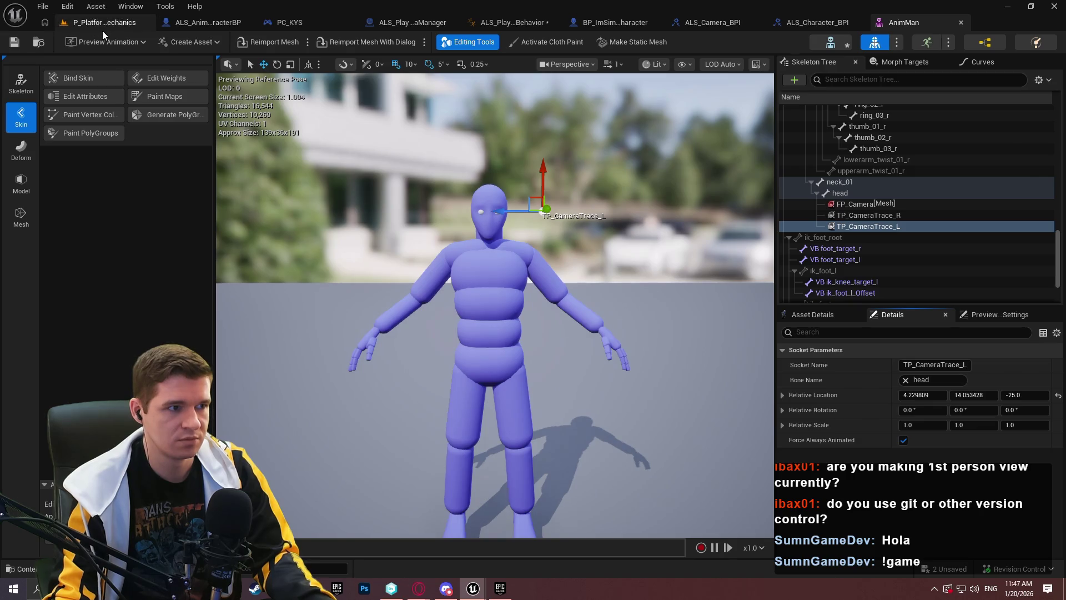
pyautogui.click(103, 27)
pyautogui.click(278, 46)
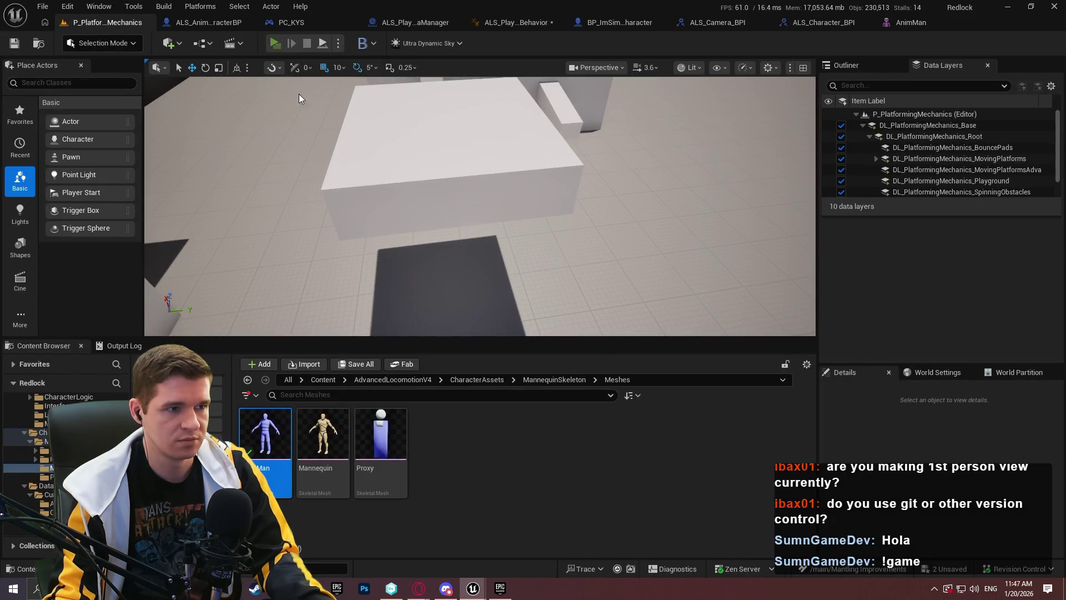
# - Test the ±25 trace sockets by running, aiming, turning and jumping, then exit the preview
pyautogui.click(536, 475)
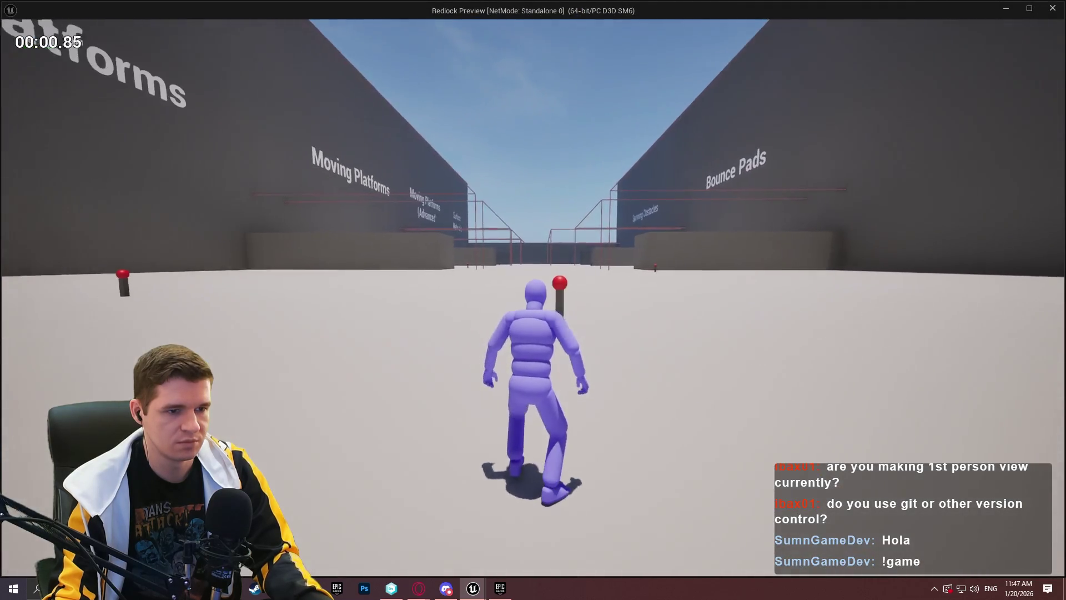
pyautogui.press('s')
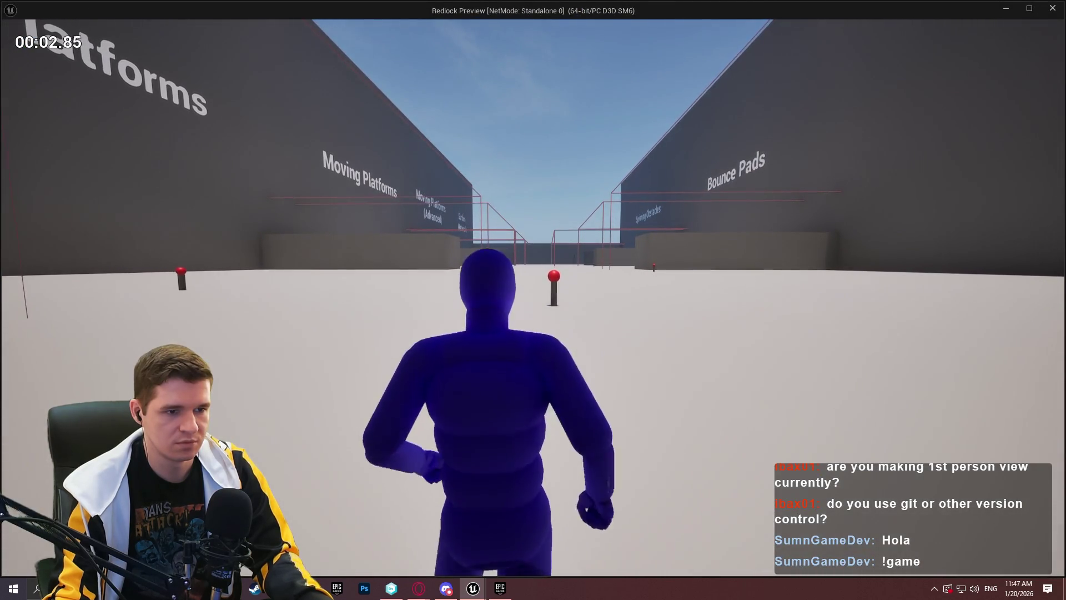
pyautogui.press('w')
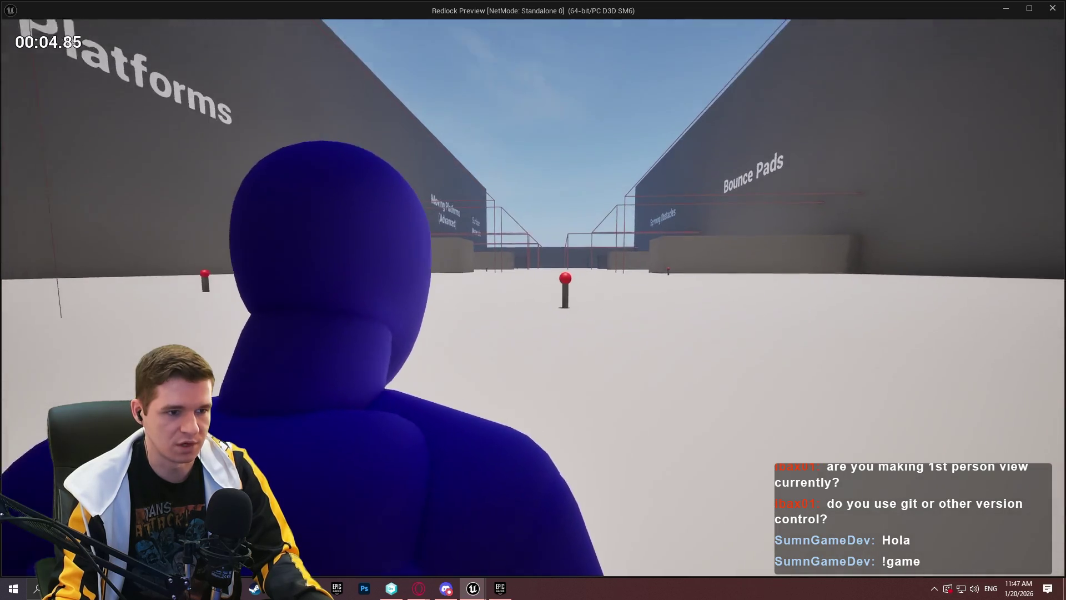
pyautogui.press('s')
pyautogui.press('w')
pyautogui.press('d')
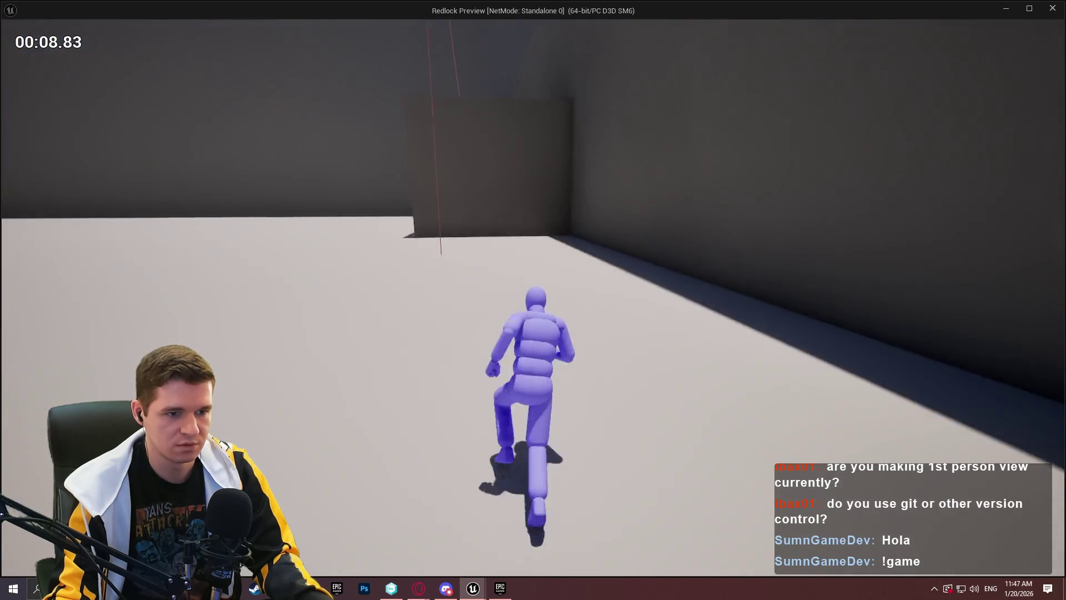
pyautogui.press('a')
pyautogui.press('space')
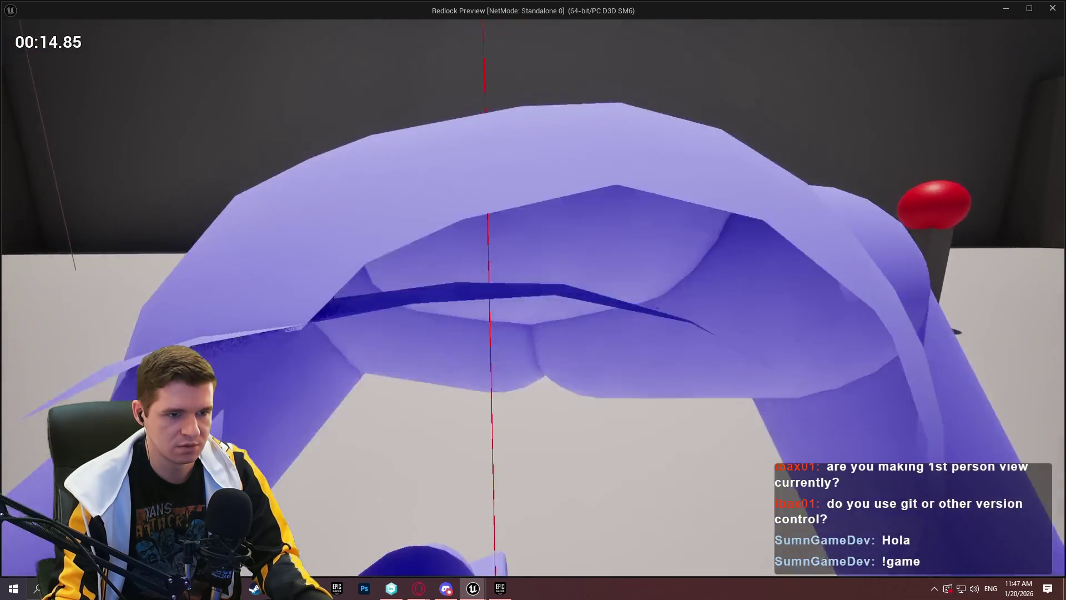
pyautogui.press('Escape')
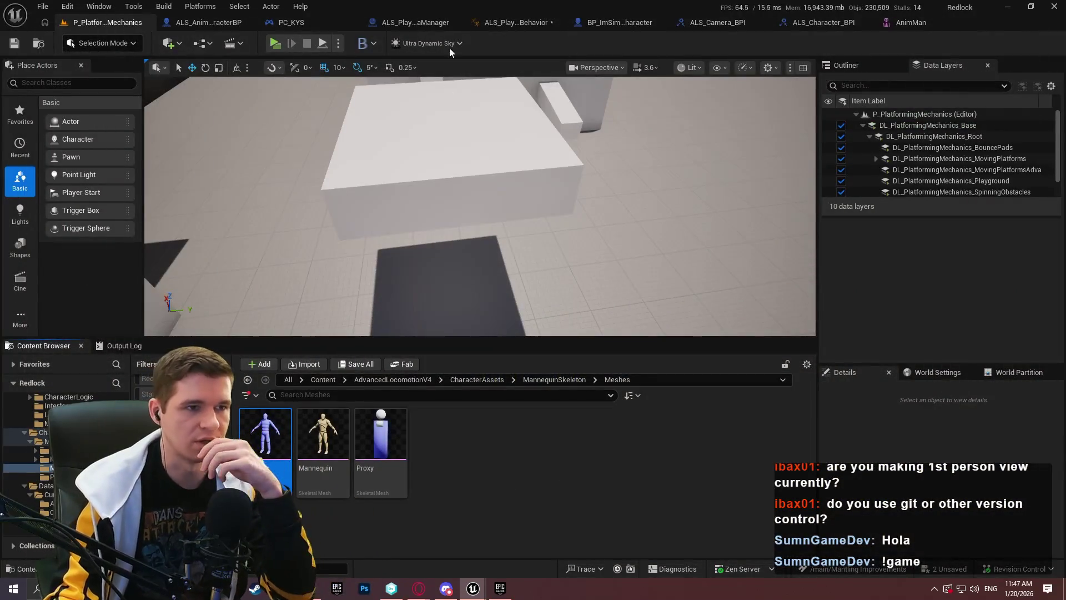
# - Pan ALS_PlayerCameraBehavior's Aiming graph to the Modify Curve nodes feeding Blend Poses (ALS_Gait), including the -20.0 node
pyautogui.click(521, 25)
pyautogui.scroll(-1, 545, 328)
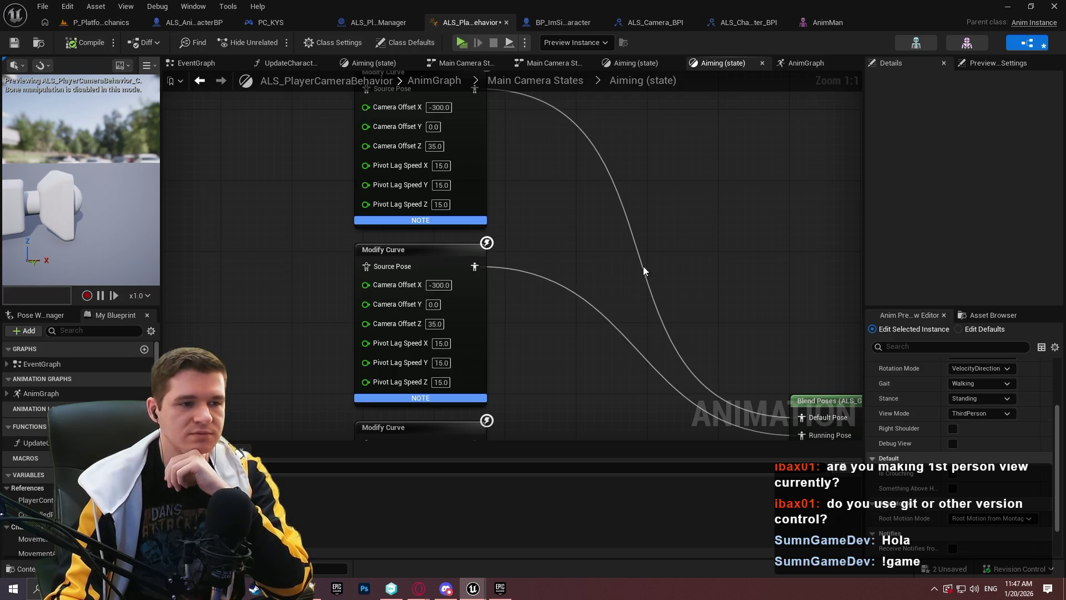
pyautogui.moveTo(633, 228); pyautogui.dragTo(645, 314)
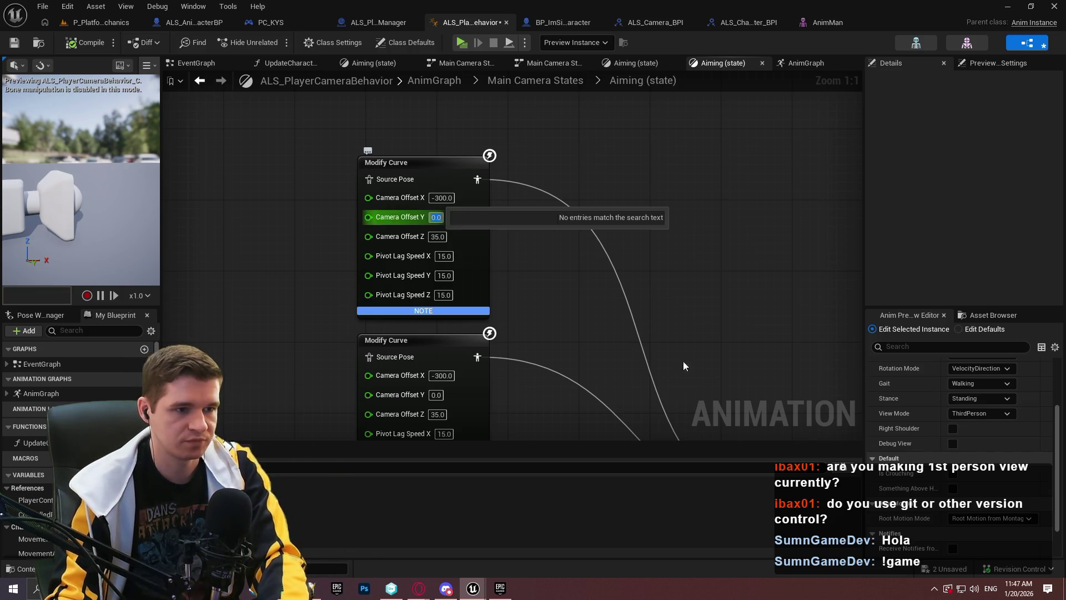
pyautogui.scroll(-5, 627, 286)
pyautogui.scroll(5, 592, 263)
pyautogui.moveTo(552, 248)
pyautogui.mouseDown()
pyautogui.moveTo(553, 136)
pyautogui.moveTo(470, 137)
pyautogui.mouseUp()
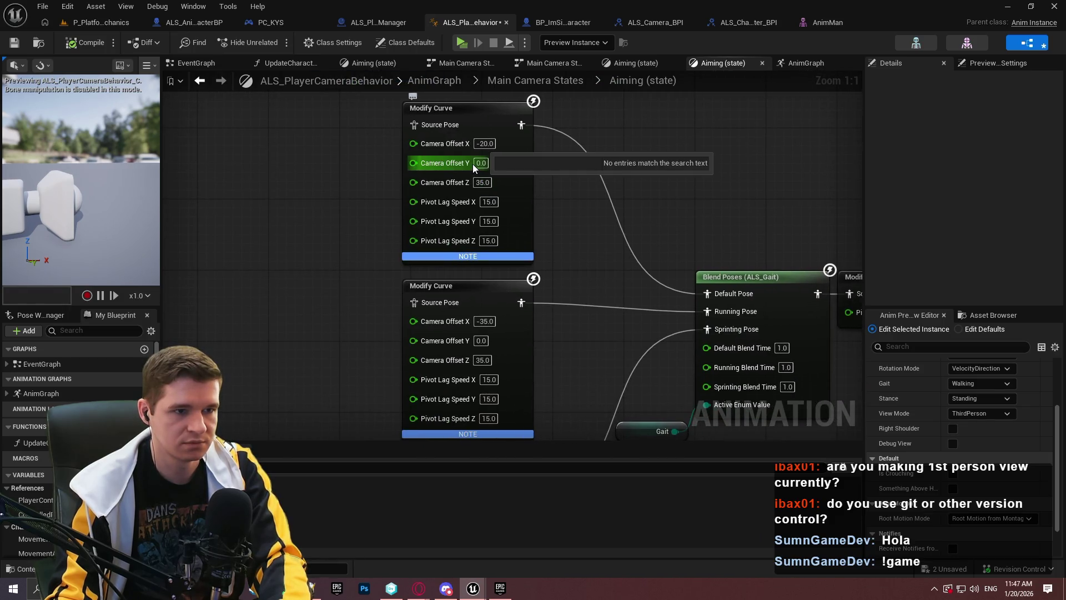
pyautogui.moveTo(493, 170)
pyautogui.mouseDown()
pyautogui.moveTo(482, 146)
pyautogui.moveTo(466, 193)
pyautogui.moveTo(415, 6)
pyautogui.mouseUp()
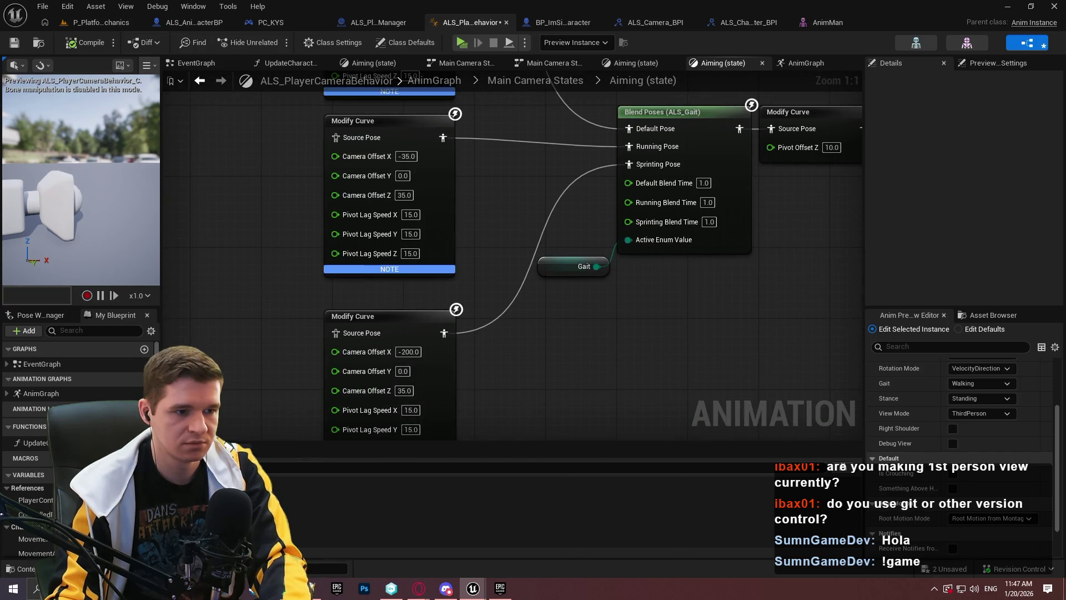
pyautogui.moveTo(480, 439)
pyautogui.mouseDown()
pyautogui.moveTo(452, 317)
pyautogui.moveTo(452, 348)
pyautogui.moveTo(595, 385)
pyautogui.moveTo(562, 309)
pyautogui.moveTo(476, 224)
pyautogui.moveTo(479, 130)
pyautogui.moveTo(468, 240)
pyautogui.moveTo(546, 324)
pyautogui.moveTo(502, 51)
pyautogui.mouseUp()
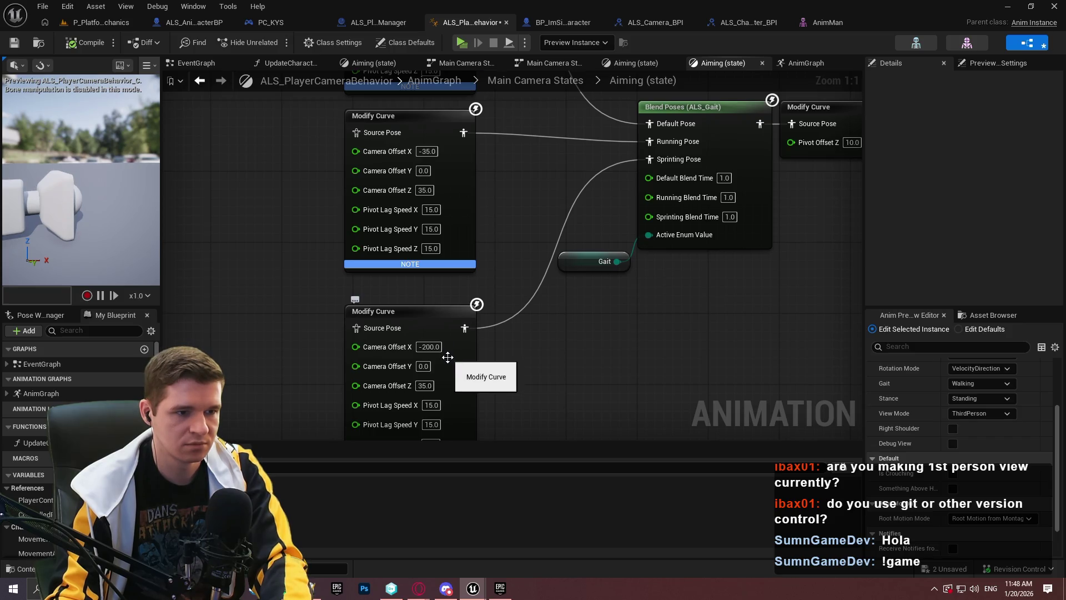
pyautogui.moveTo(446, 258); pyautogui.dragTo(528, 396)
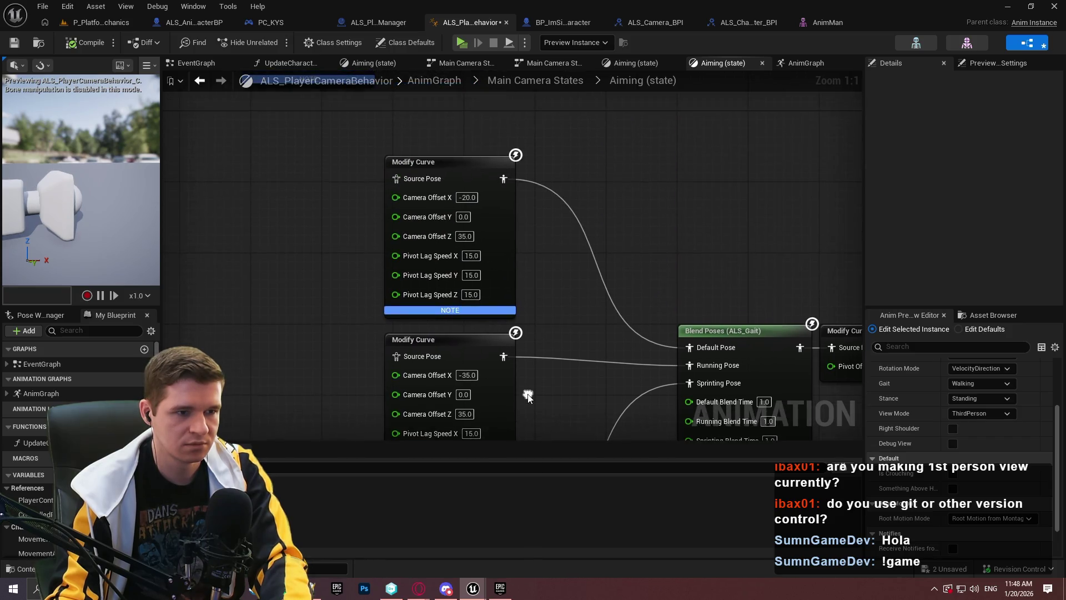
pyautogui.click(462, 43)
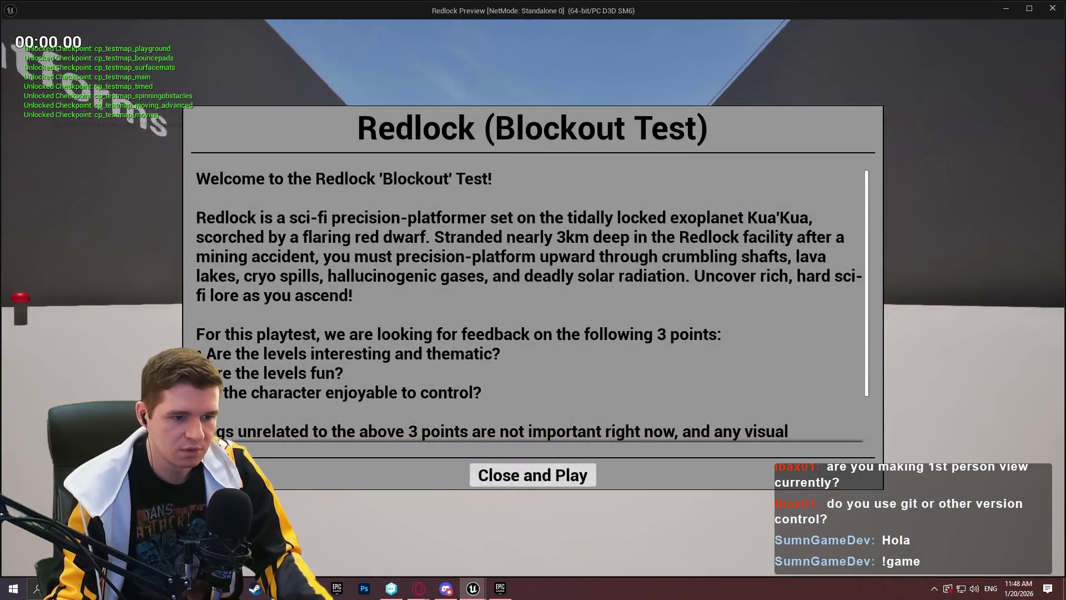
# - Play-test briefly, then bring the next aiming Modify Curve node into view
pyautogui.click(565, 482)
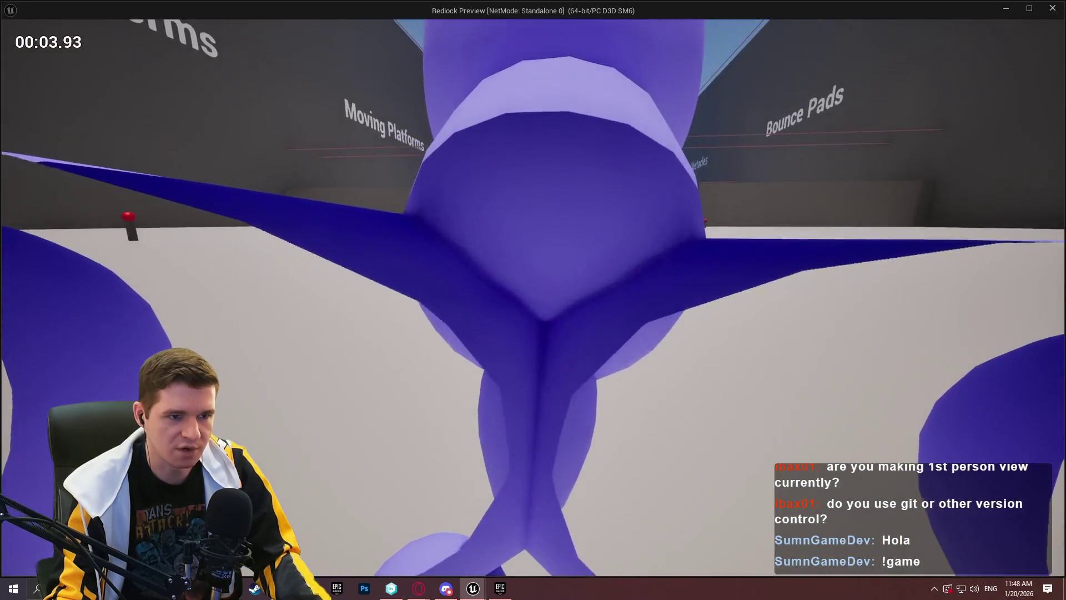
pyautogui.press('Escape')
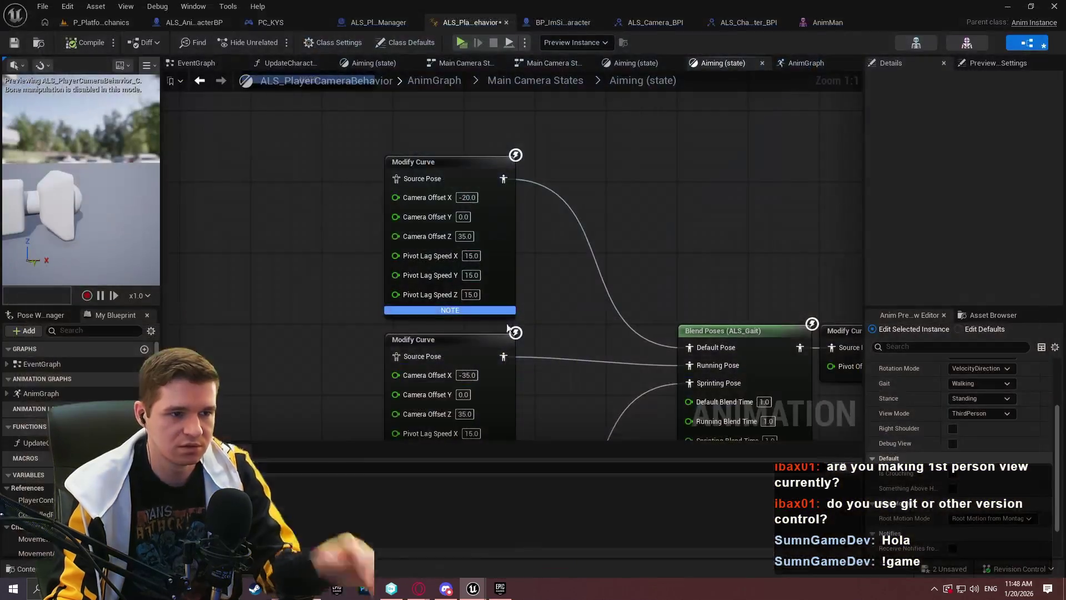
pyautogui.moveTo(507, 328)
pyautogui.mouseDown()
pyautogui.moveTo(558, 171)
pyautogui.moveTo(558, 217)
pyautogui.moveTo(486, 122)
pyautogui.moveTo(544, 156)
pyautogui.mouseUp()
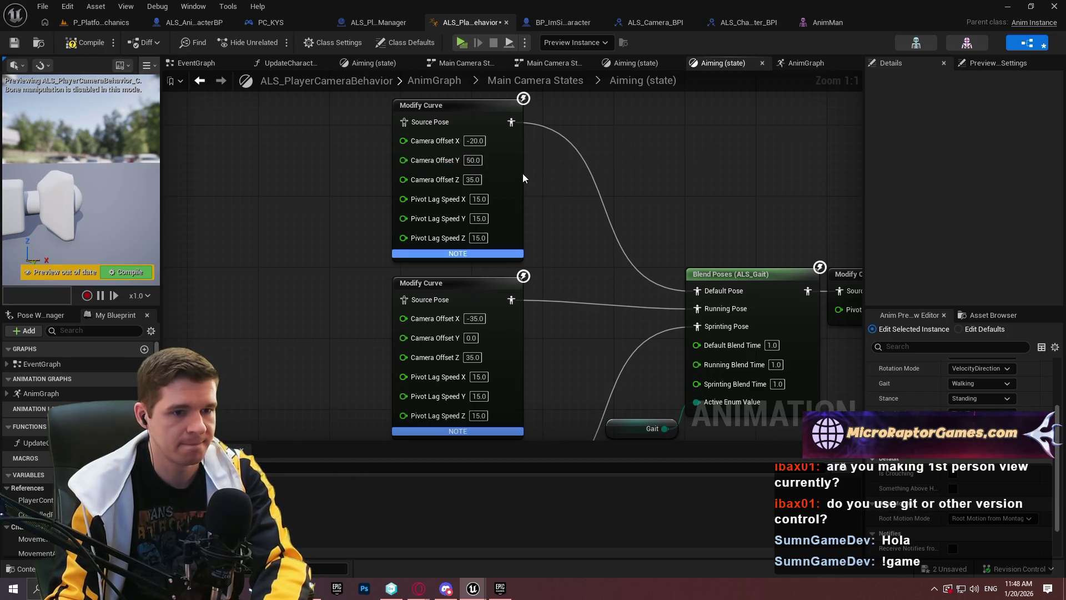
# - Select the top Modify Curve node, then run another quick play-test
pyautogui.rightClick(523, 177)
pyautogui.click(204, 53)
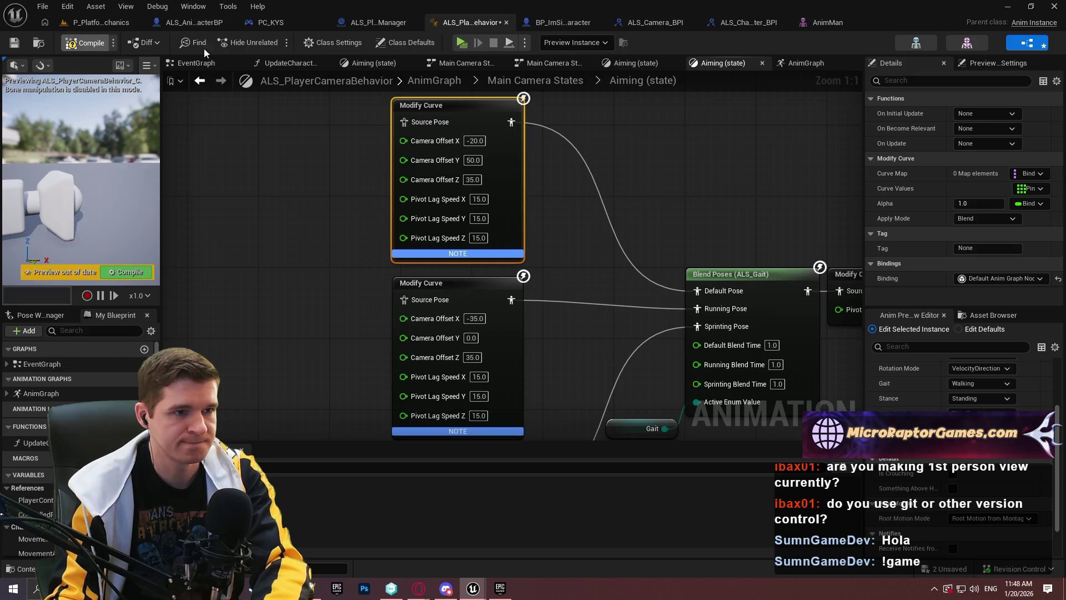
pyautogui.click(460, 44)
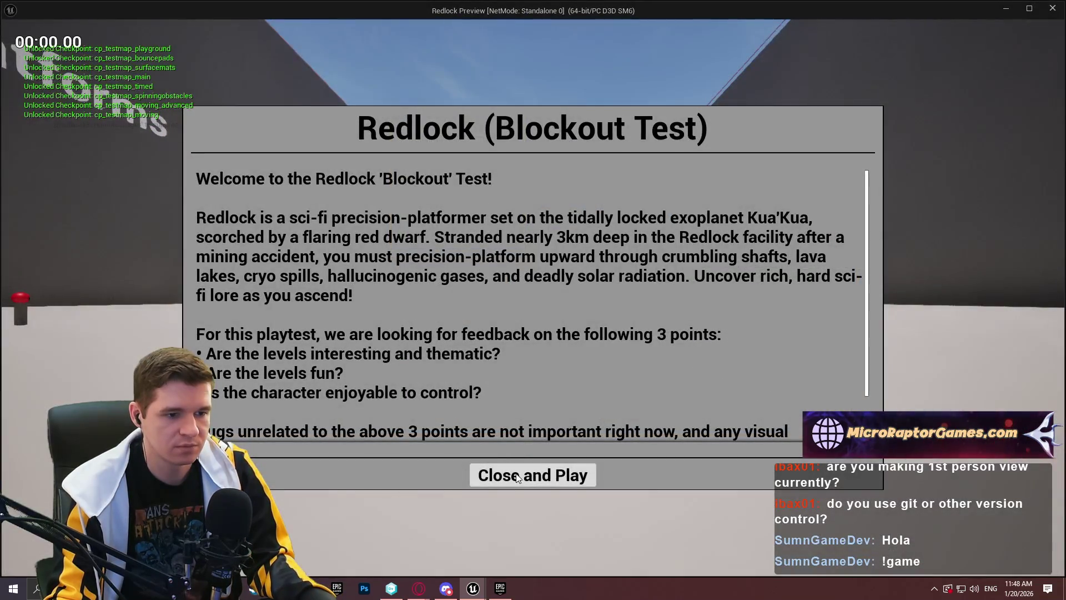
pyautogui.click(516, 476)
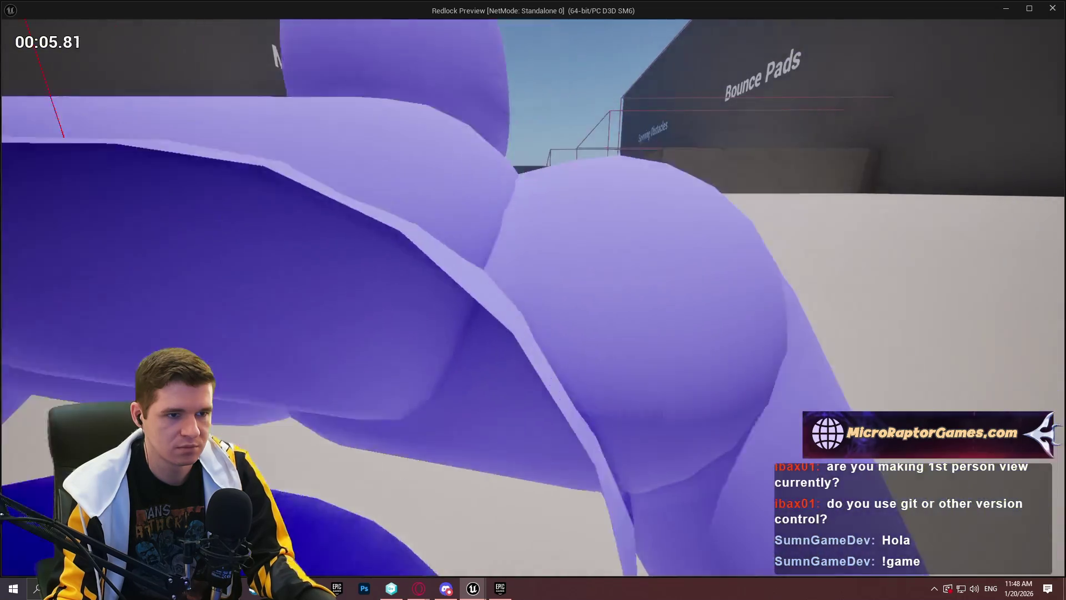
pyautogui.press('Escape')
# - Give the aiming Modify Curve nodes Camera Offset X -35 and Camera Offset Y 40
pyautogui.click(473, 140)
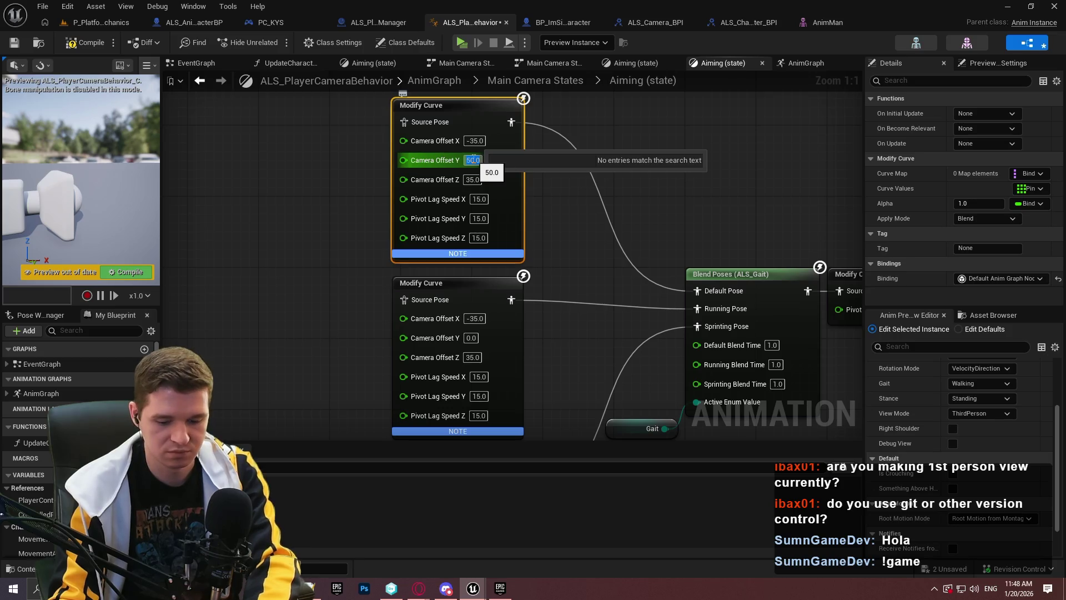
pyautogui.click(560, 179)
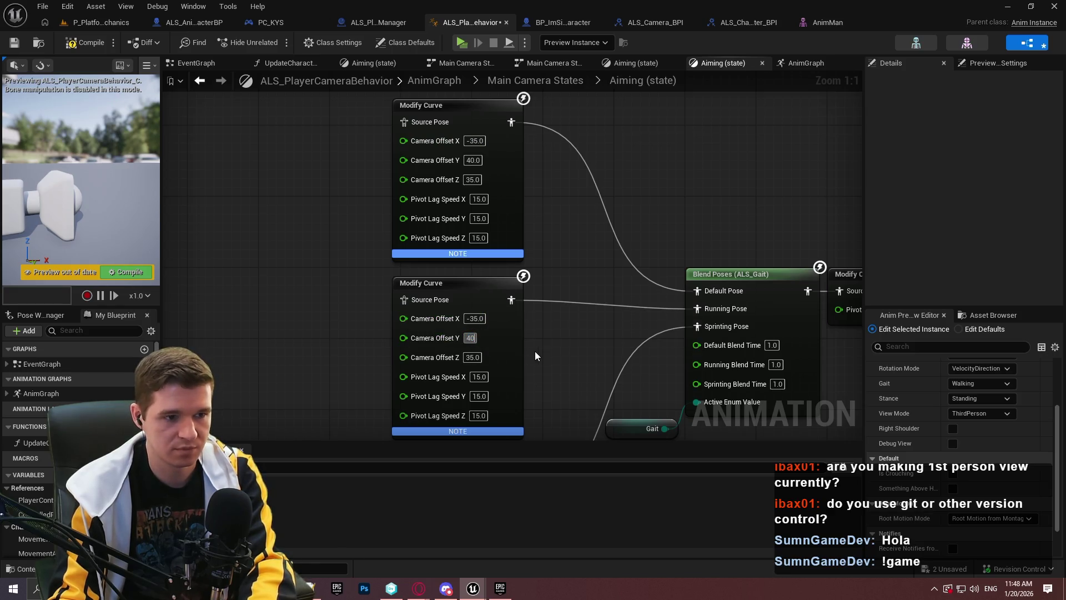
pyautogui.write('.0')
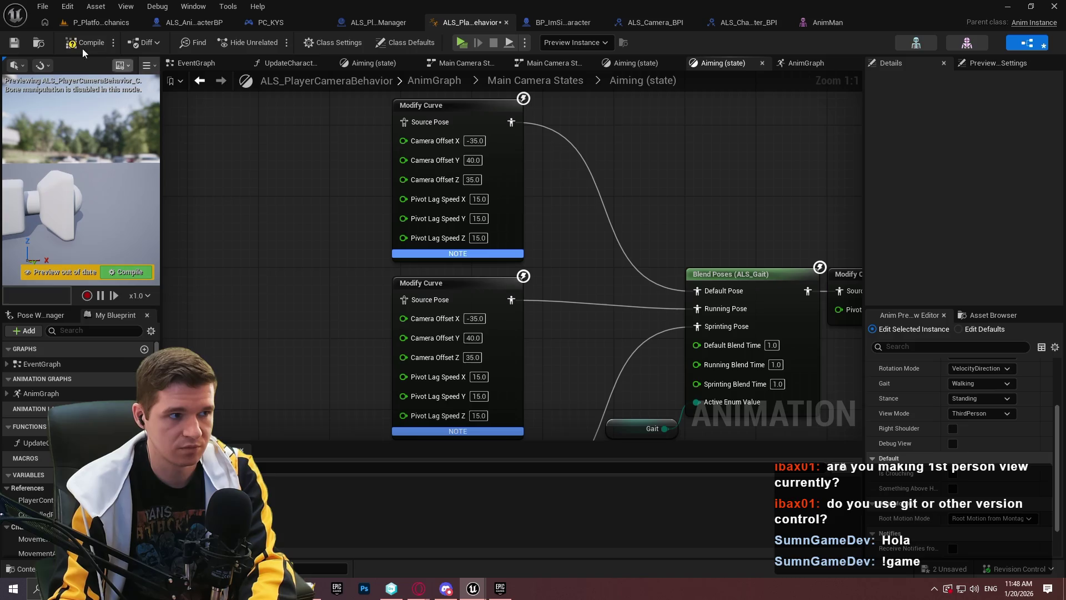
# - Save the blueprint, start a play-test and run toward the Bounce Pads, jumping along the way
pyautogui.click(14, 42)
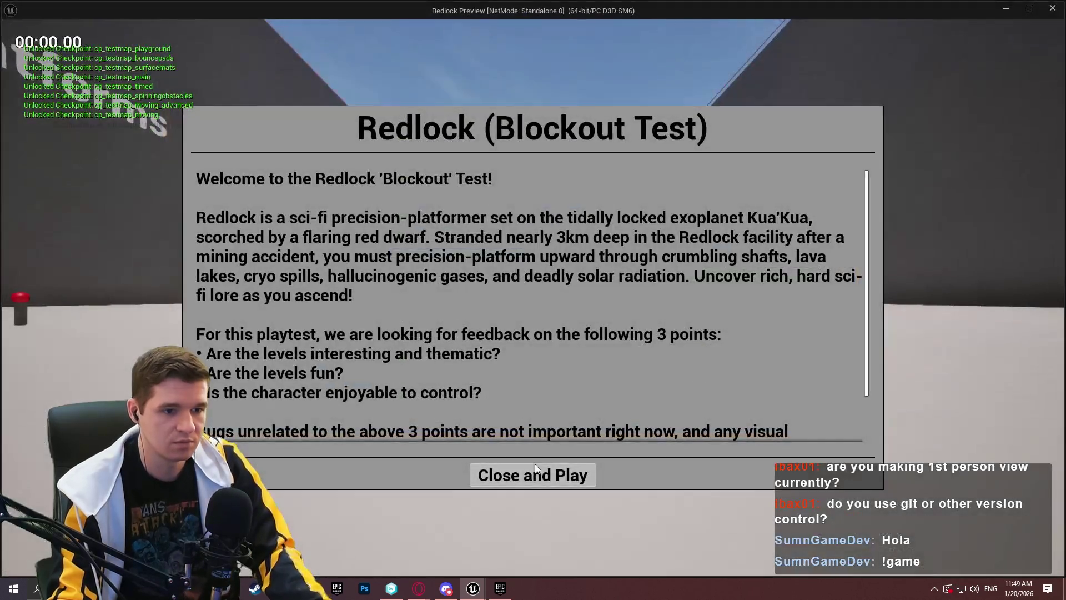
pyautogui.click(533, 475)
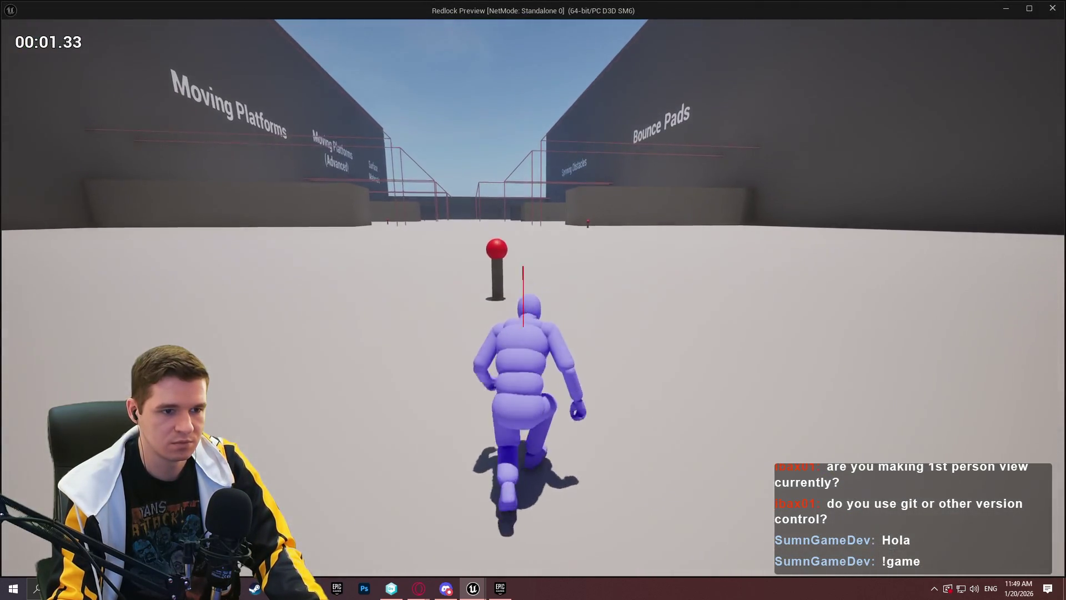
pyautogui.press('w')
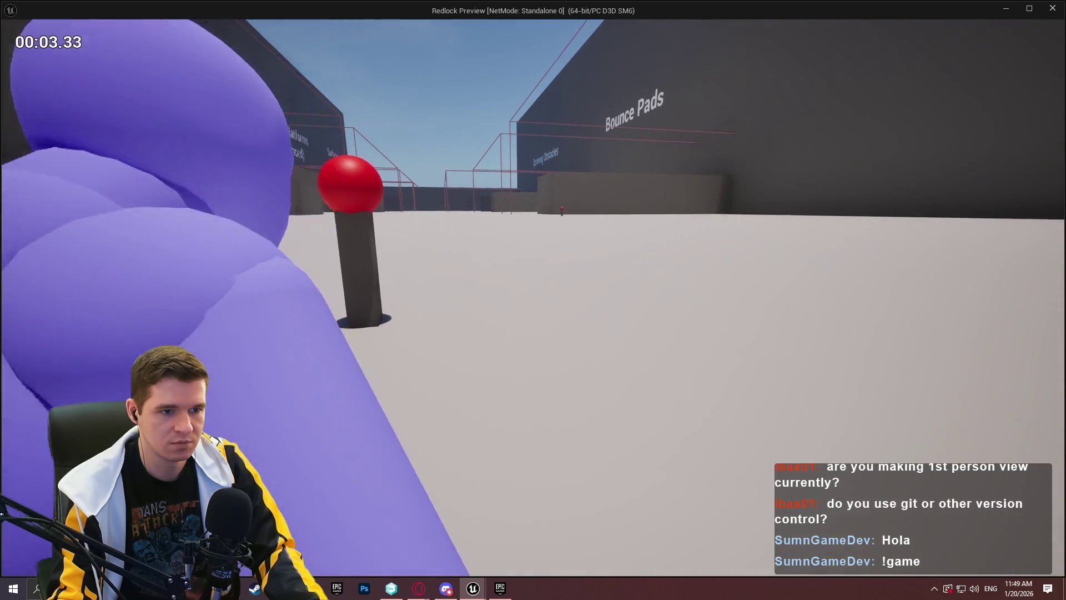
pyautogui.press('w')
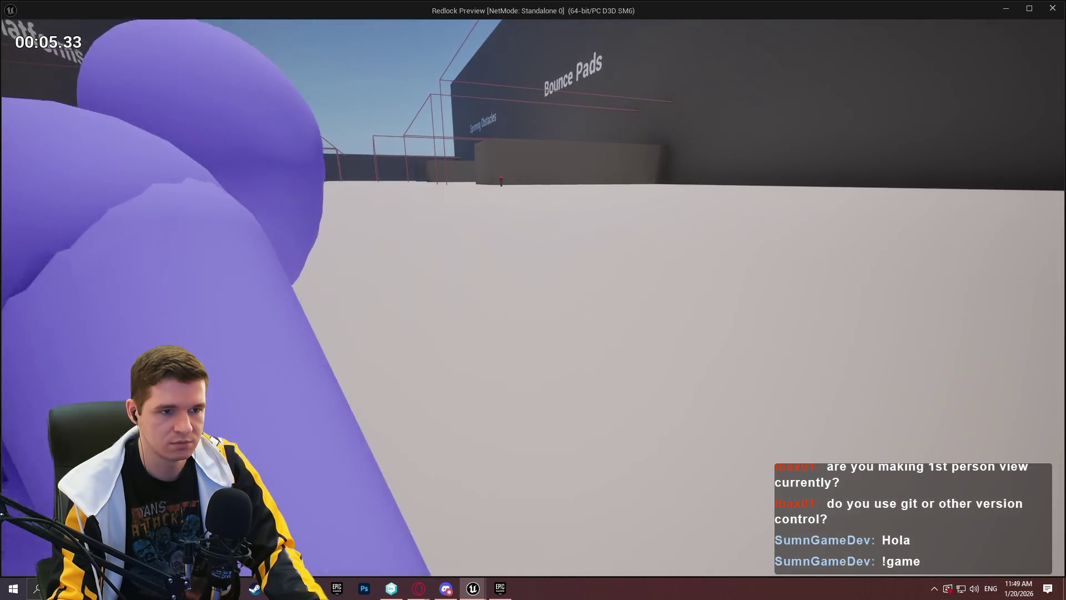
pyautogui.press('w')
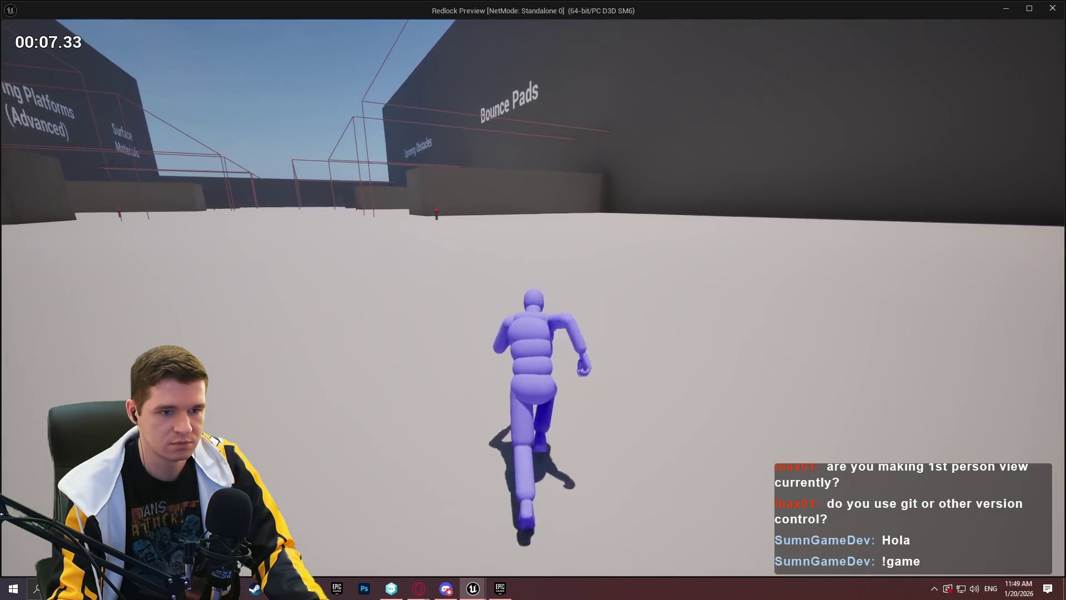
pyautogui.press('w')
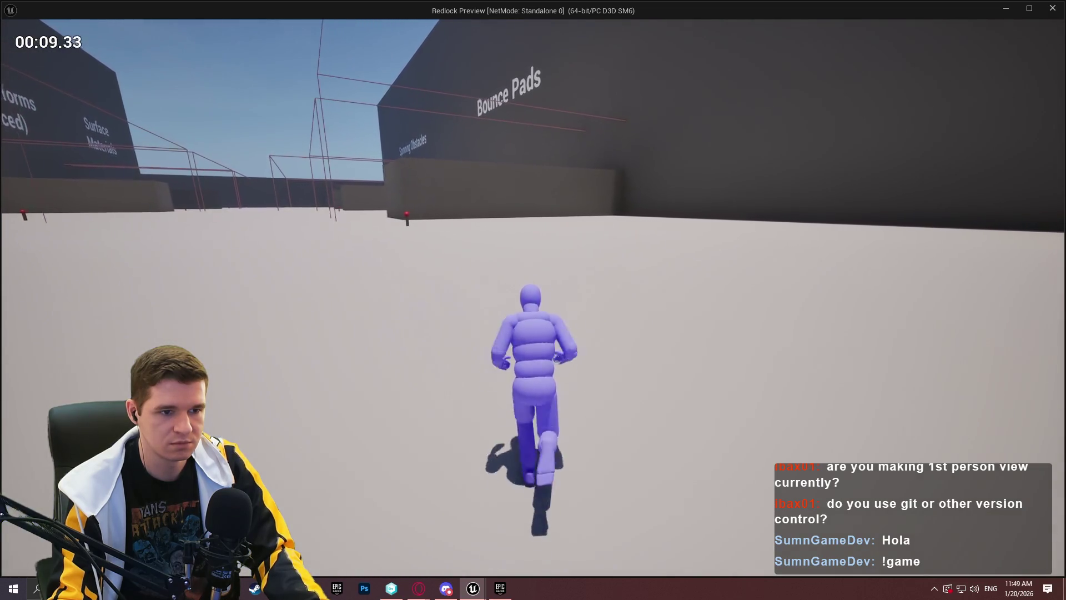
pyautogui.press('w')
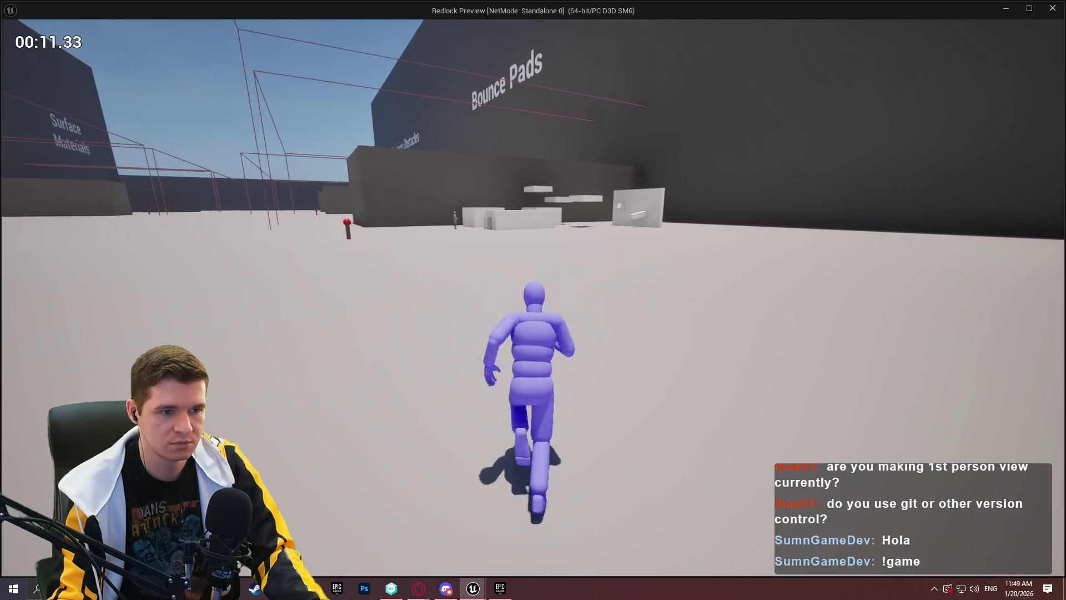
pyautogui.press('space')
pyautogui.press('w')
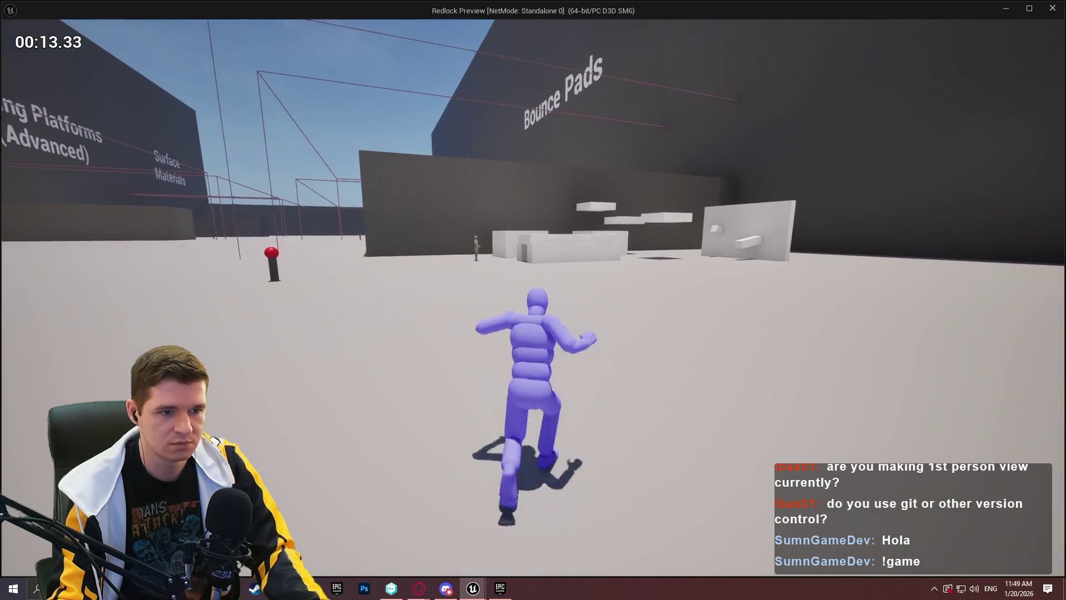
pyautogui.press('w')
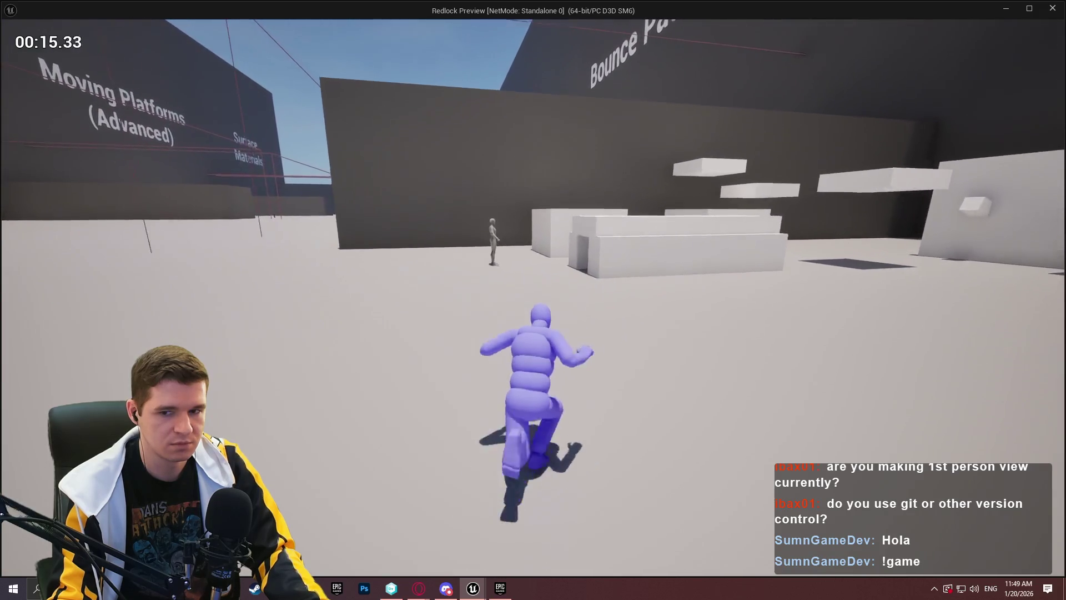
pyautogui.press('w')
# - Crouch and crawl through the narrow tunnel into the open room, checking the camera
pyautogui.press('w')
pyautogui.press('c')
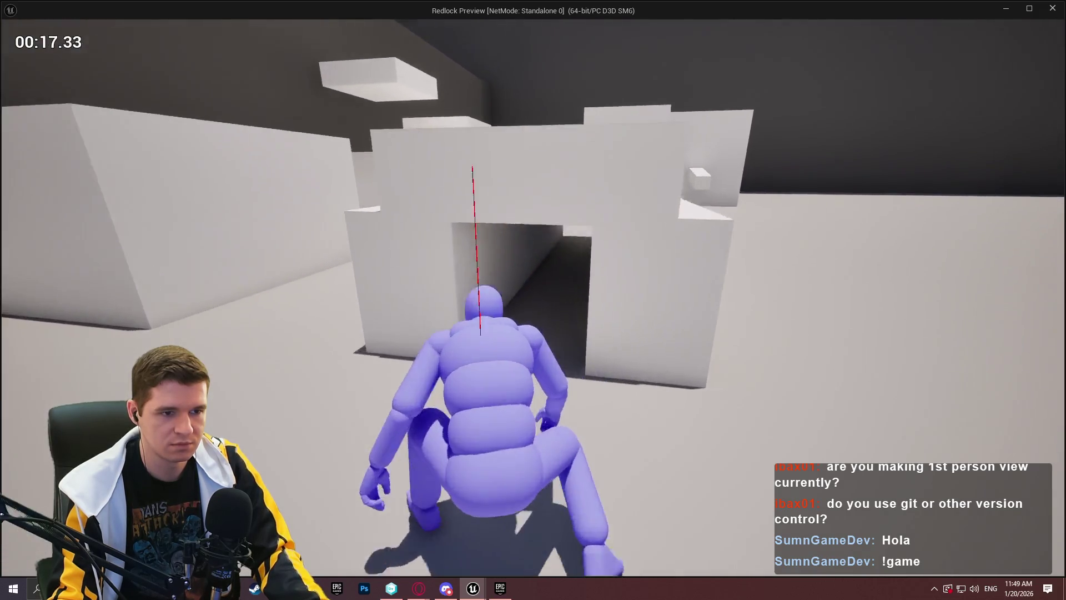
pyautogui.press('w')
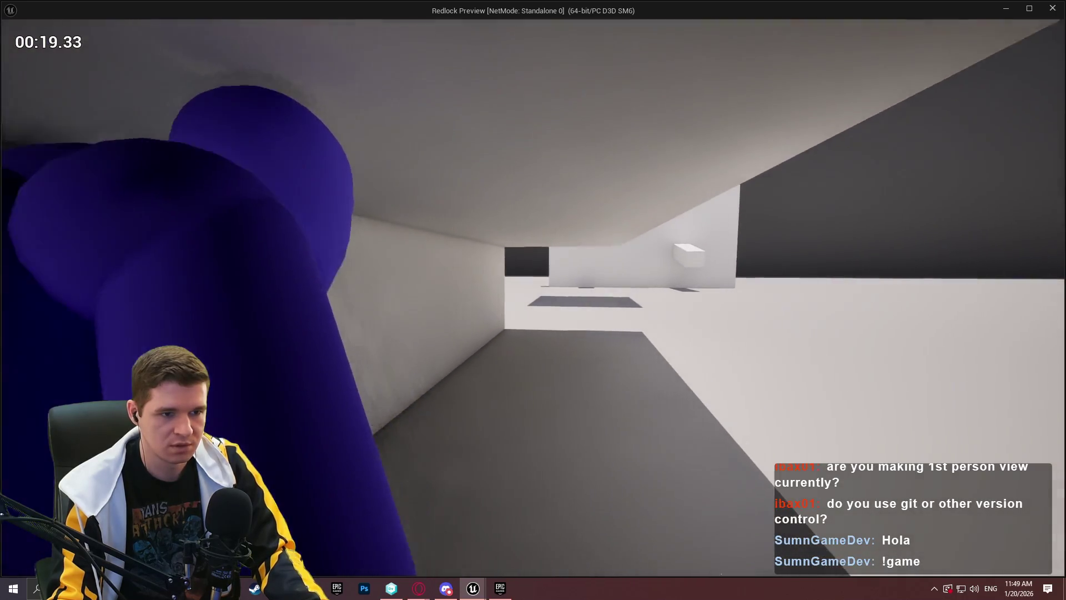
pyautogui.press('w')
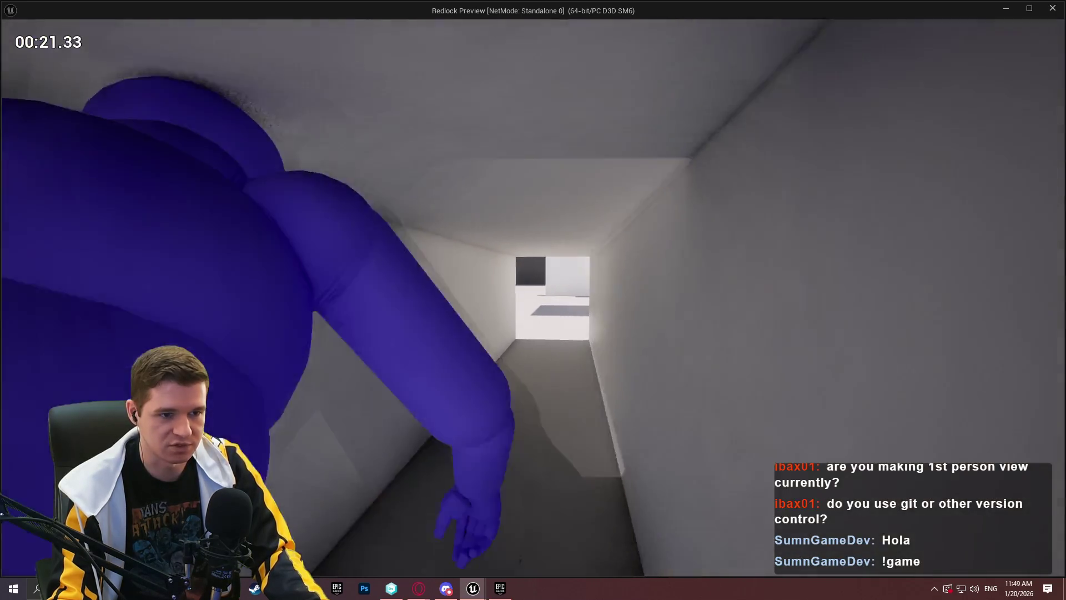
pyautogui.press('w')
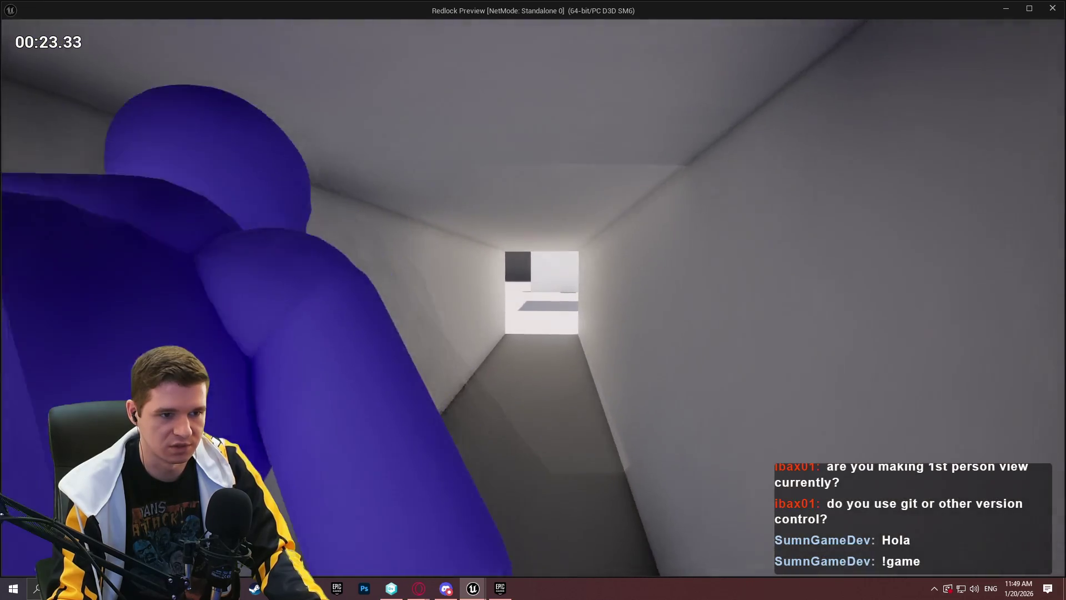
pyautogui.press('w')
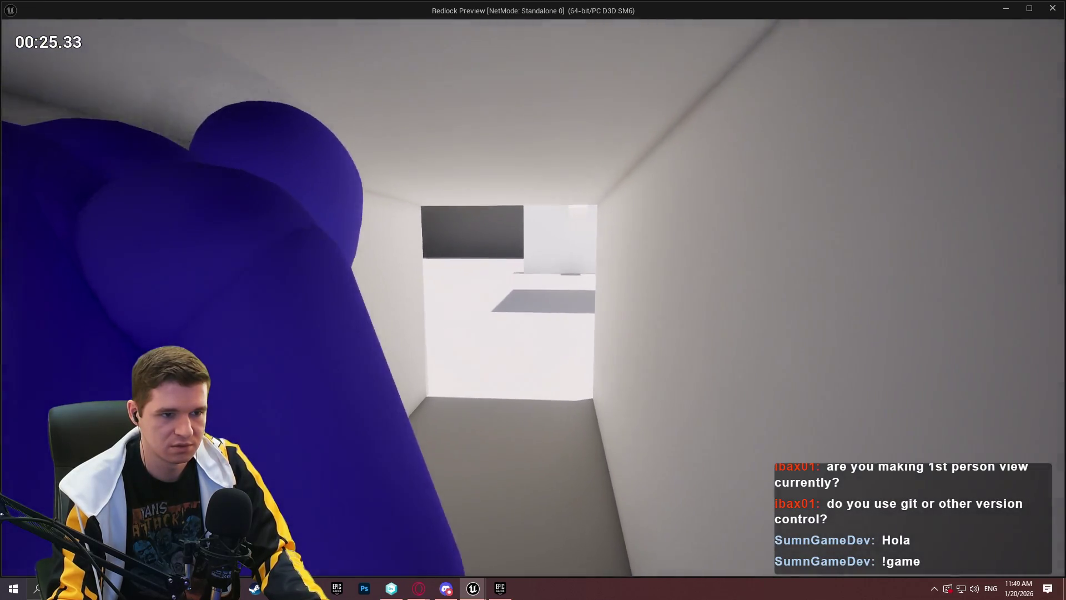
pyautogui.press('w')
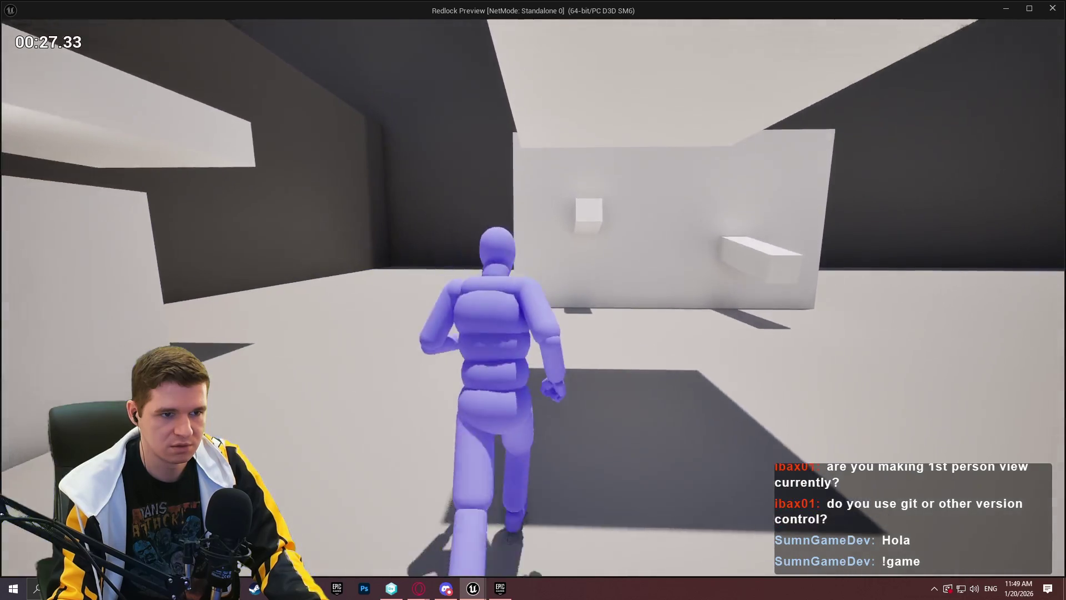
pyautogui.press('w')
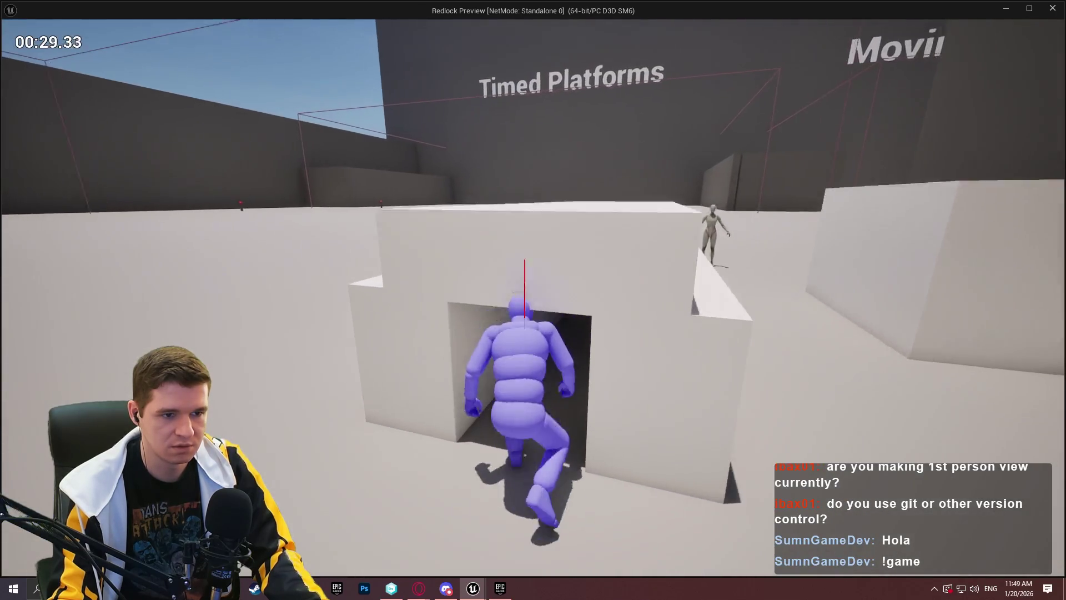
pyautogui.press('w')
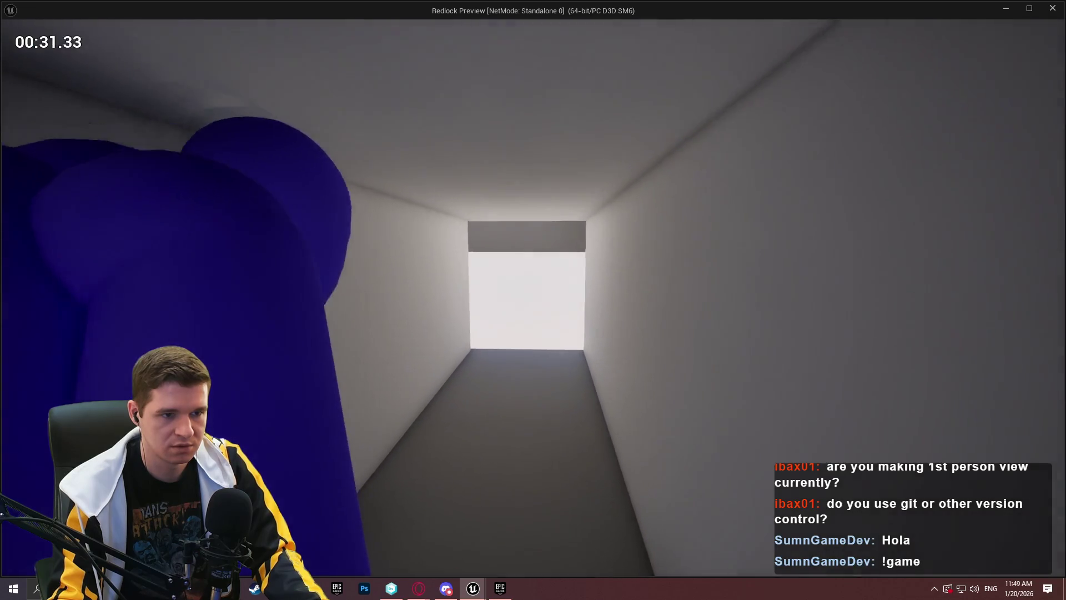
pyautogui.press('w')
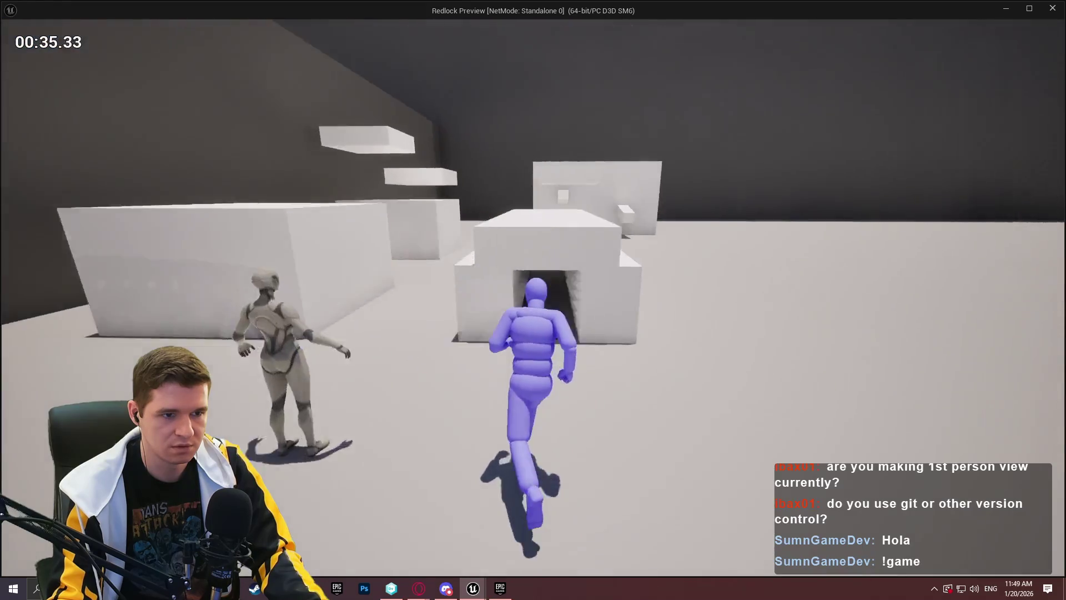
pyautogui.press('w')
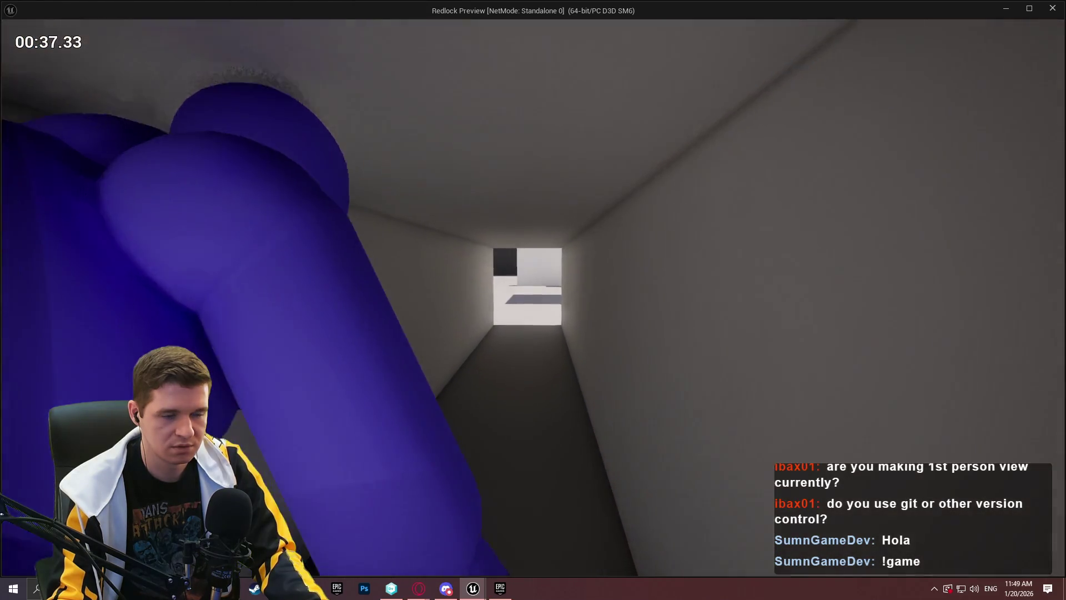
pyautogui.press('w')
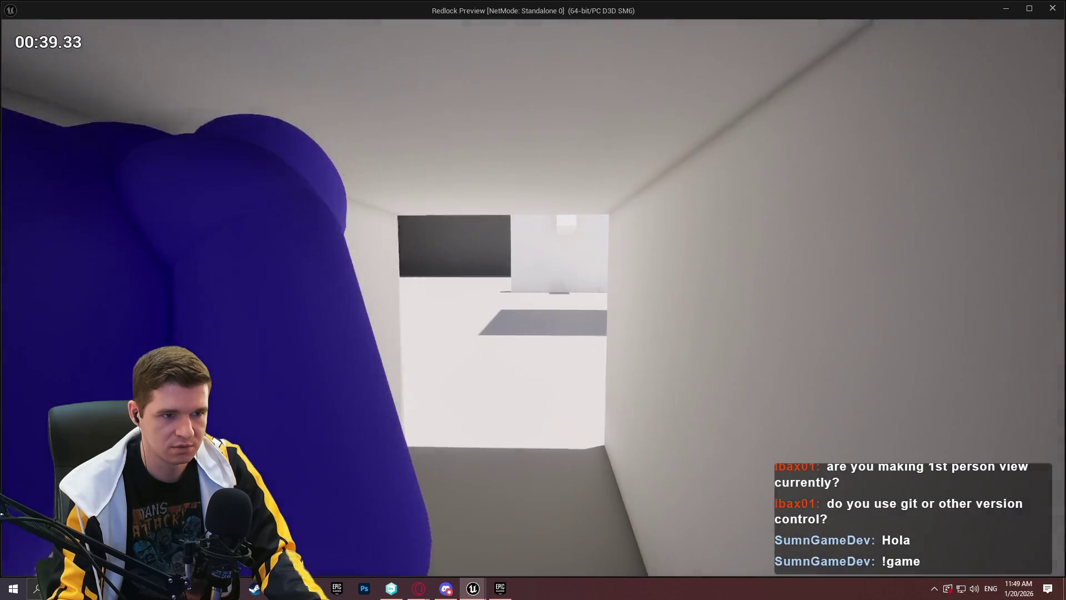
# - Run toward Moving Platforms, vault the white blocks and enter the tunnel under the long block
pyautogui.press('w')
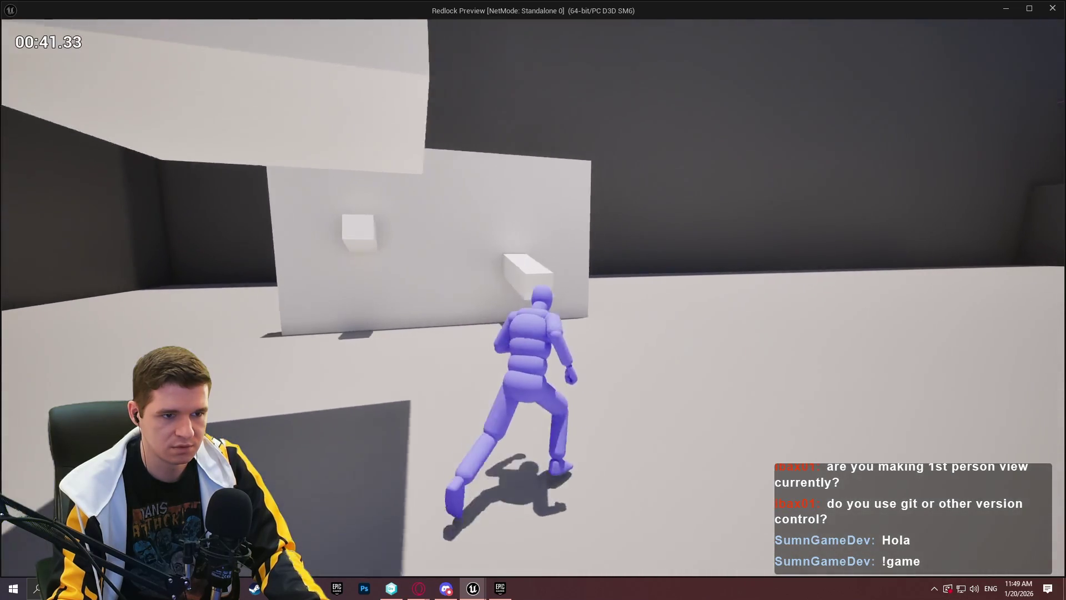
pyautogui.press('w')
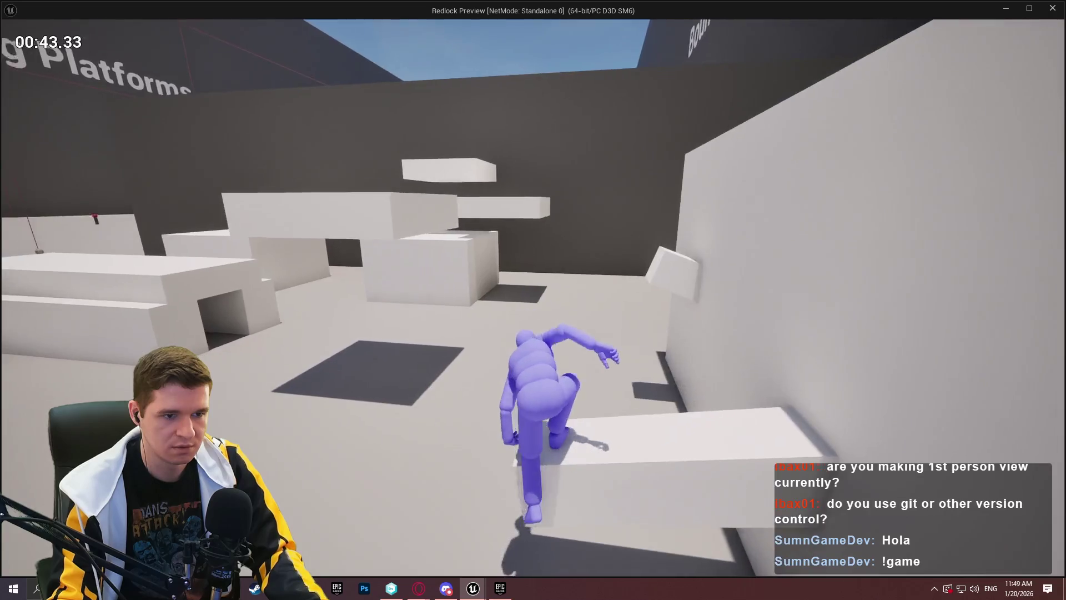
pyautogui.press('w')
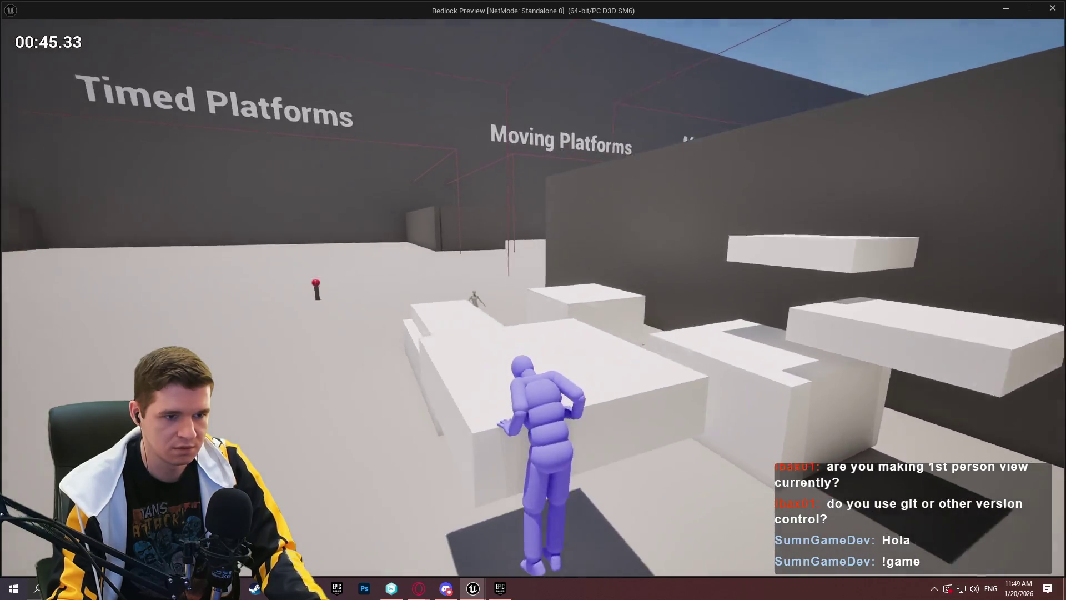
pyautogui.press('w')
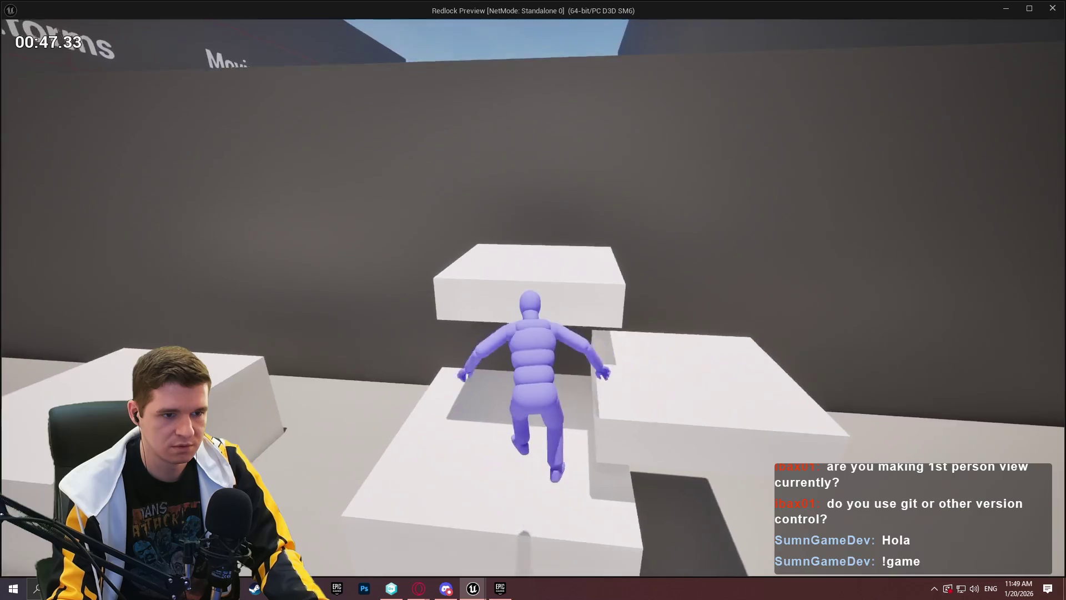
pyautogui.press('w')
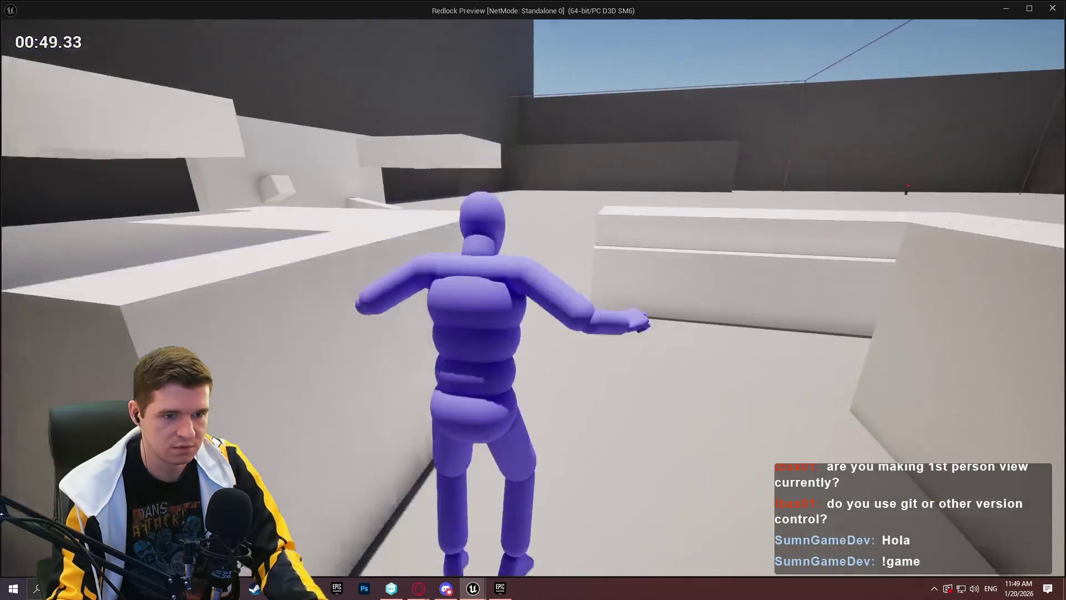
pyautogui.press('w')
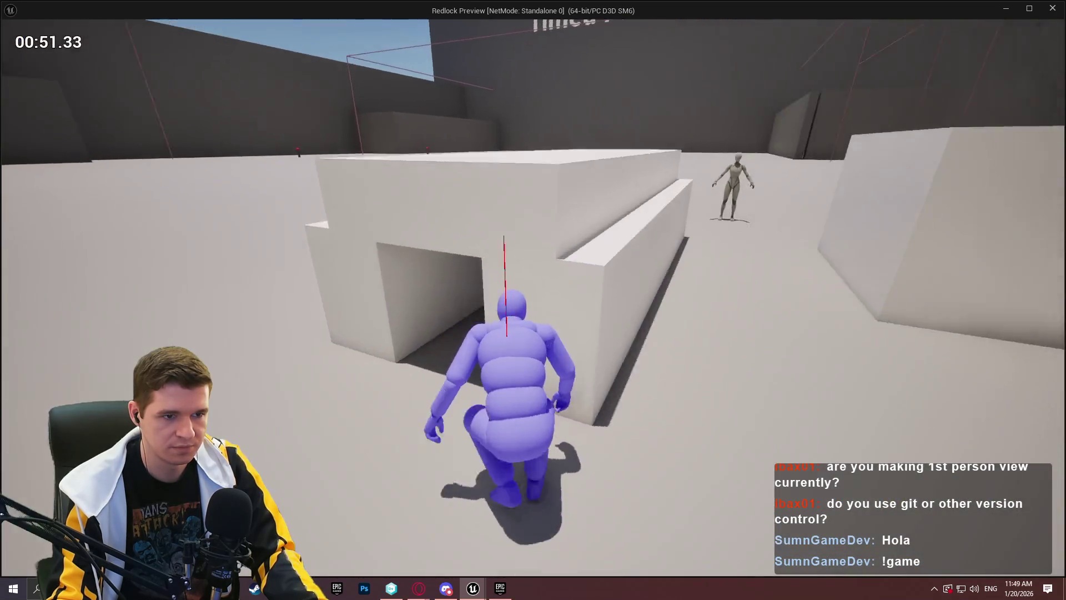
pyautogui.press('w')
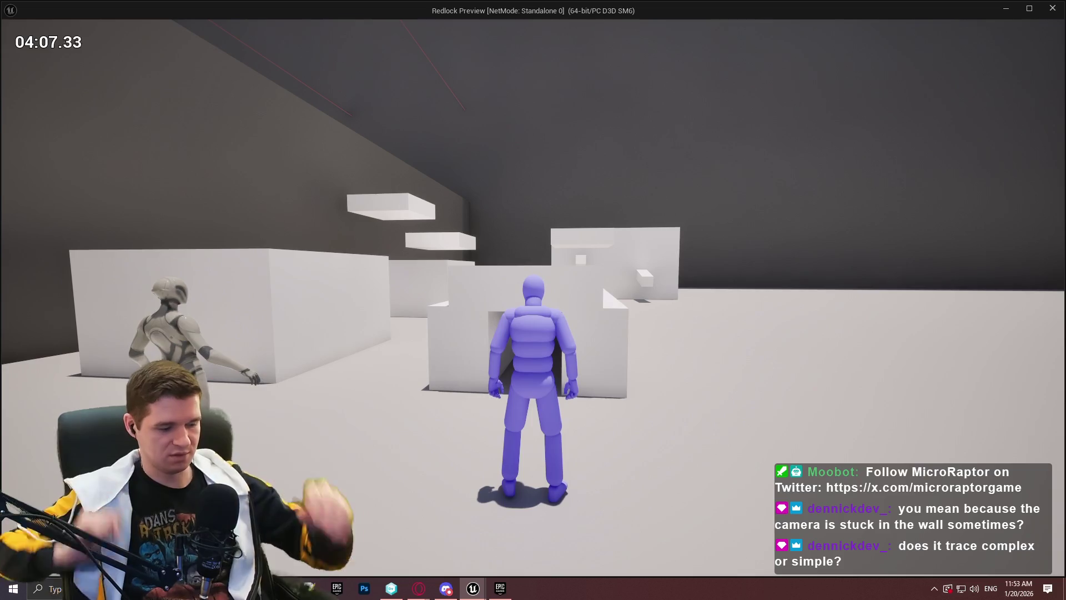
pyautogui.press('Escape')
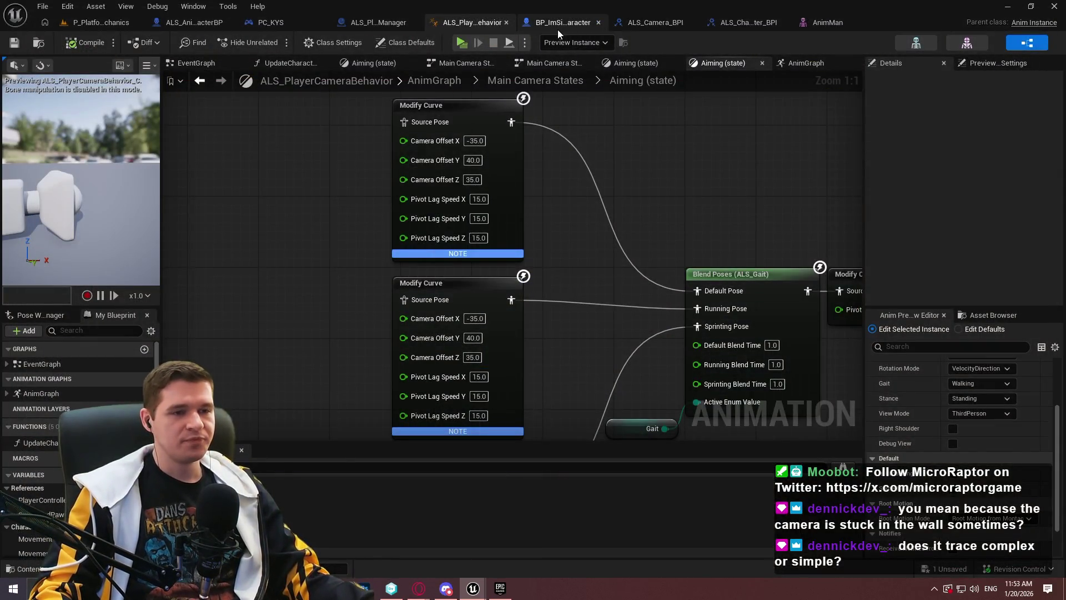
# - In ALS_PlayerCameraManager, pan to the Sphere Trace By Channel and Branch/SET nodes, dragging a wire from SET
pyautogui.click(558, 29)
pyautogui.scroll(-2, 688, 261)
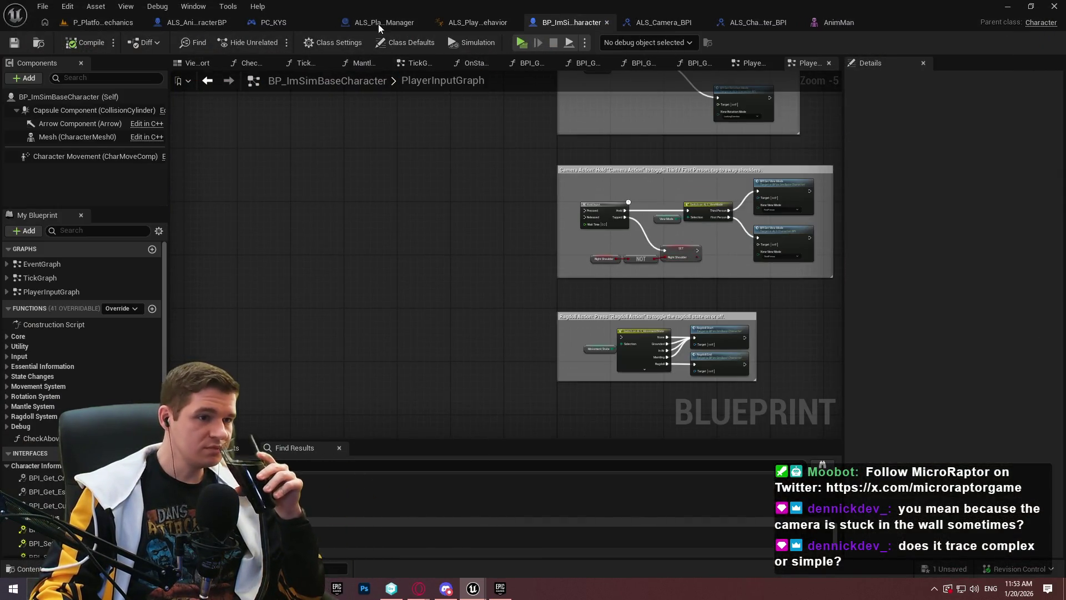
pyautogui.click(377, 25)
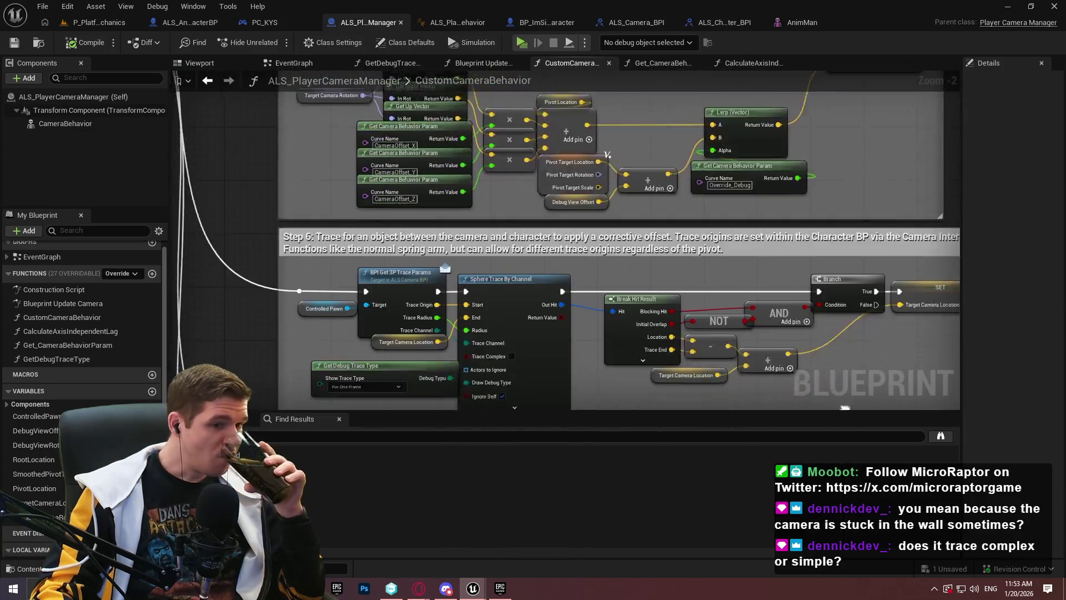
pyautogui.scroll(2, 552, 292)
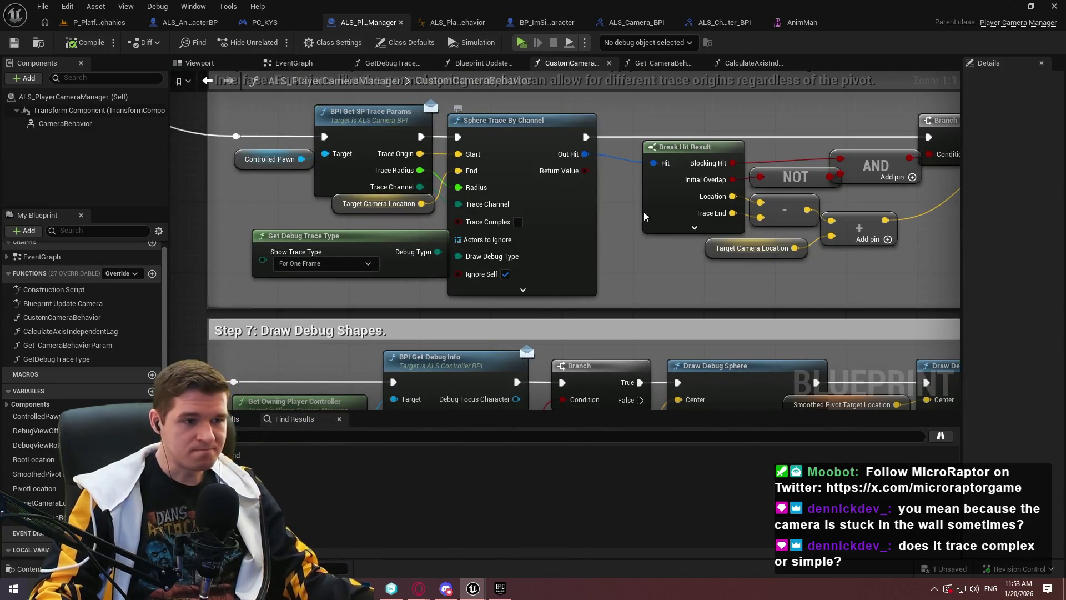
pyautogui.moveTo(730, 280)
pyautogui.mouseDown()
pyautogui.moveTo(563, 280)
pyautogui.moveTo(572, 300)
pyautogui.moveTo(522, 287)
pyautogui.mouseUp()
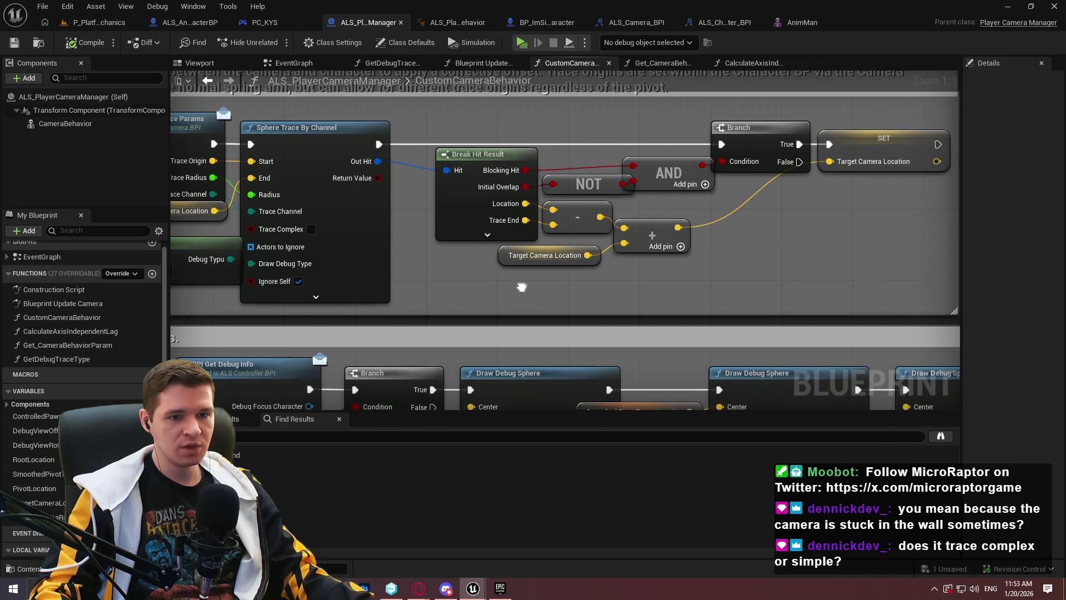
pyautogui.moveTo(633, 271); pyautogui.dragTo(631, 309)
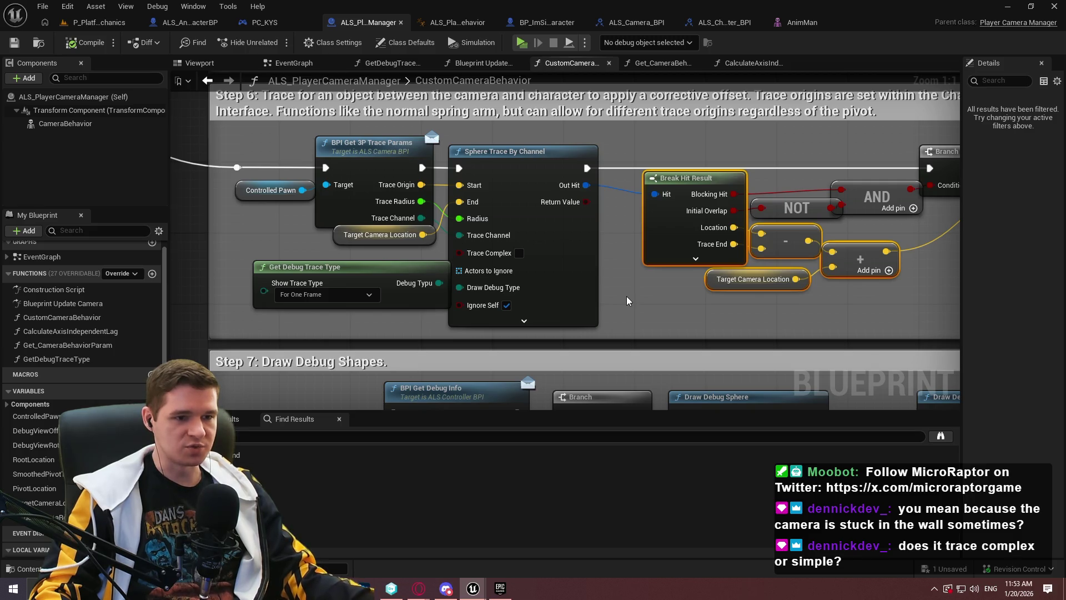
pyautogui.moveTo(816, 312); pyautogui.dragTo(654, 300)
pyautogui.moveTo(786, 281); pyautogui.dragTo(732, 287)
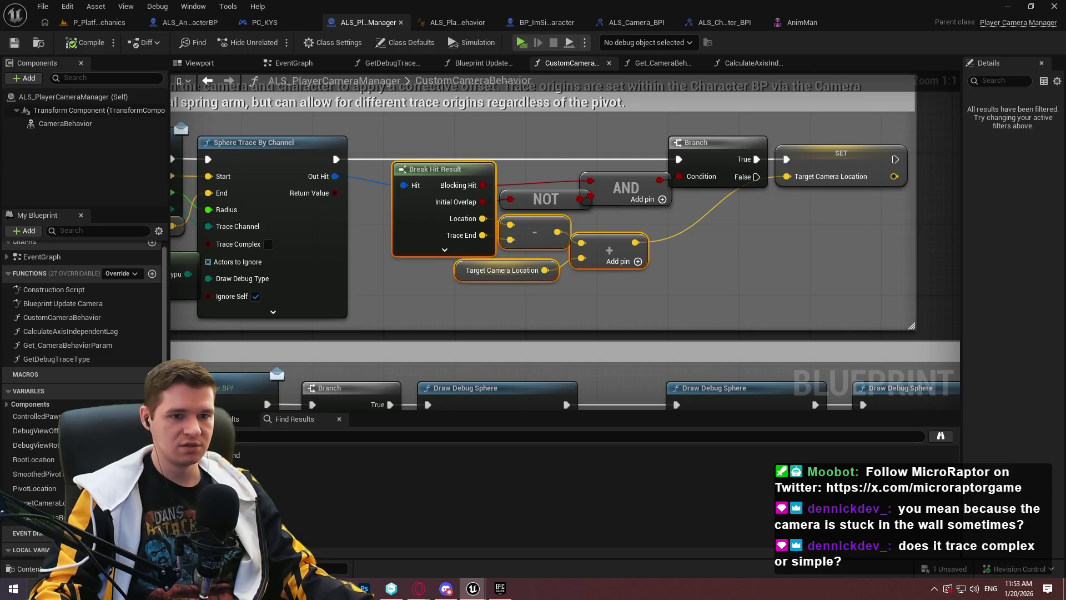
pyautogui.moveTo(913, 183); pyautogui.dragTo(744, 175)
pyautogui.moveTo(829, 146); pyautogui.dragTo(833, 145)
# - Add a Draw Debug Point at Target Camera Location, size 3, pink, 60-second duration, then play-test
pyautogui.write('draw debug po')
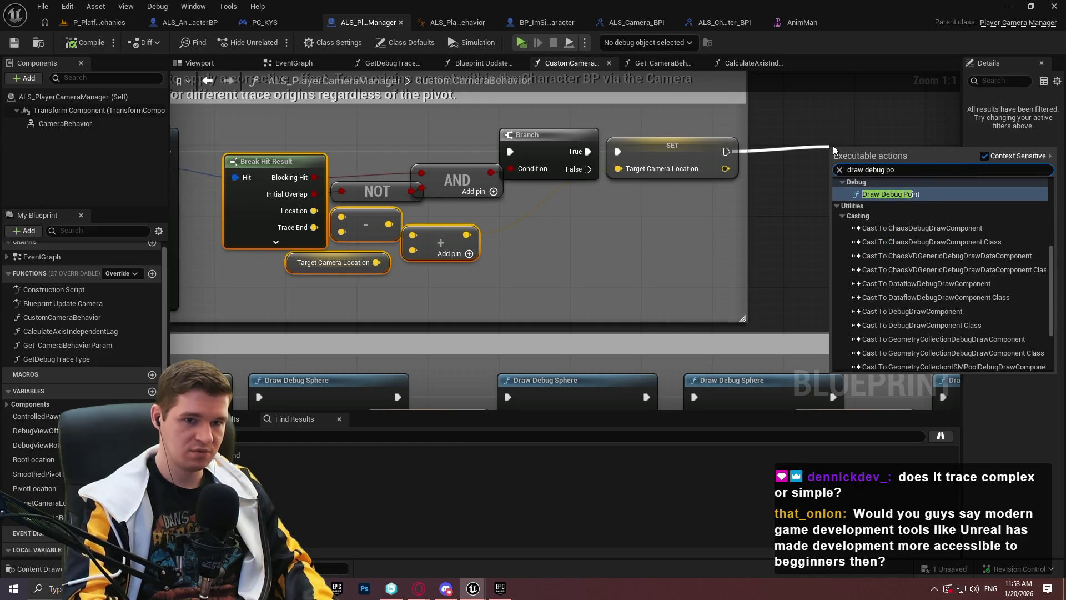
pyautogui.press('Return')
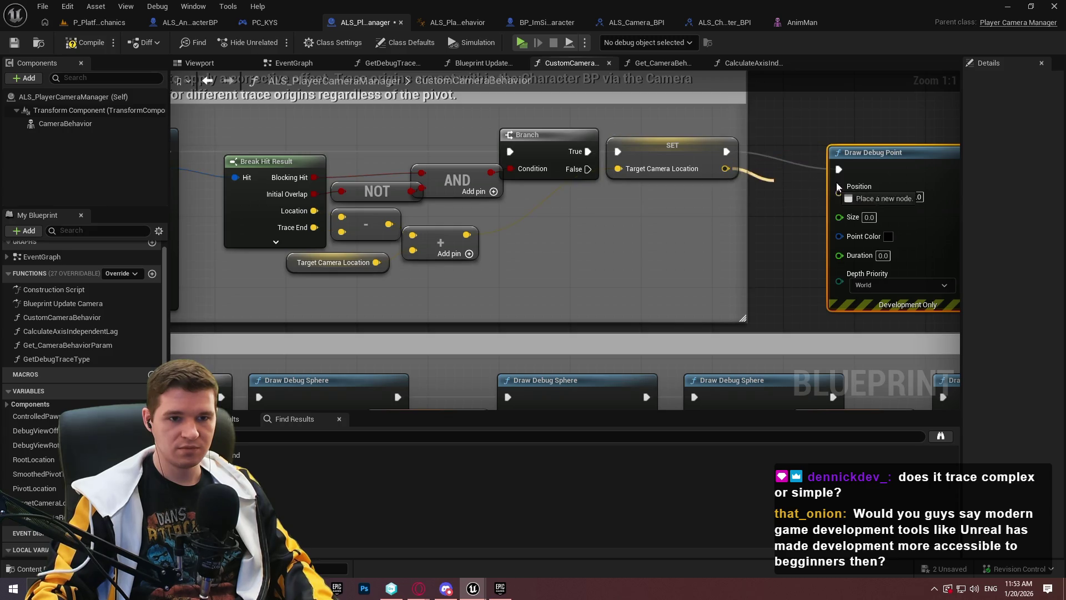
pyautogui.moveTo(837, 187); pyautogui.dragTo(839, 186)
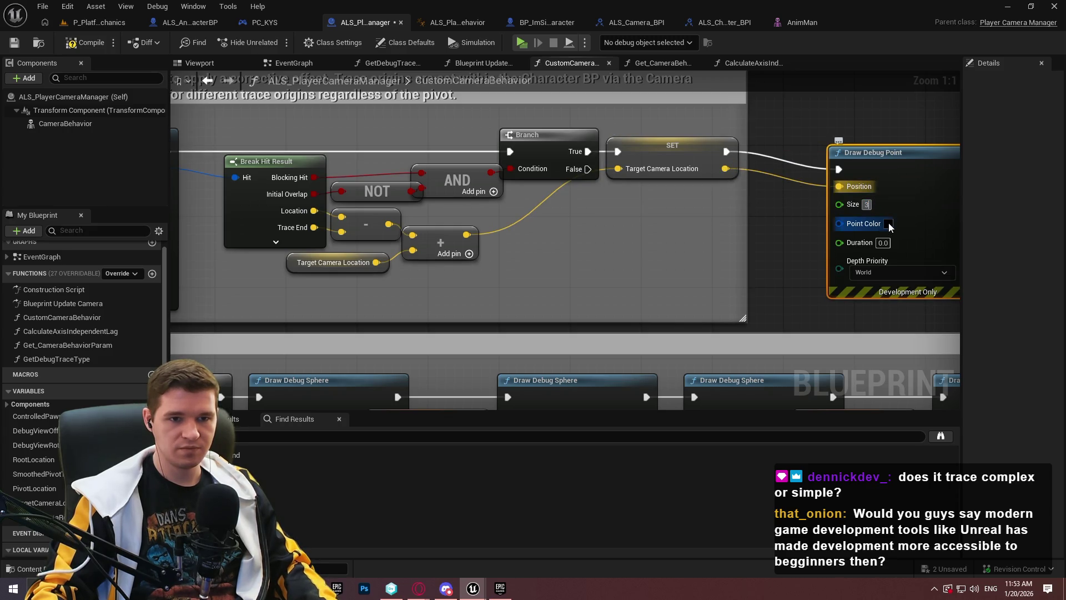
pyautogui.click(888, 224)
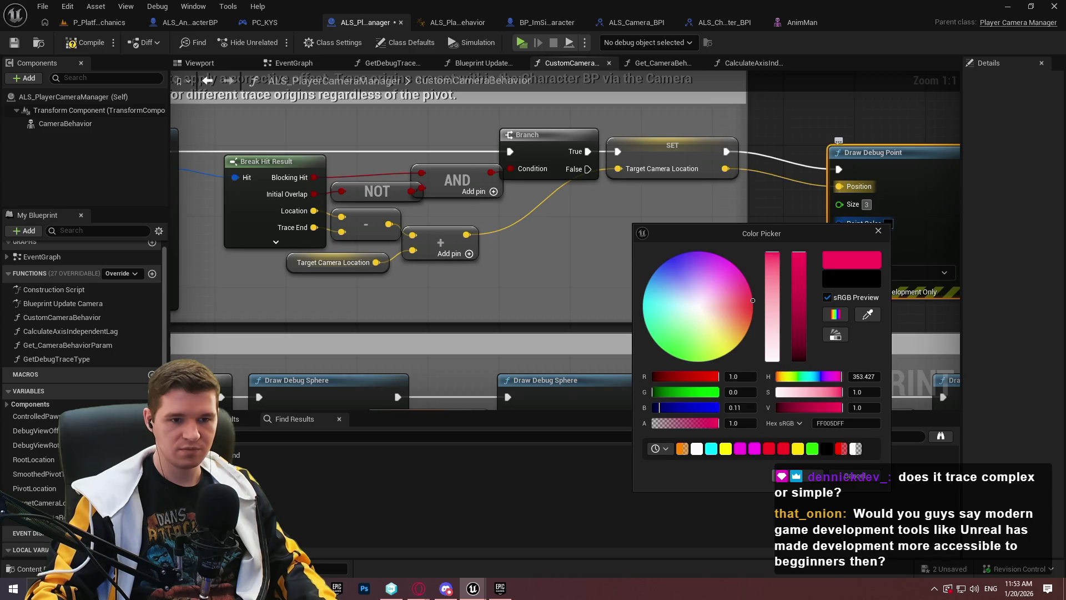
pyautogui.click(878, 230)
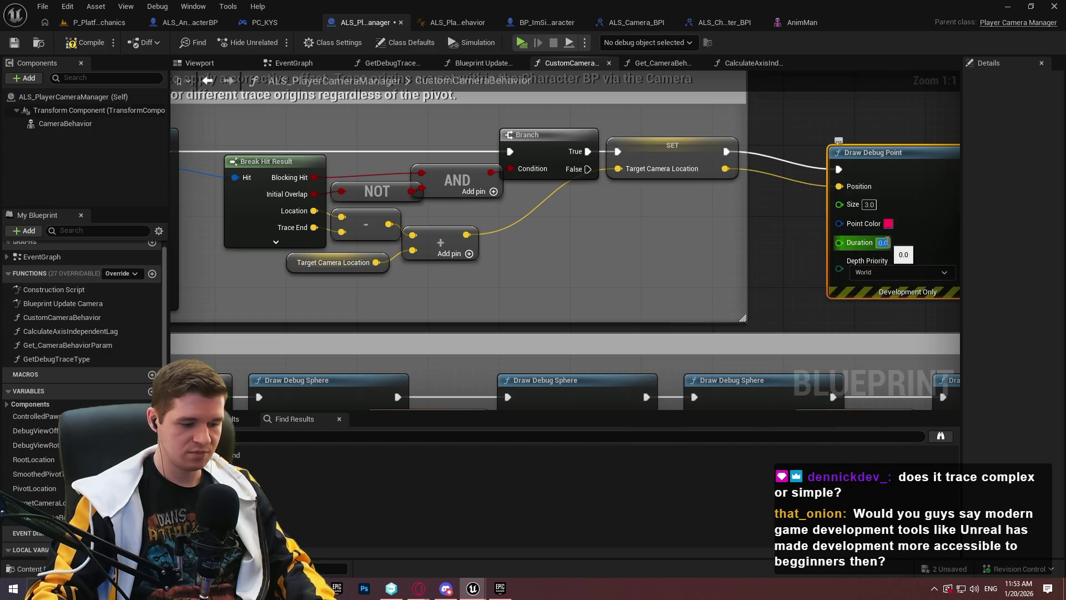
pyautogui.write('0')
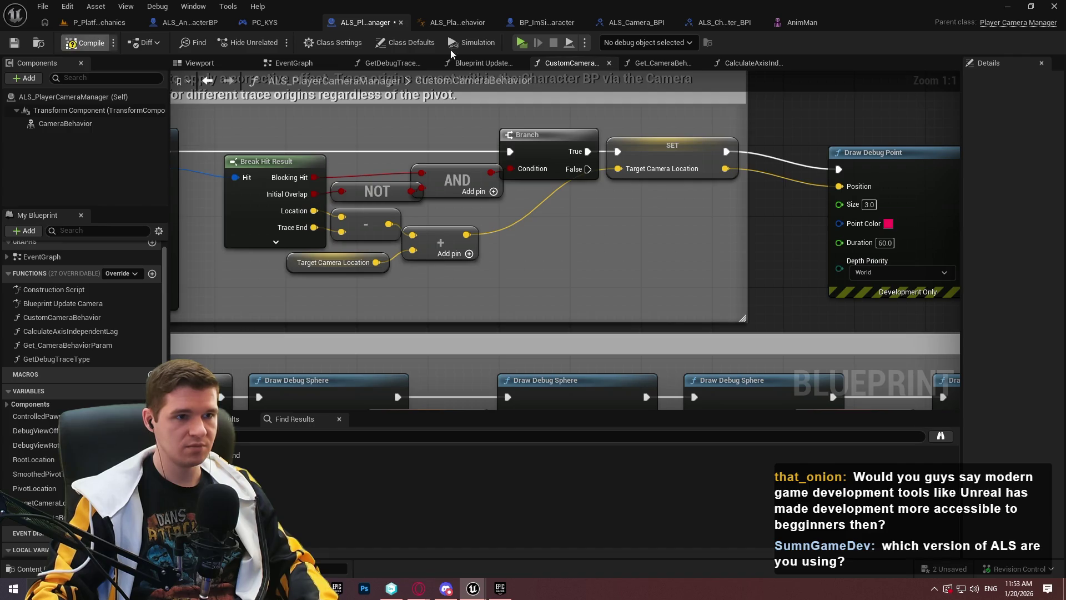
pyautogui.click(522, 44)
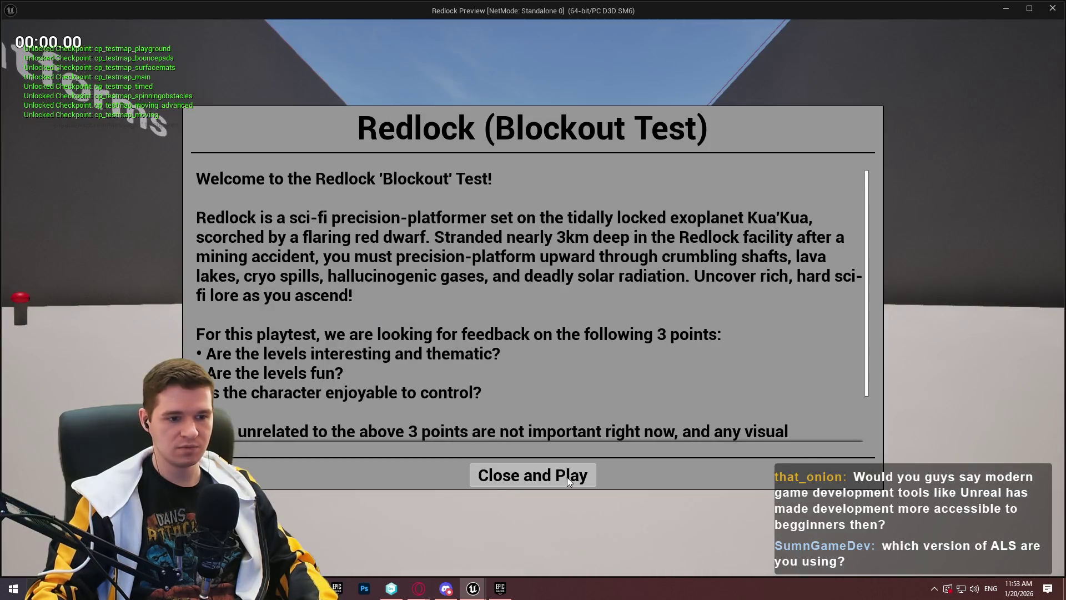
# - Run the character along the walls and toward the Moving Platforms corridor, then close the preview
pyautogui.click(567, 478)
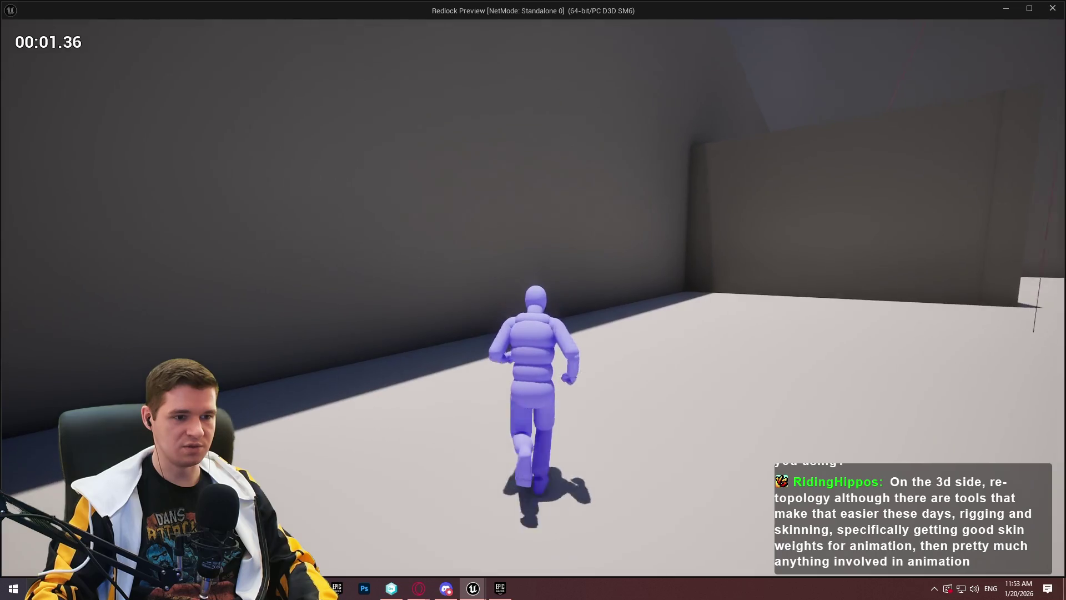
pyautogui.press('w')
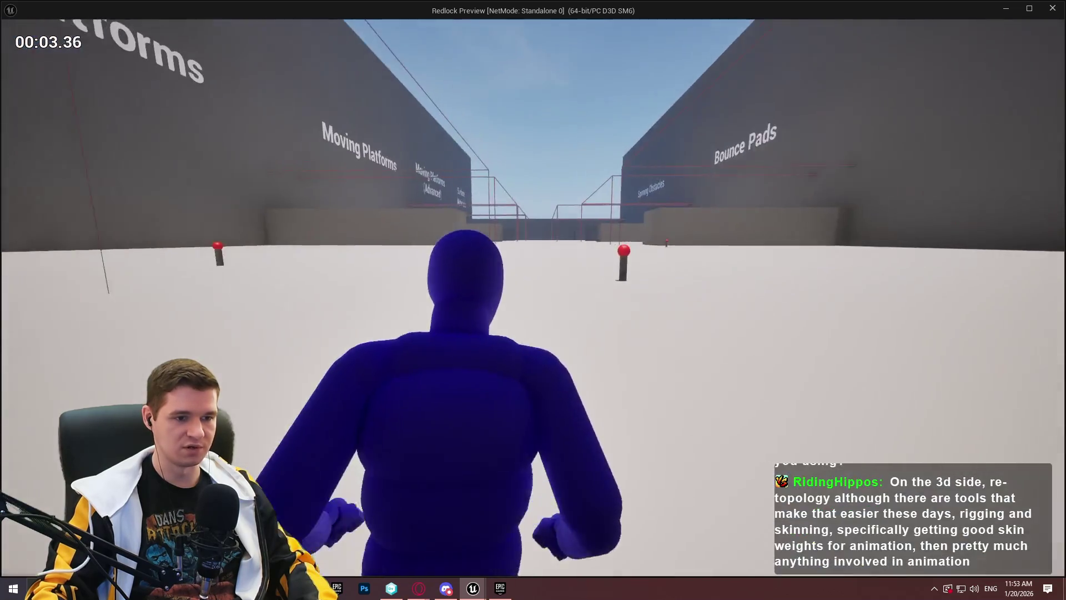
pyautogui.press('w')
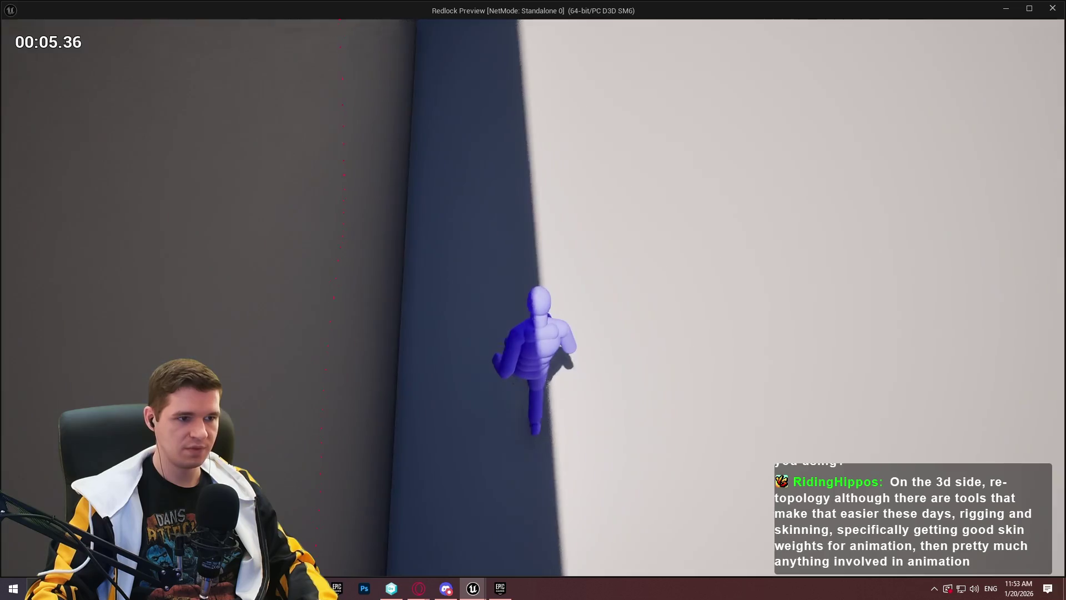
pyautogui.press('w')
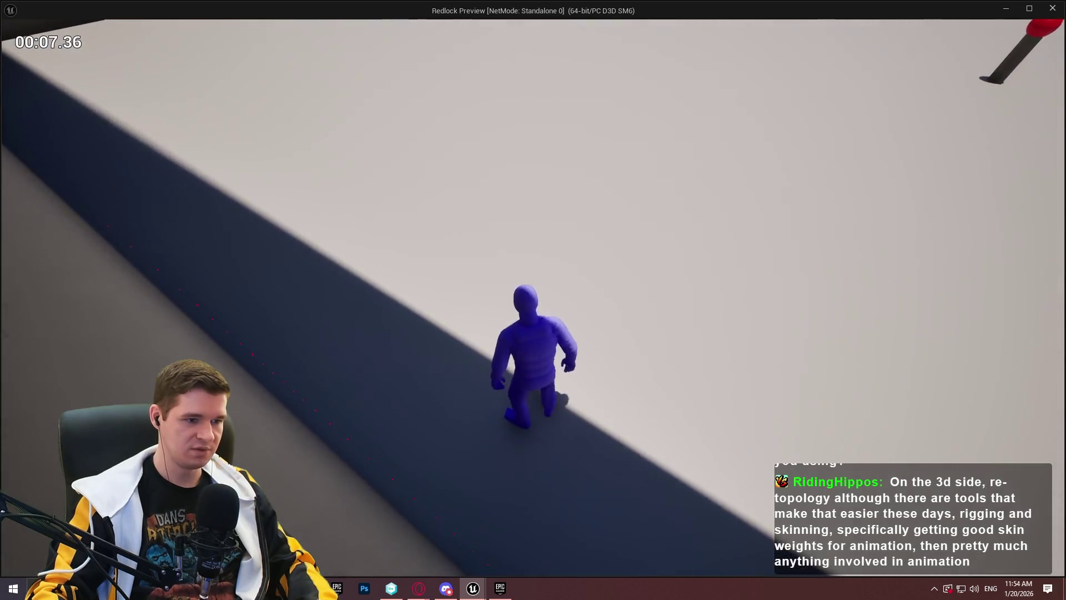
pyautogui.press('w')
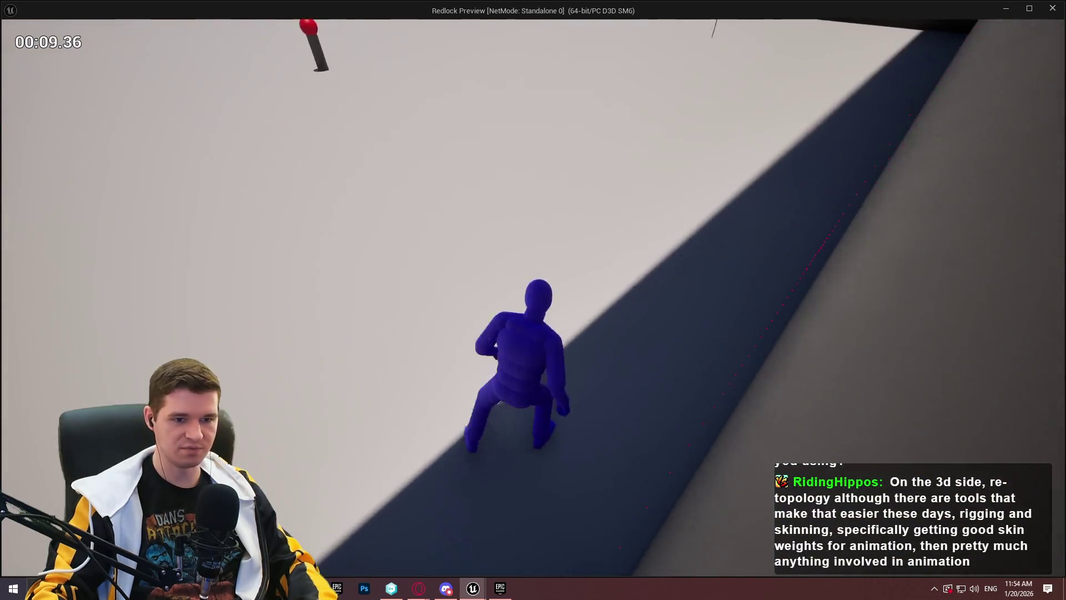
pyautogui.press('w')
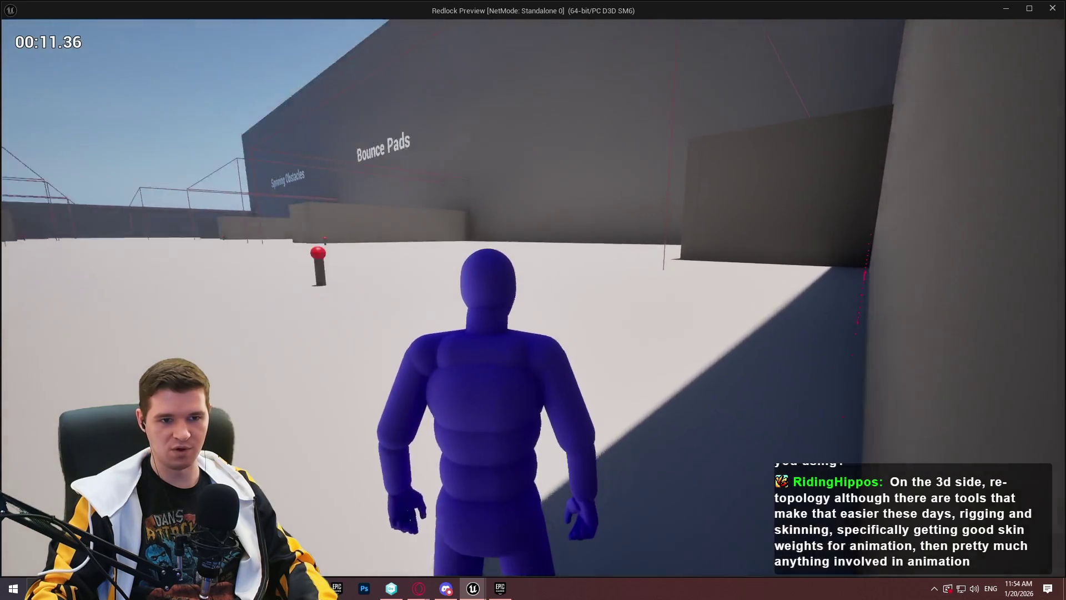
pyautogui.press('w')
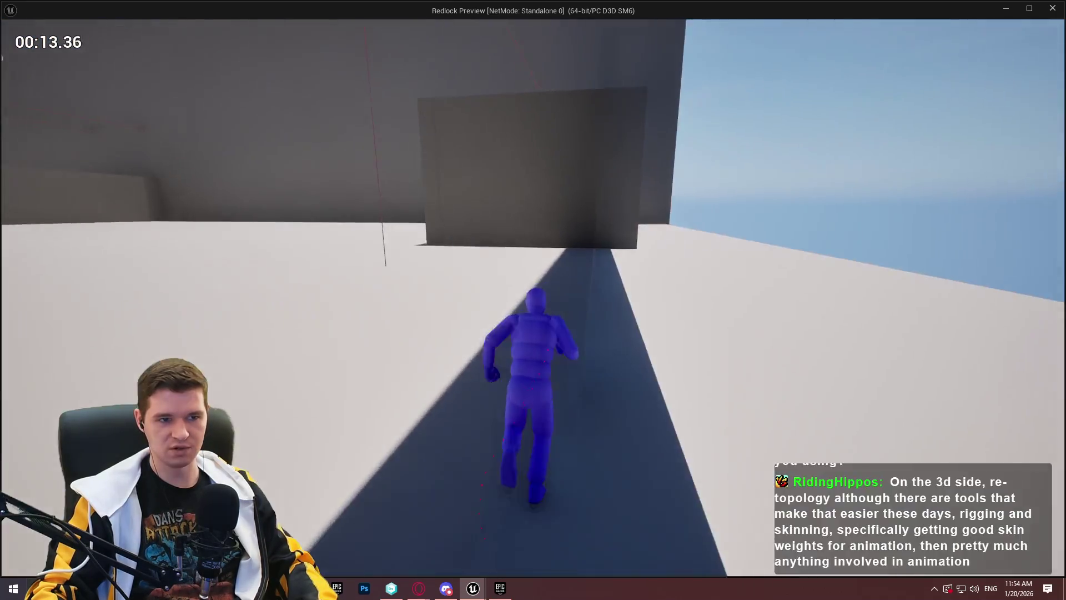
pyautogui.press('w')
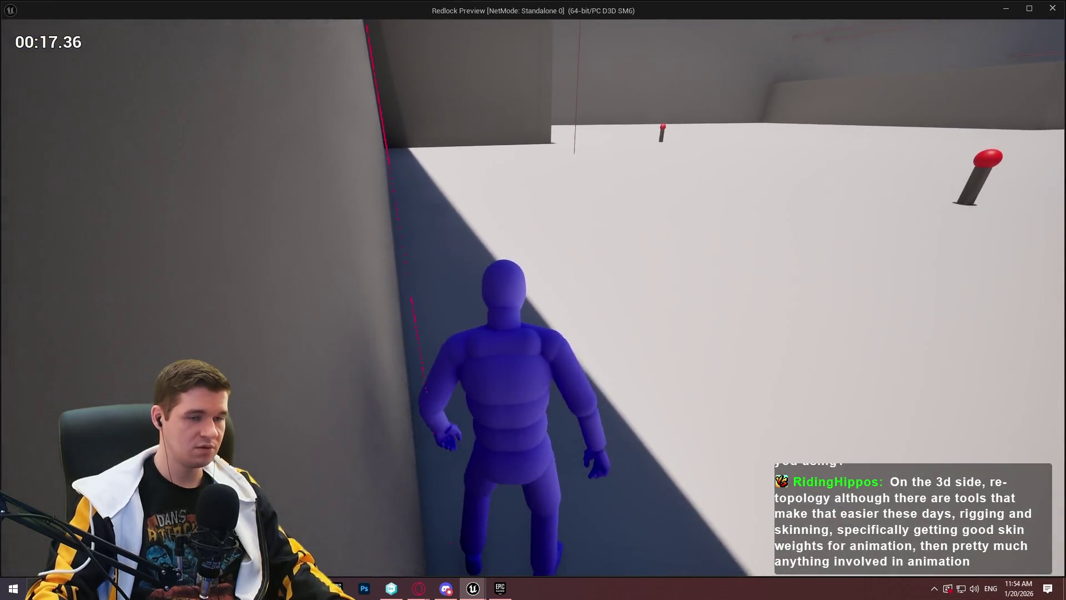
pyautogui.press('Escape')
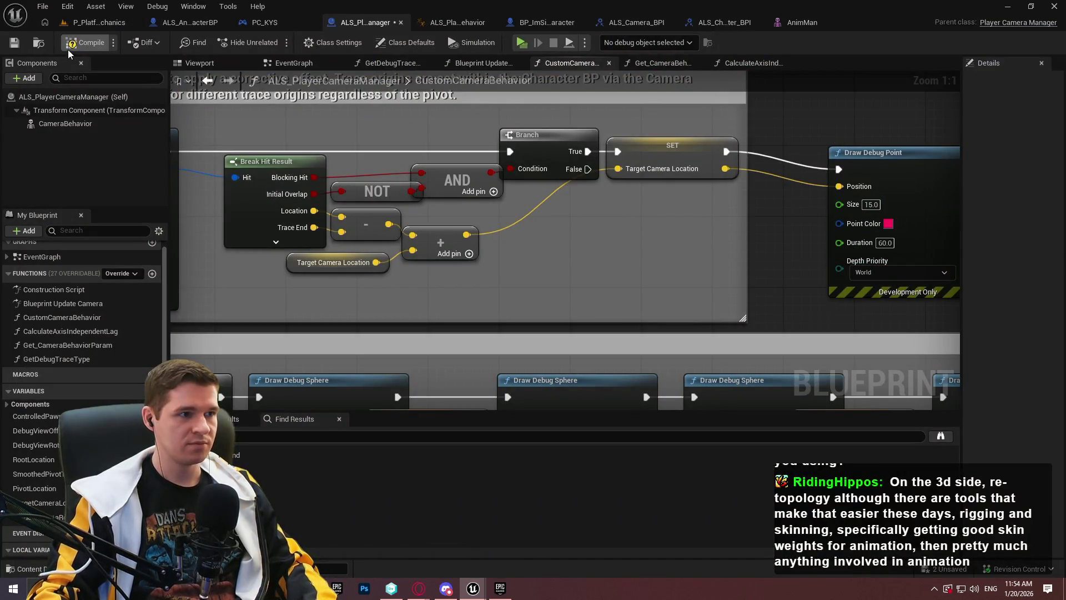
# - Start a new play-test and run along the wall, toggling wireframe to inspect the debug points
pyautogui.click(523, 43)
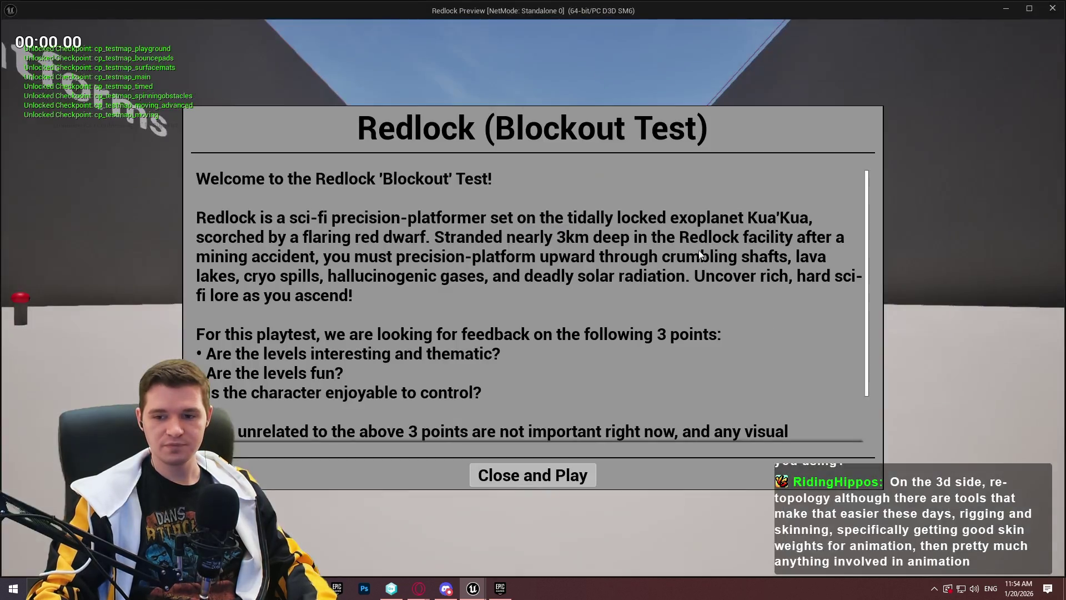
pyautogui.click(571, 473)
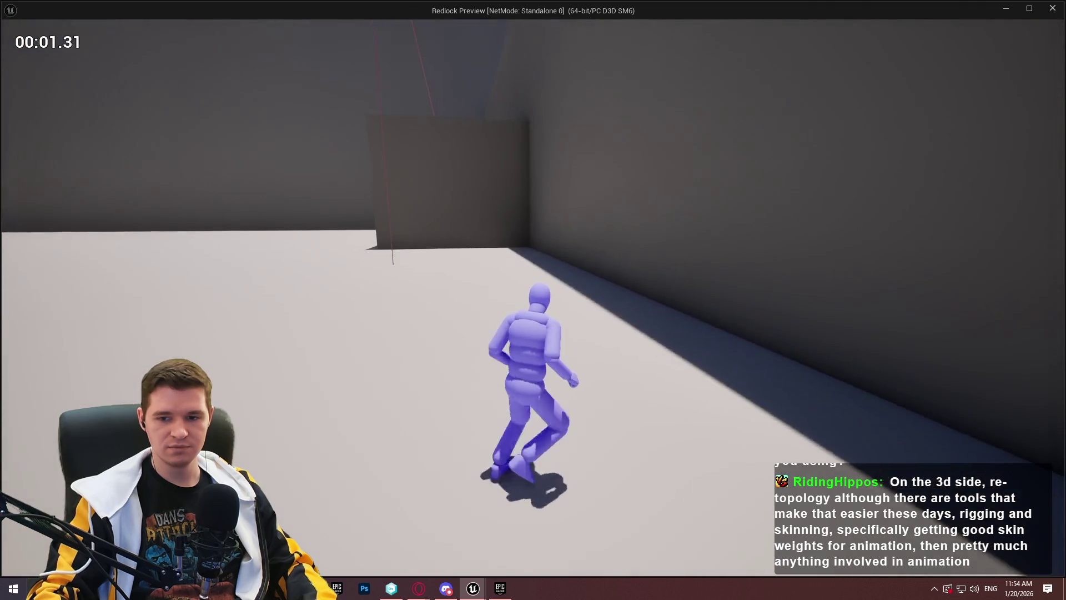
pyautogui.press('w')
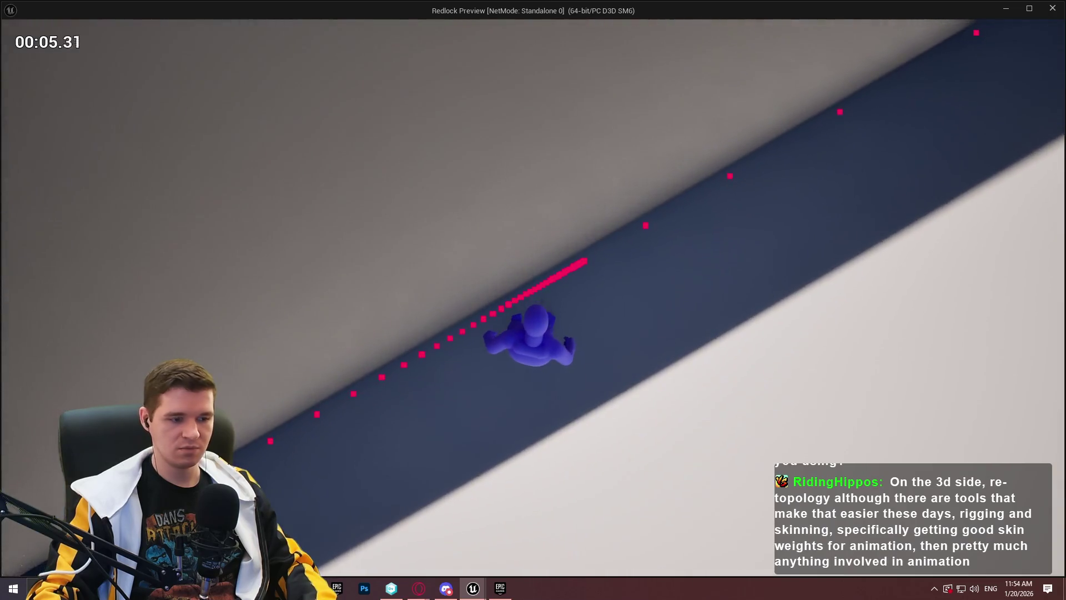
pyautogui.press('F1')
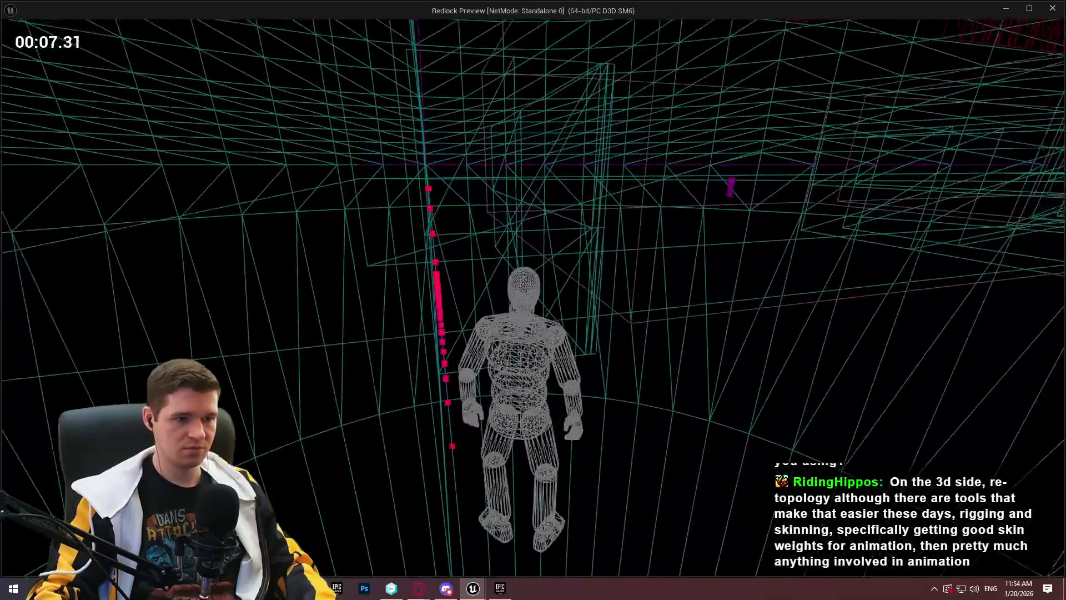
pyautogui.press('F3')
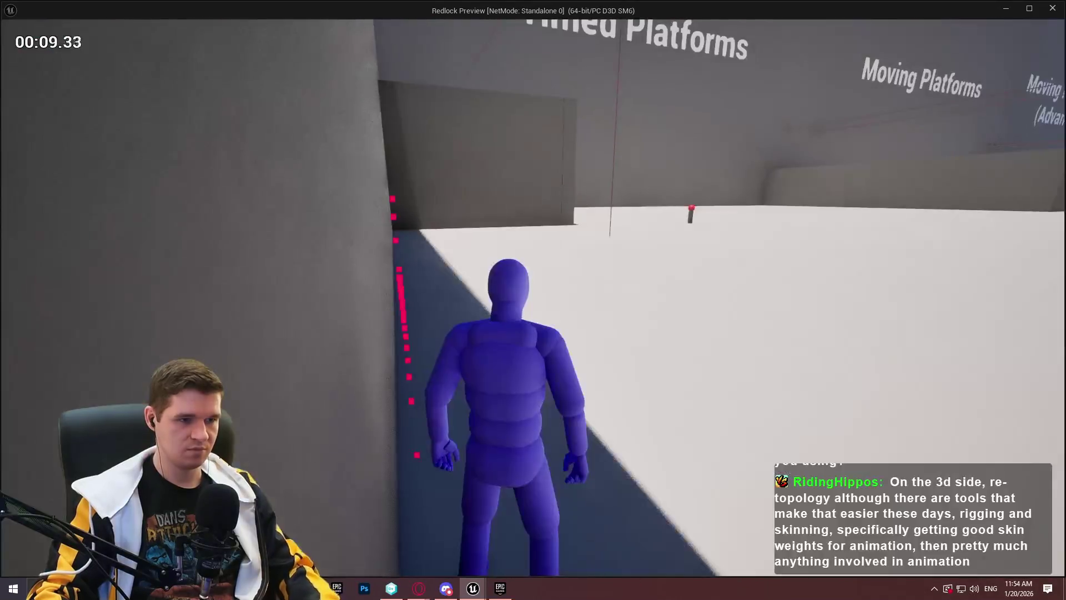
# - Head toward the Bounce Pads area and check the point trail in wireframe again
pyautogui.press('w')
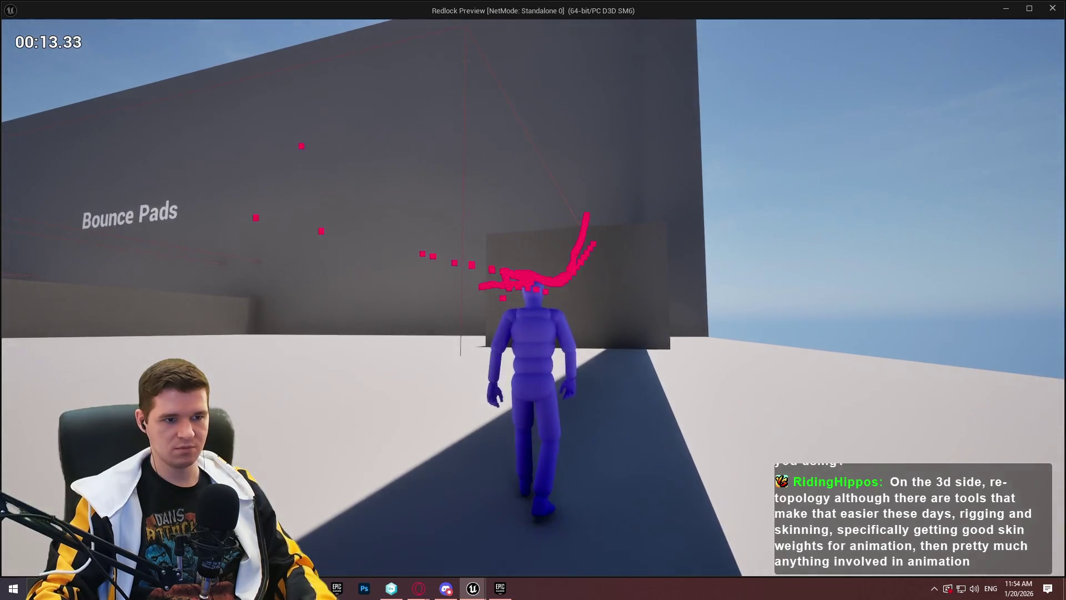
pyautogui.press('F1')
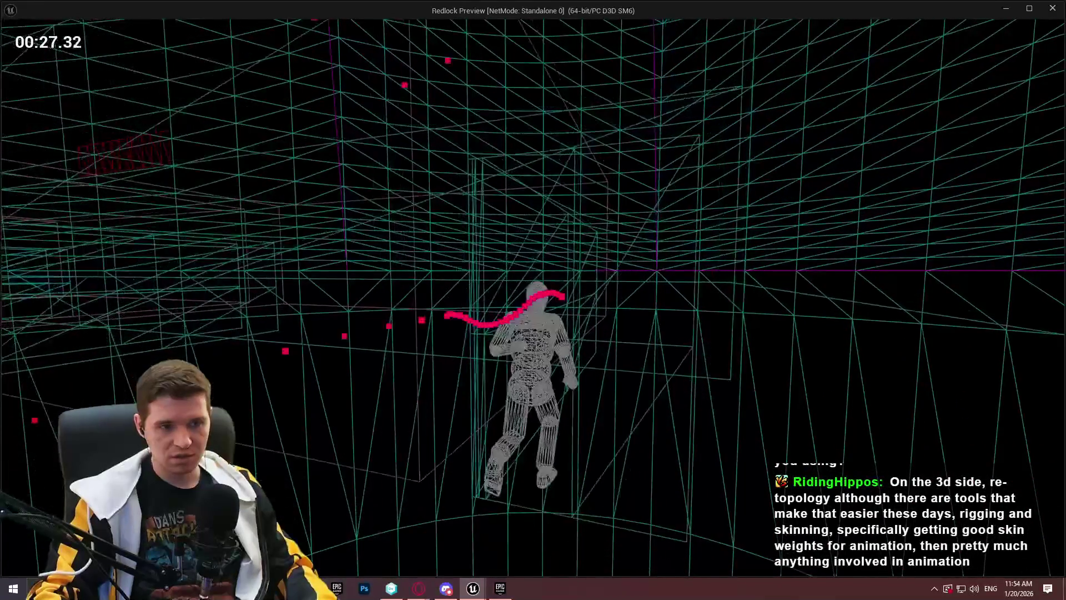
pyautogui.press('F3')
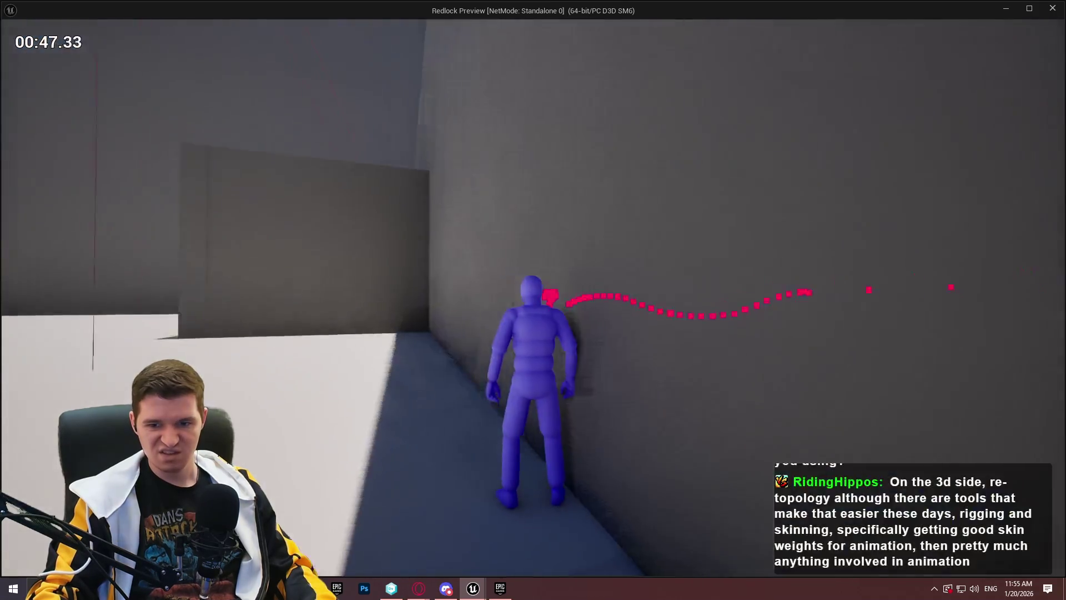
pyautogui.press('w')
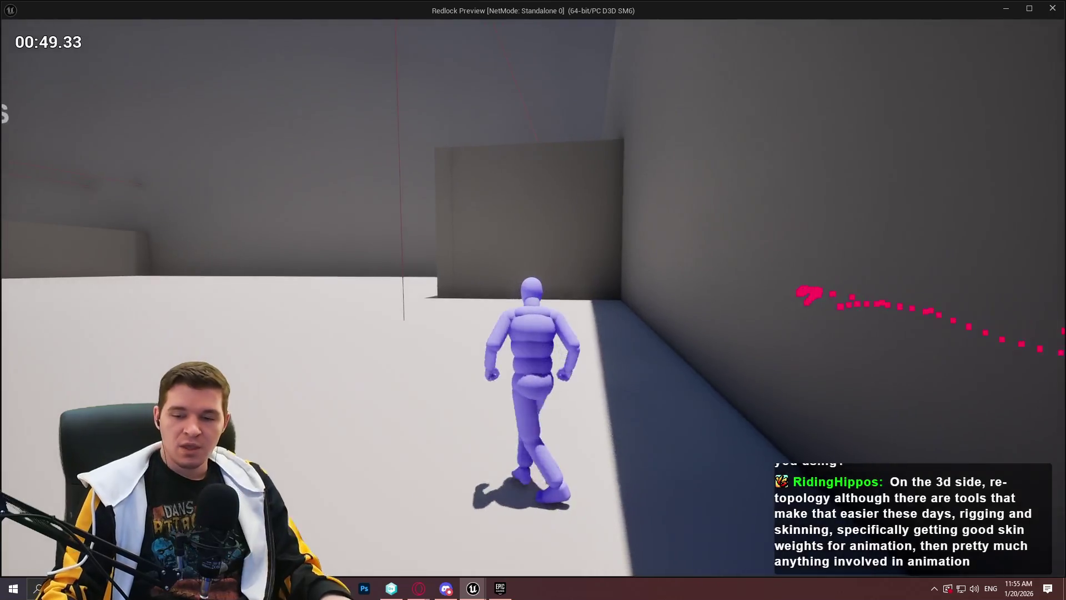
# - Run and jump toward the platform corridor while the debug points accumulate
pyautogui.press('space')
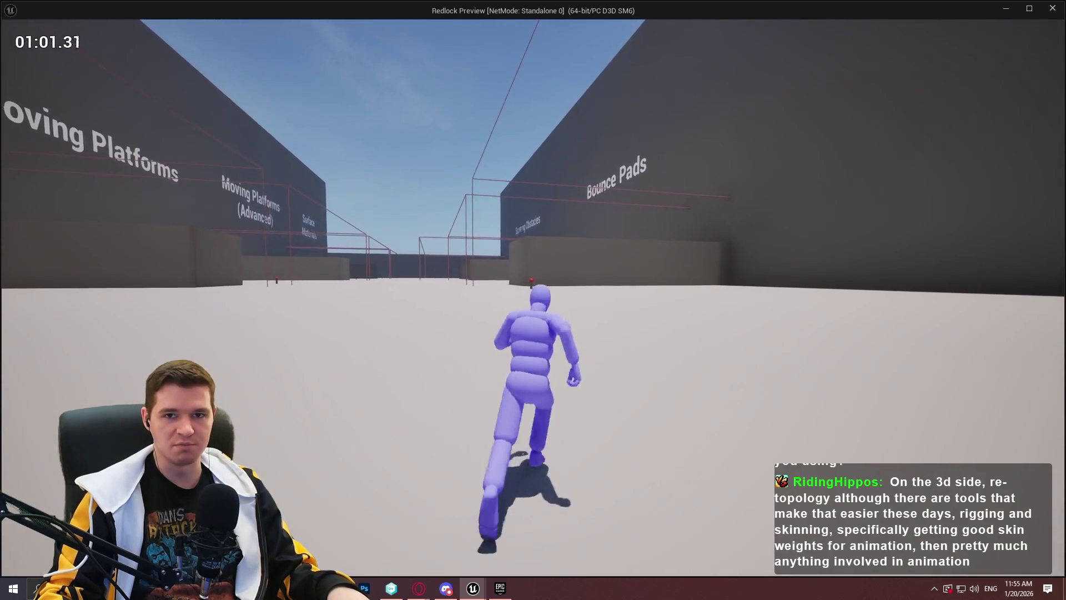
pyautogui.press('space')
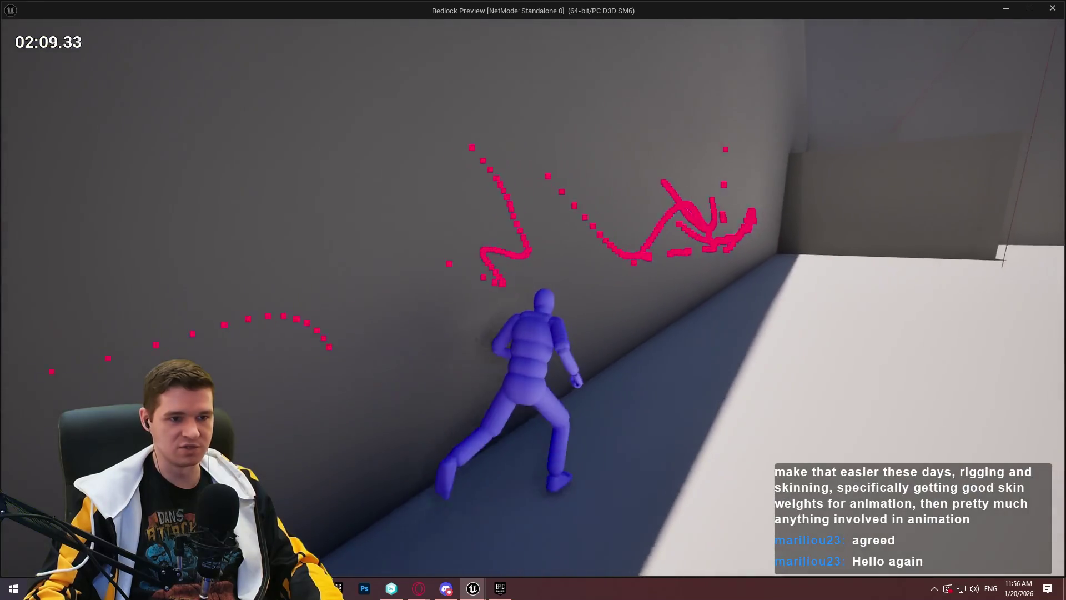
# - Run and climb along walls into the Timed Platforms corridor, then end the play-test
pyautogui.press('space')
pyautogui.press('w')
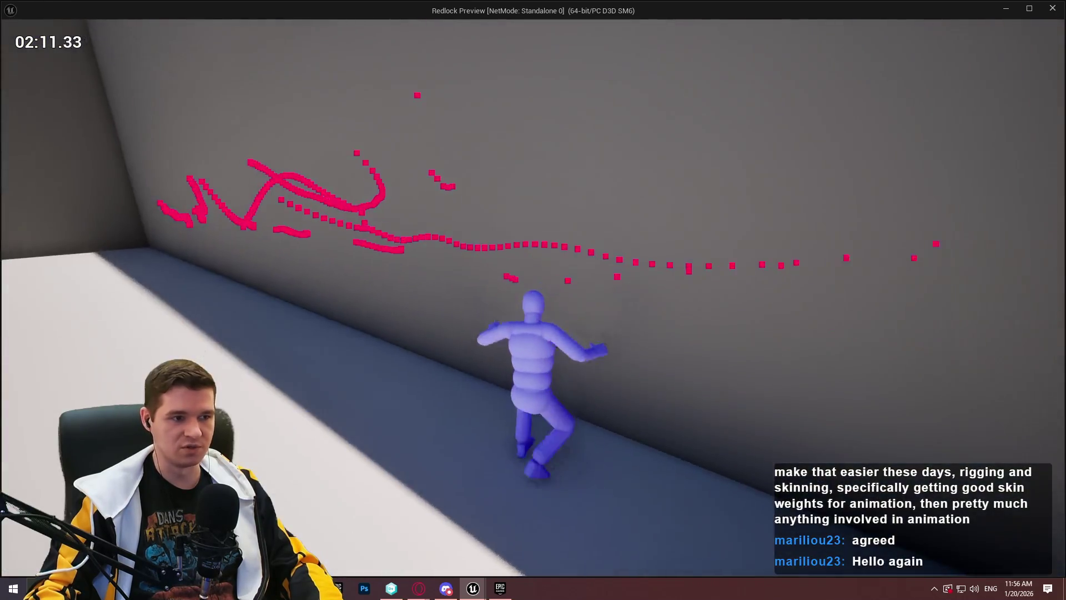
pyautogui.press('w')
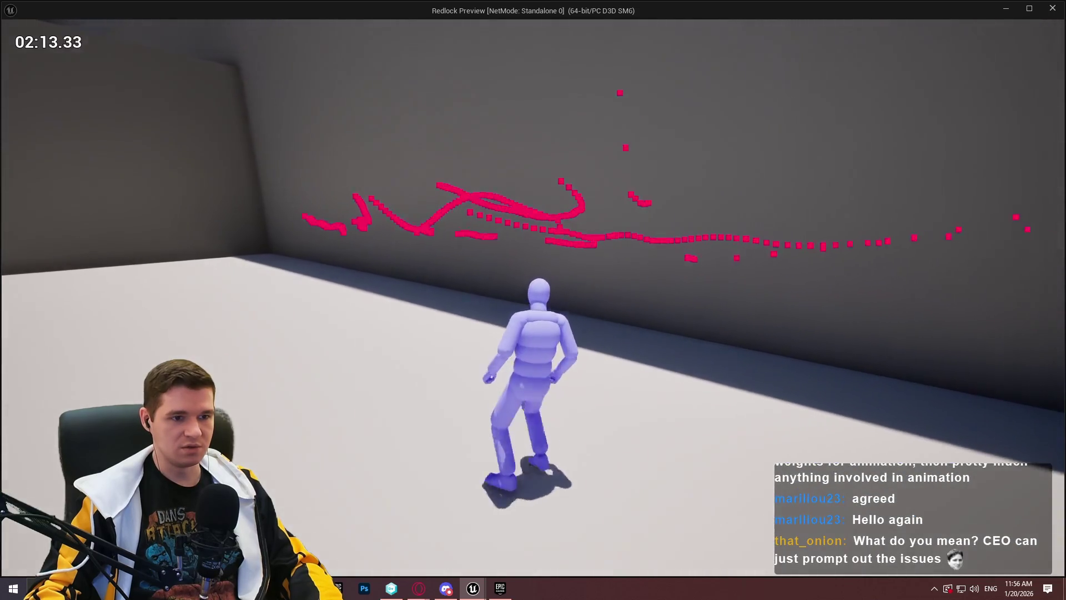
pyautogui.press('w')
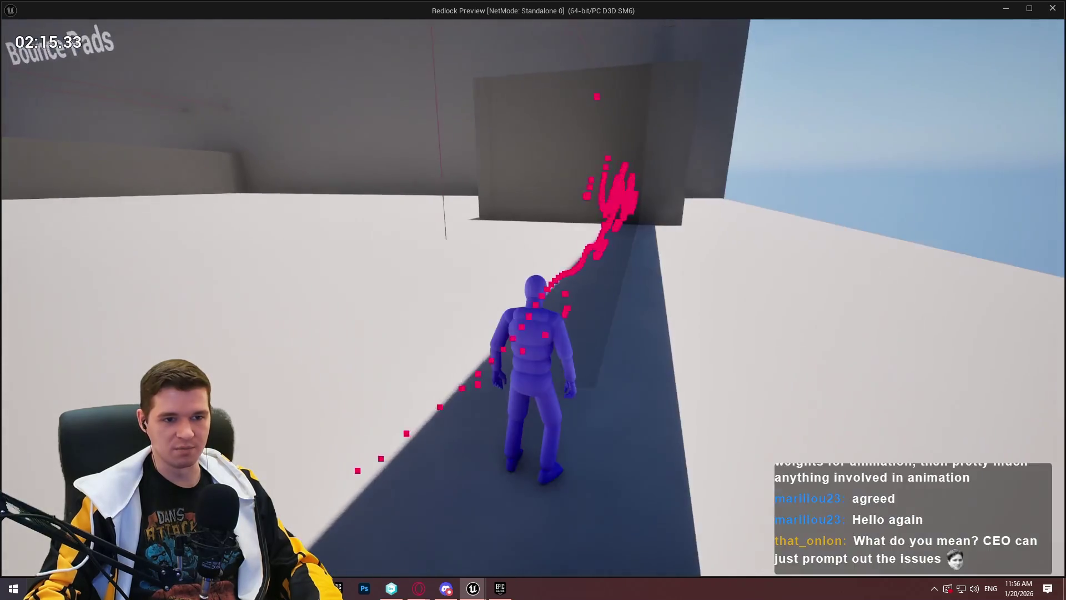
pyautogui.press('w')
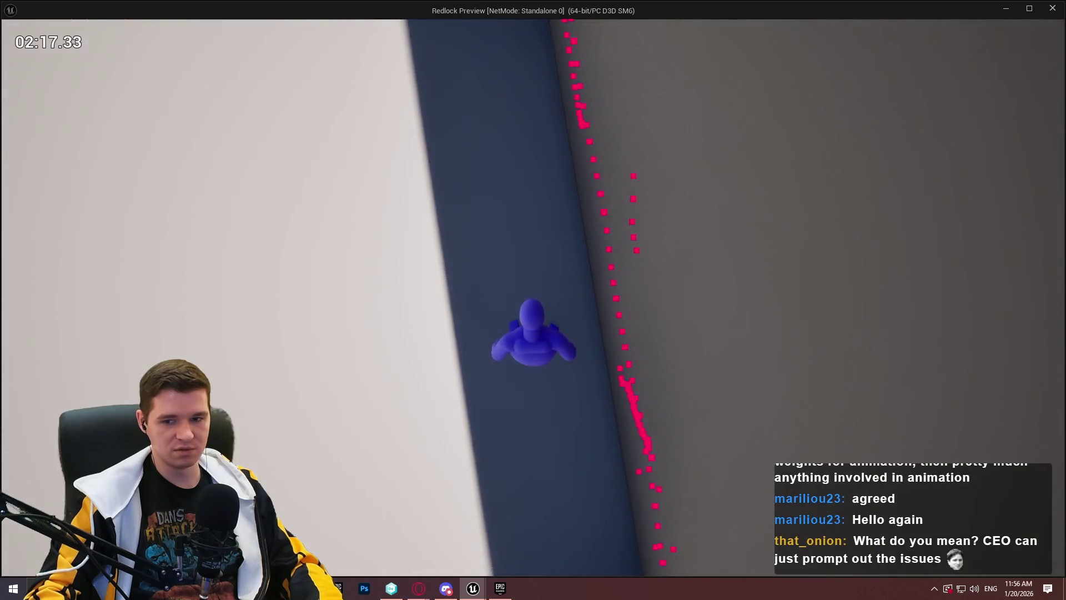
pyautogui.press('w')
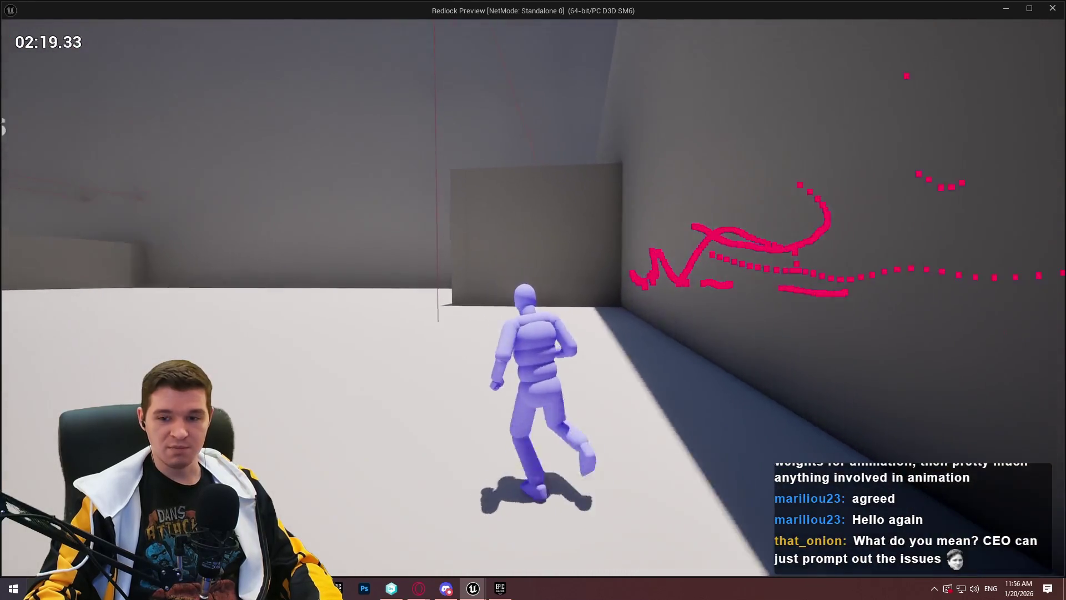
pyautogui.press('w')
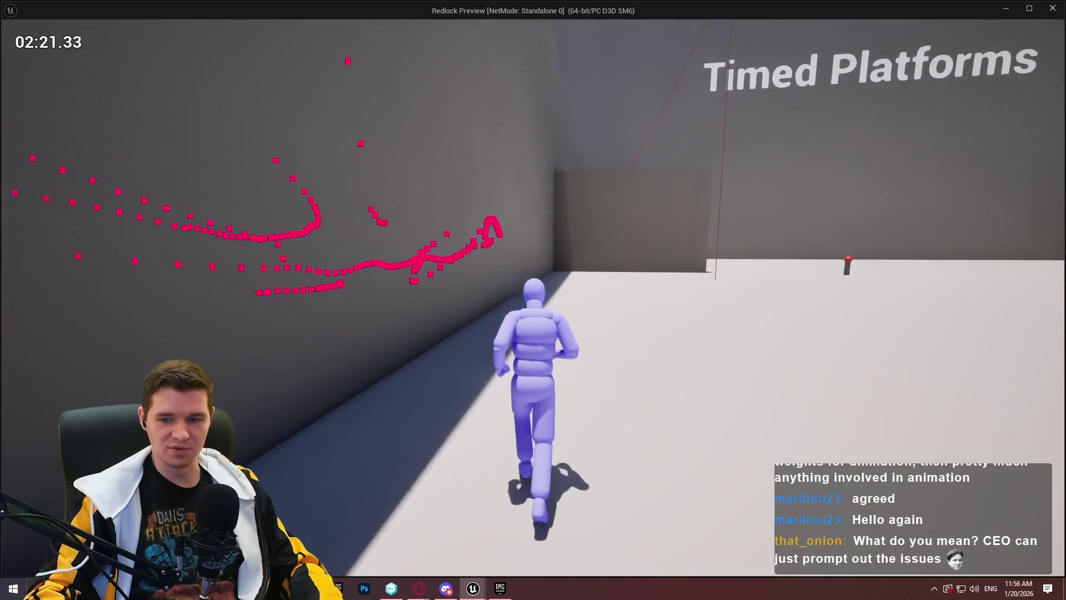
pyautogui.press('w')
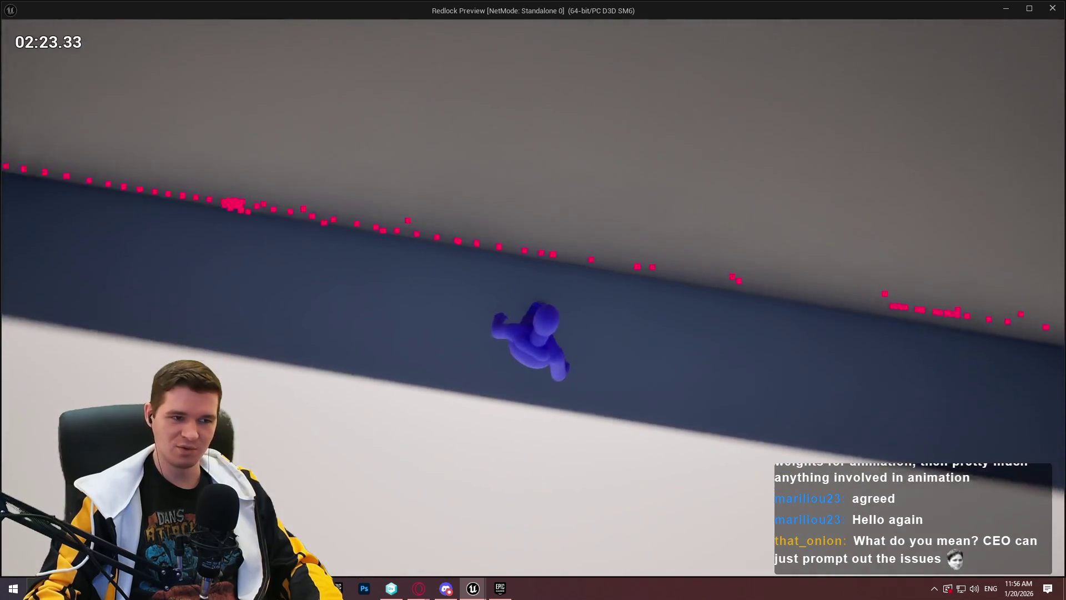
pyautogui.press('w')
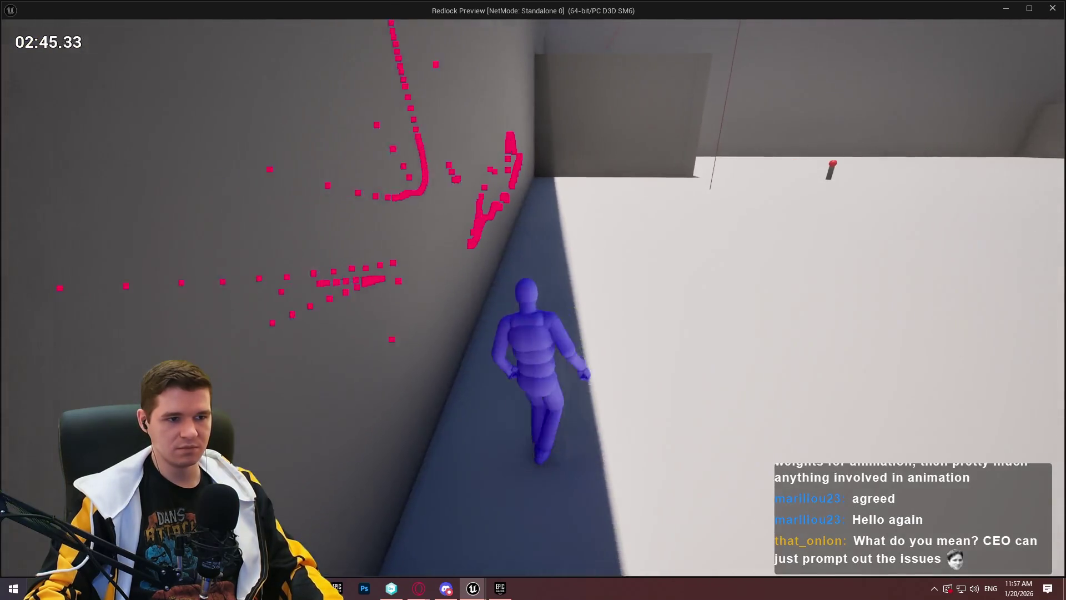
pyautogui.press('Escape')
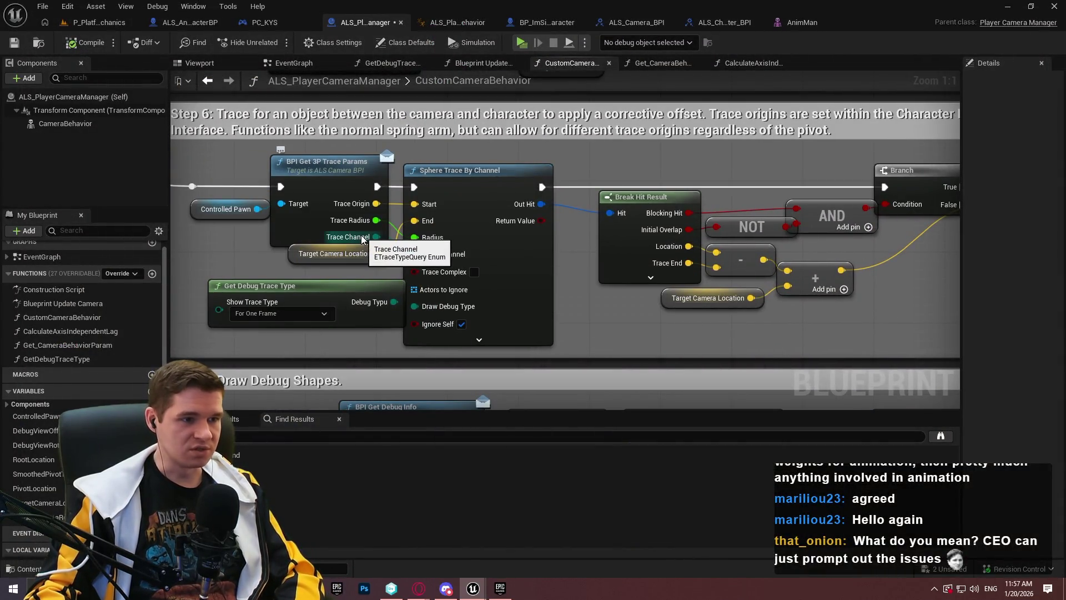
# - Look through the camera behavior and camera manager for 'trace', then open the character's BPI_Get_3P_TraceParams
pyautogui.doubleClick(328, 213)
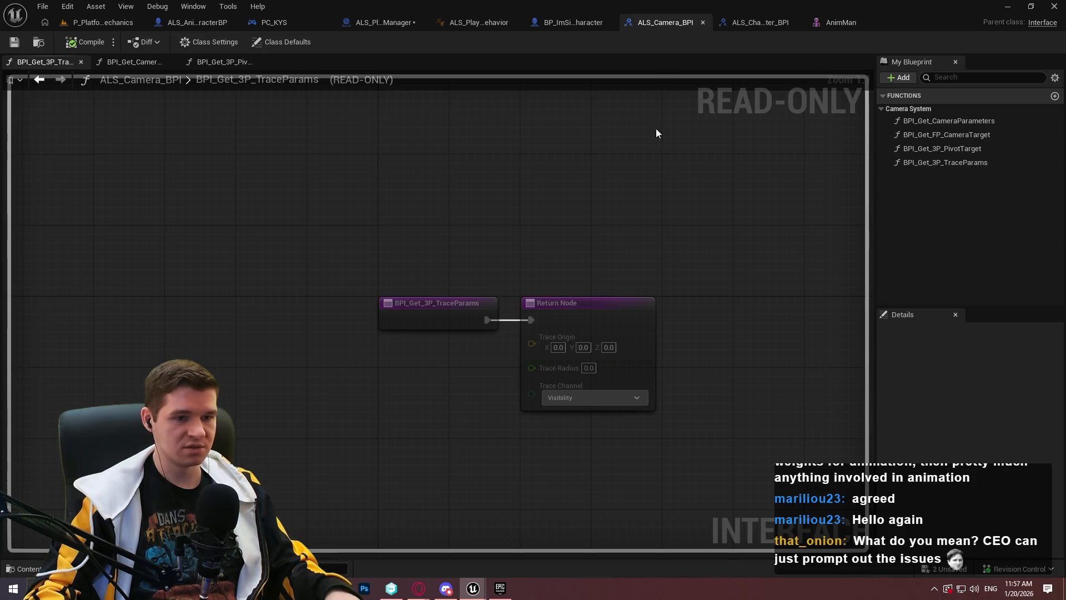
pyautogui.click(490, 23)
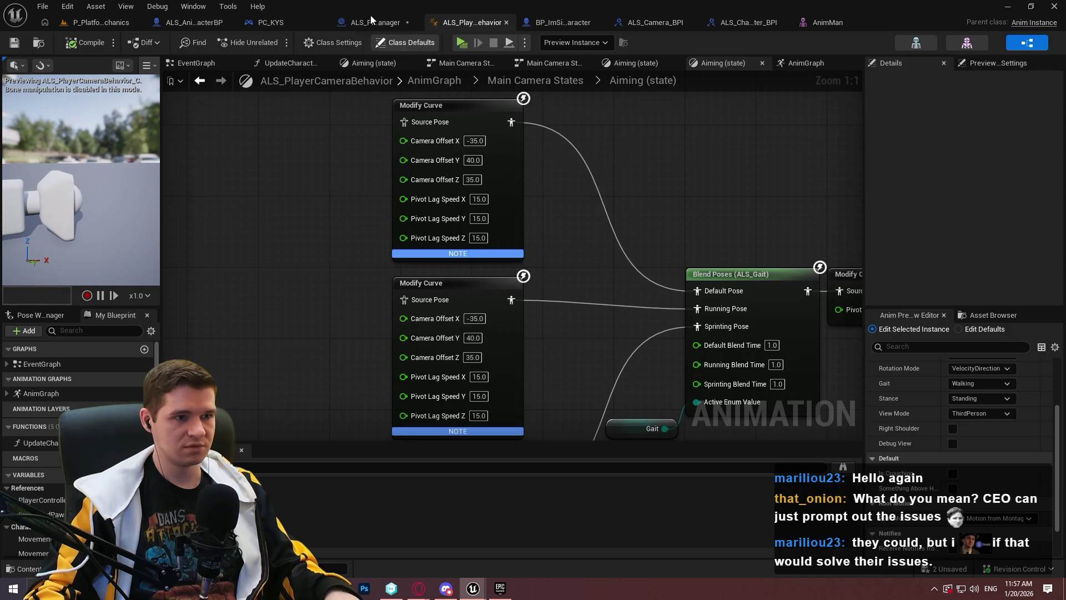
pyautogui.click(373, 23)
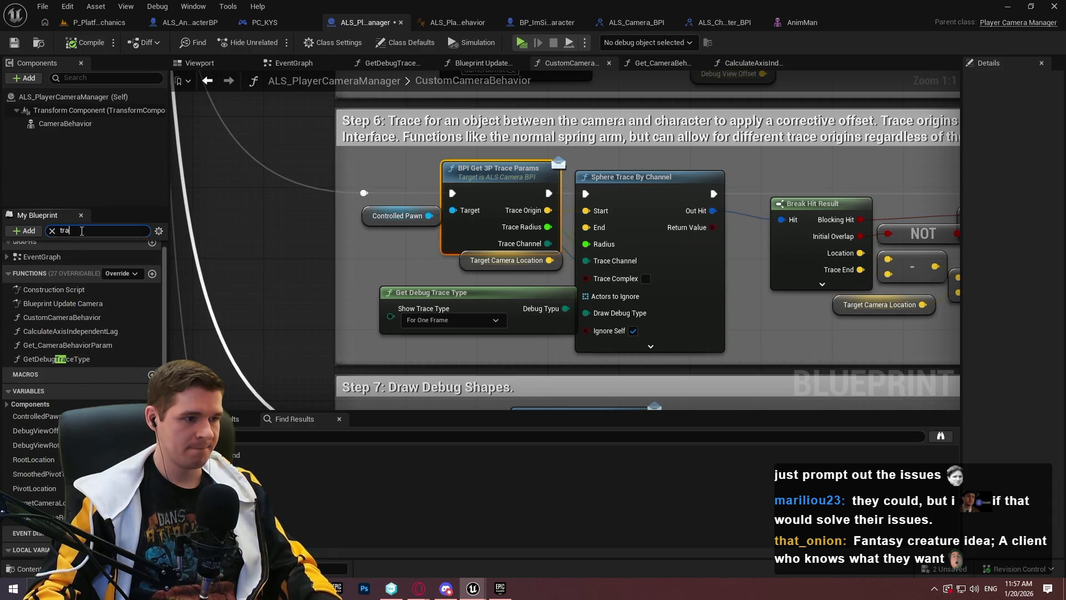
pyautogui.write('ace')
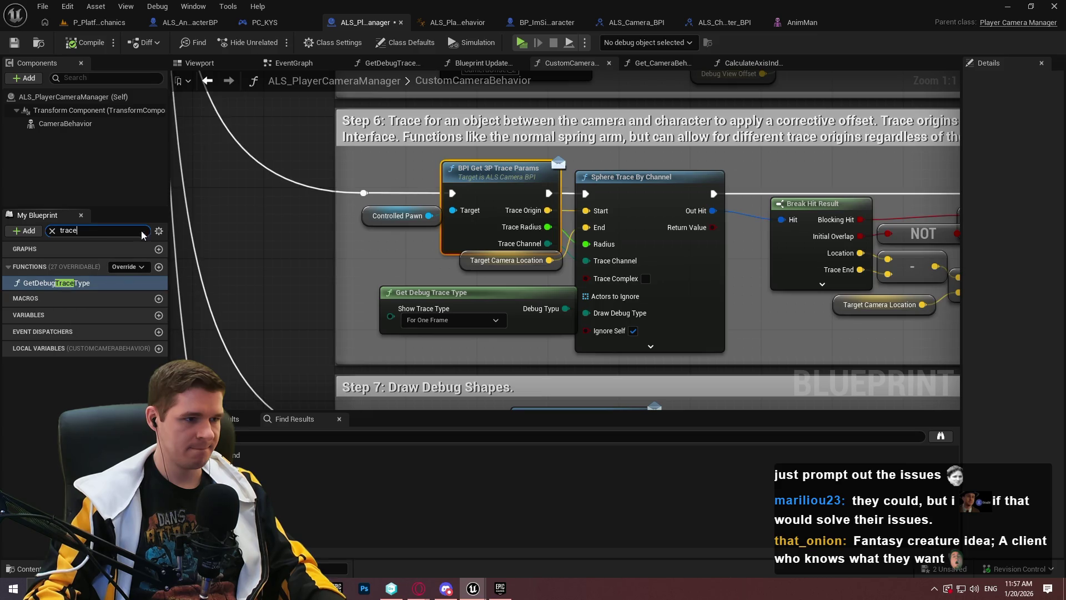
pyautogui.click(52, 231)
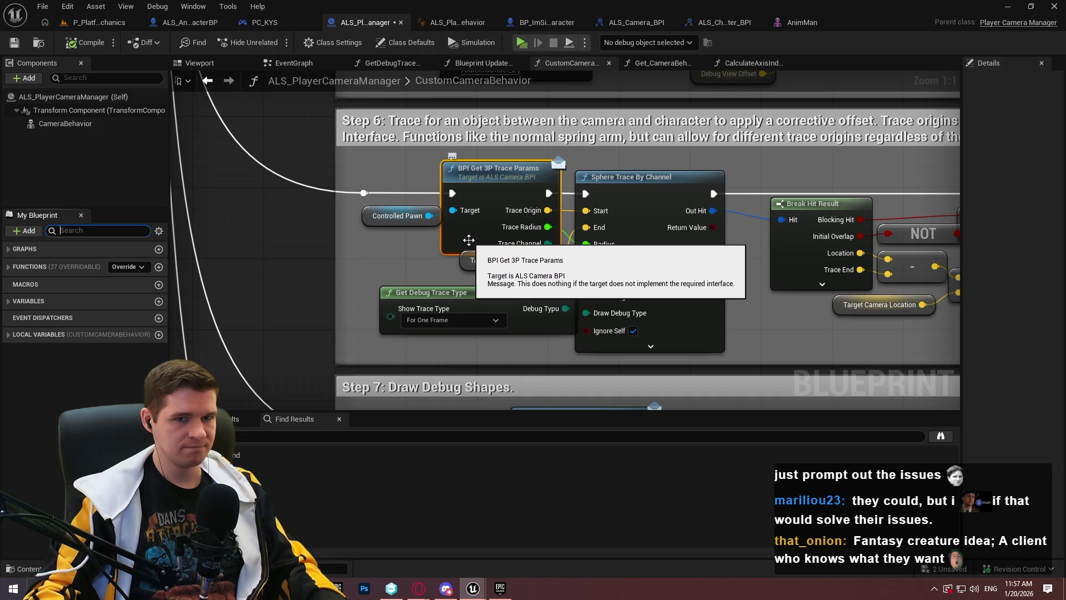
pyautogui.click(169, 23)
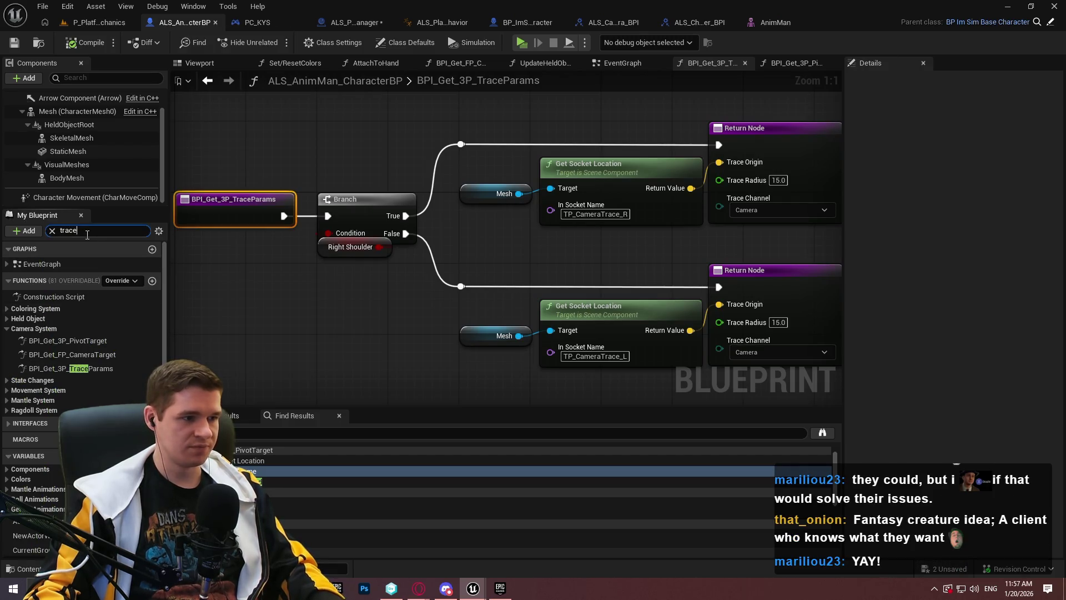
# - Filter functions for 'trace', view the character's Class Defaults, then return to the camera manager graph
pyautogui.write('e')
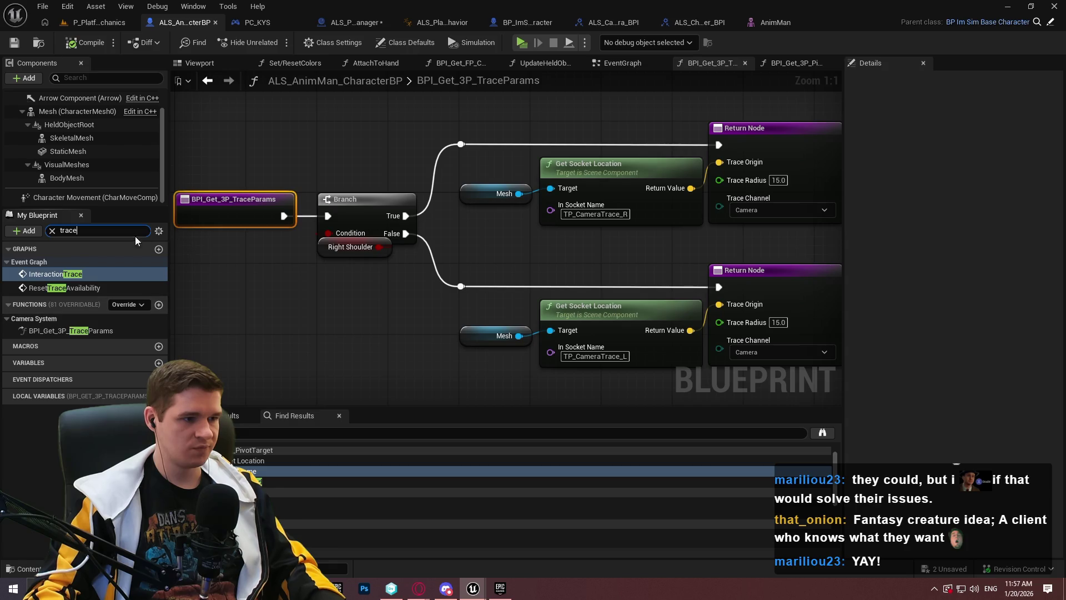
pyautogui.click(53, 231)
pyautogui.click(17, 267)
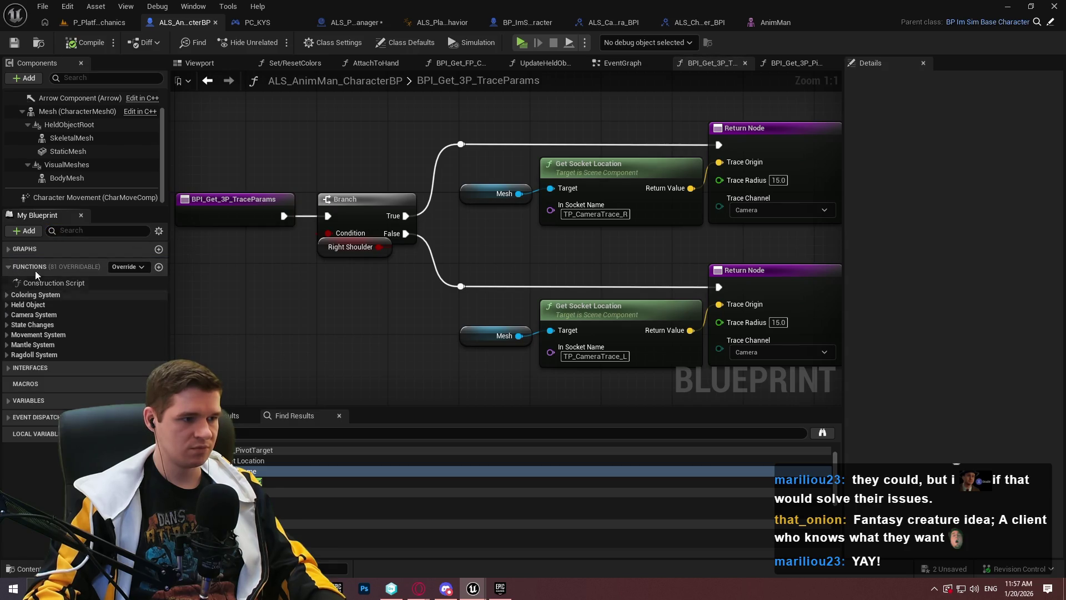
pyautogui.click(415, 45)
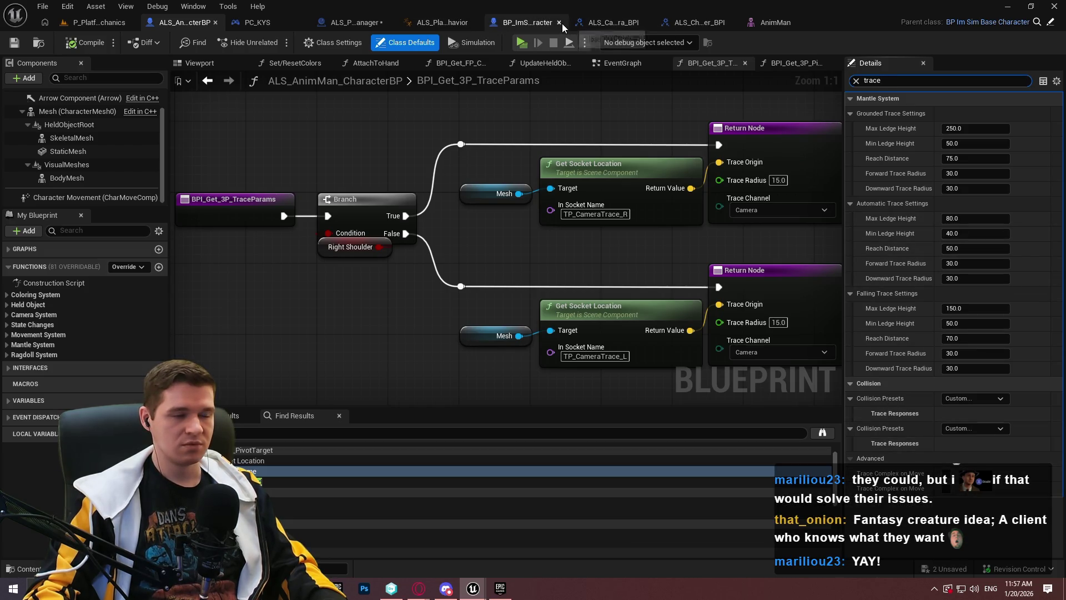
pyautogui.click(358, 23)
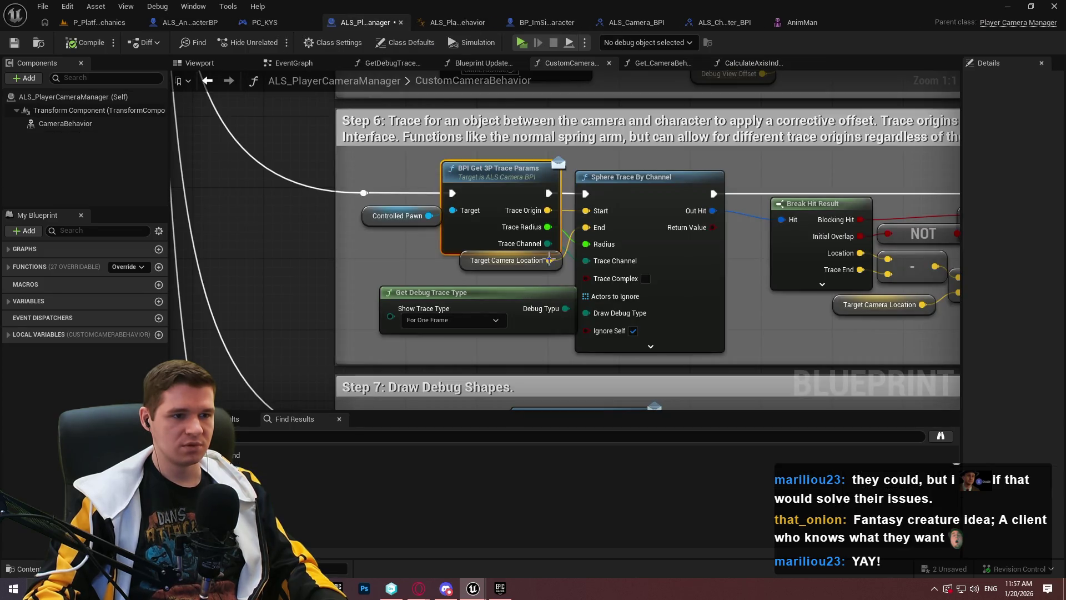
# - Inspect the trace params node's menu and interface definitions, then return to BPI_Get_3P_TraceParams
pyautogui.rightClick(514, 188)
pyautogui.moveTo(581, 305)
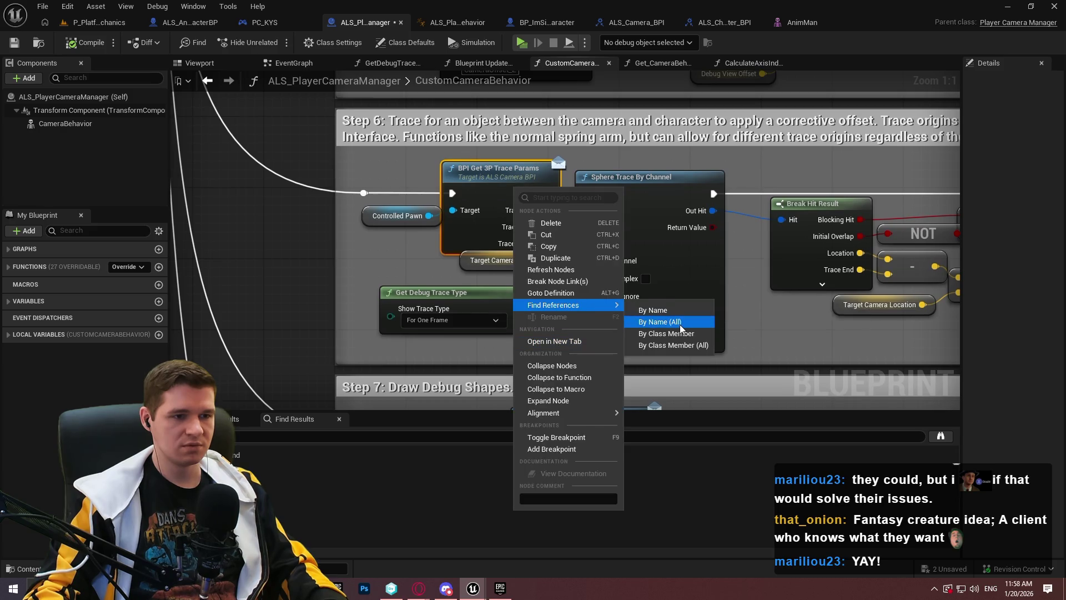
pyautogui.click(533, 369)
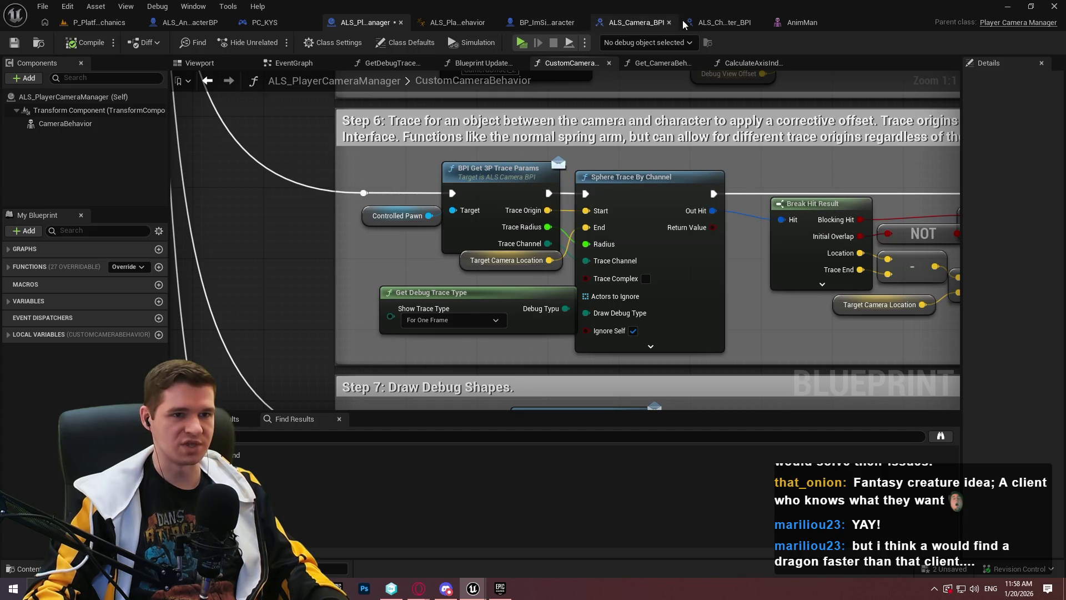
pyautogui.click(724, 24)
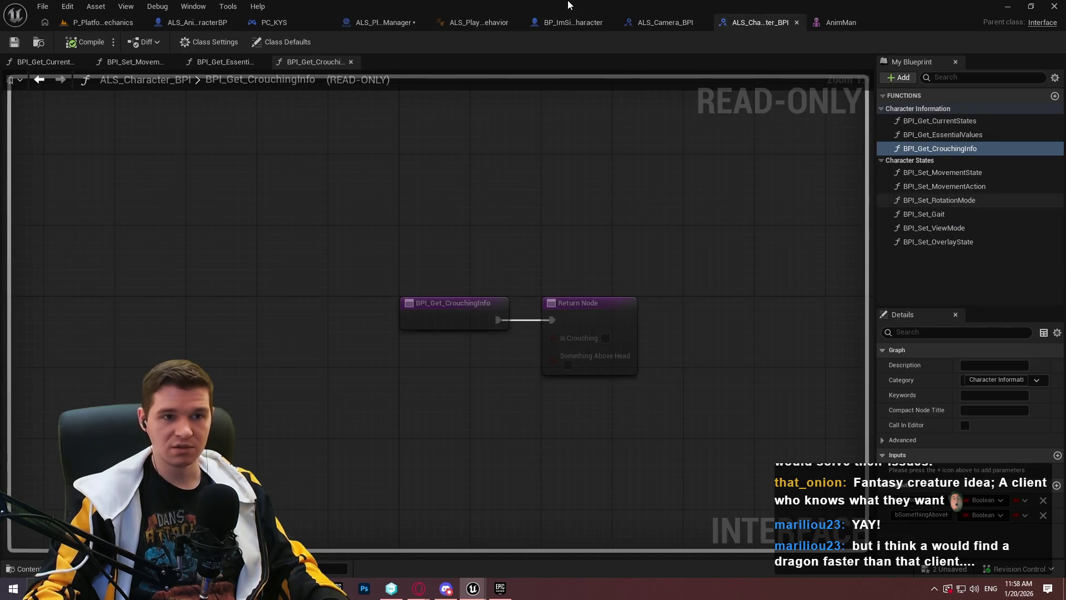
pyautogui.click(657, 25)
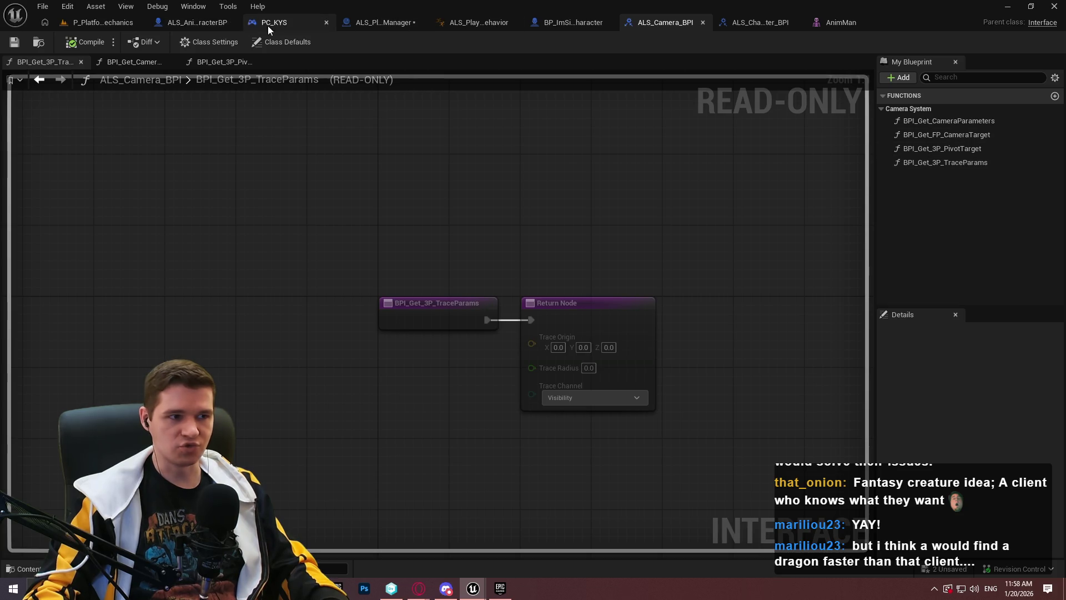
pyautogui.click(393, 22)
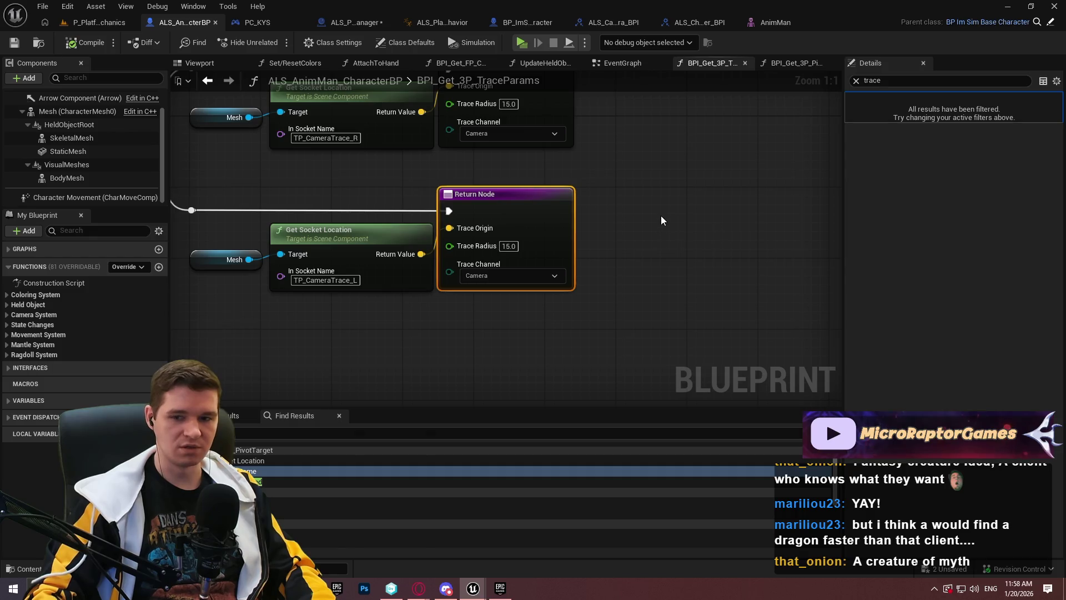
# - Set both Return Nodes' Trace Radius to 30 and start a play-test
pyautogui.moveTo(660, 222); pyautogui.dragTo(734, 319)
pyautogui.write('30')
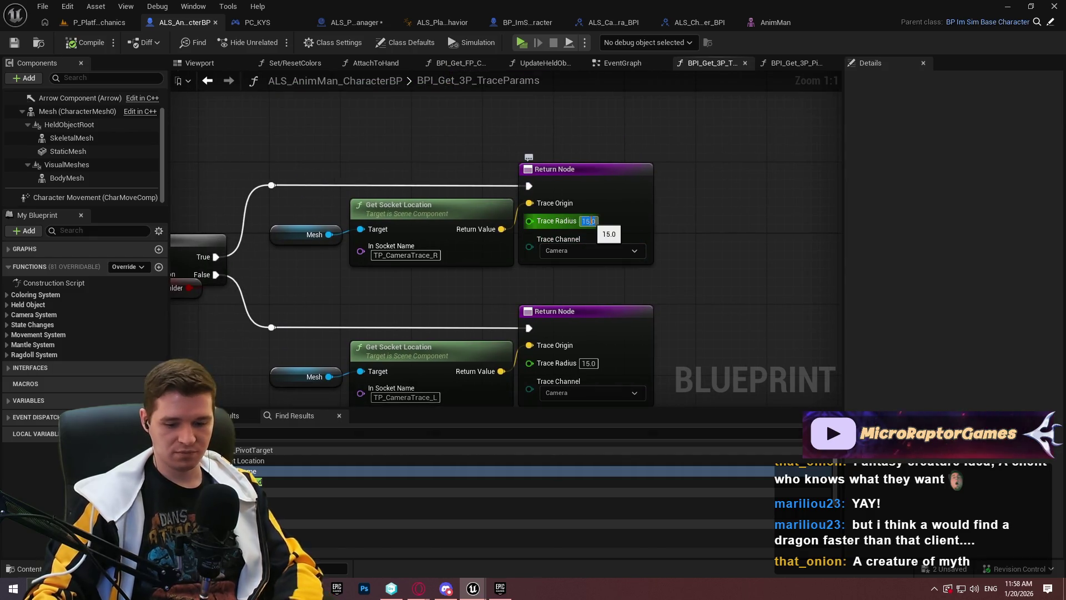
pyautogui.press('Return')
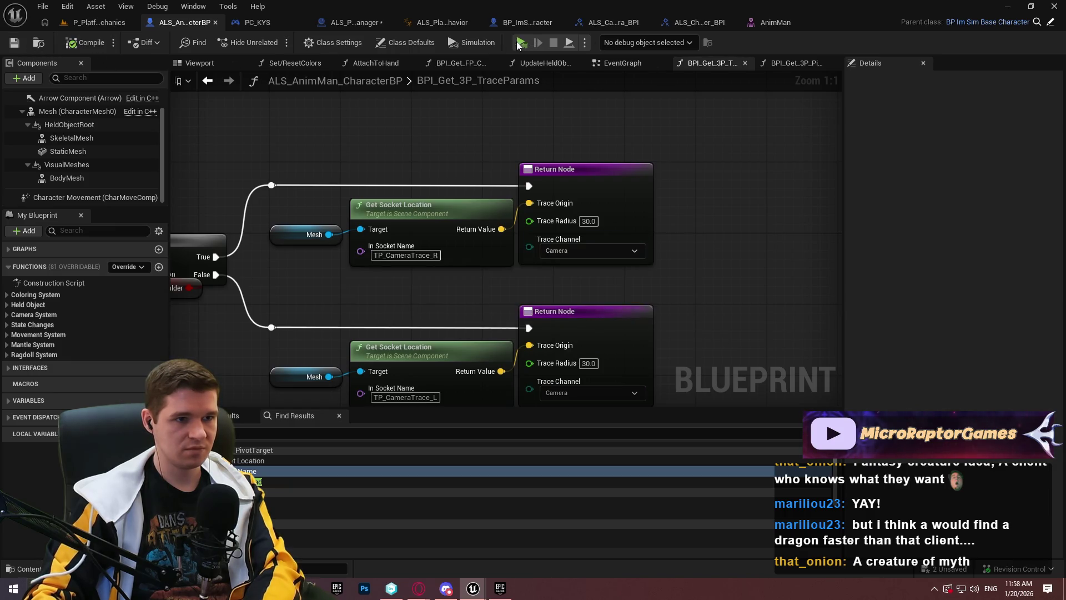
pyautogui.click(521, 43)
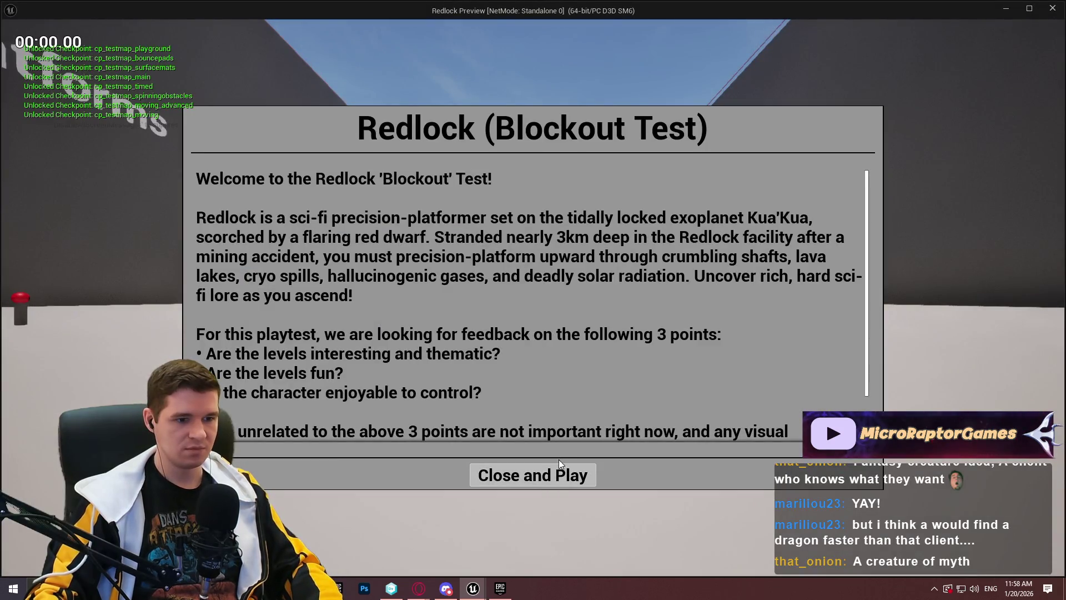
# - Run forward to watch the 30-radius camera trace points on the wall, then exit the preview
pyautogui.click(524, 478)
pyautogui.press('w')
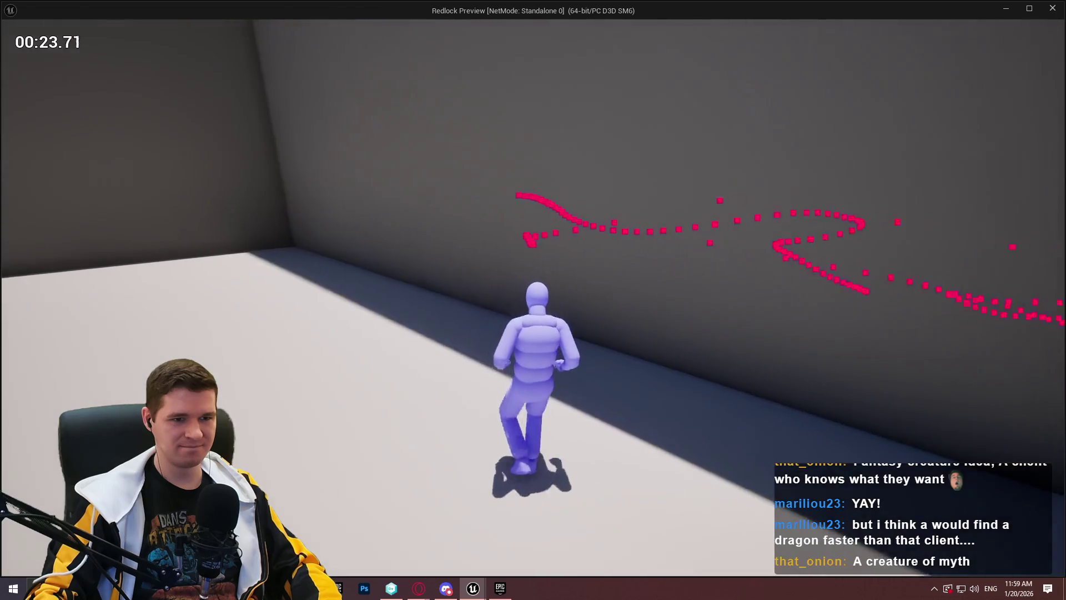
pyautogui.press('Escape')
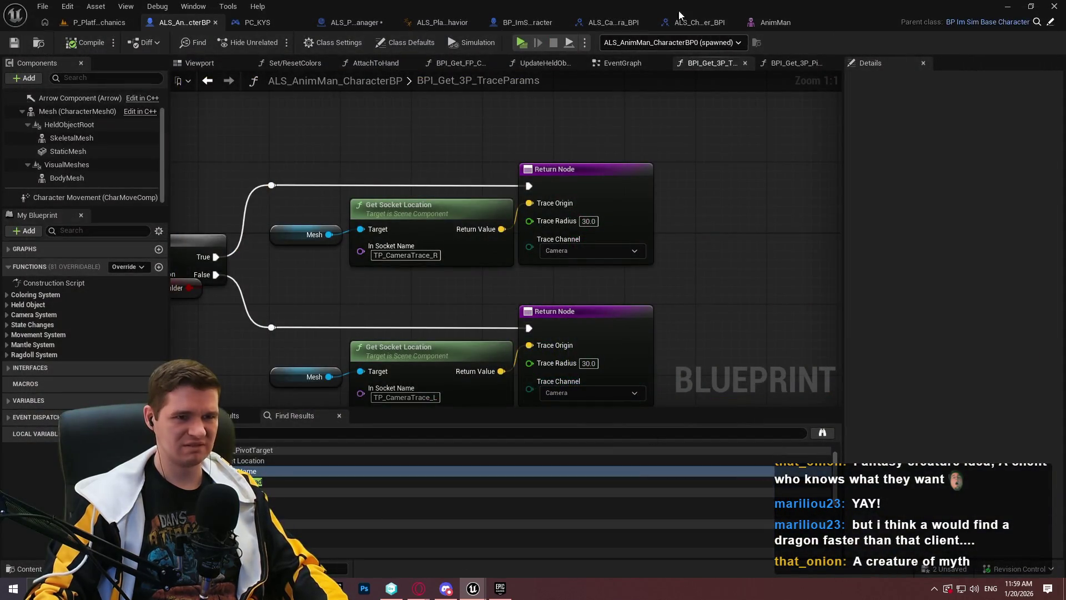
# - In CustomCameraBehavior, inspect the sphere trace's advanced pins and delete the Draw Debug Point node
pyautogui.click(345, 21)
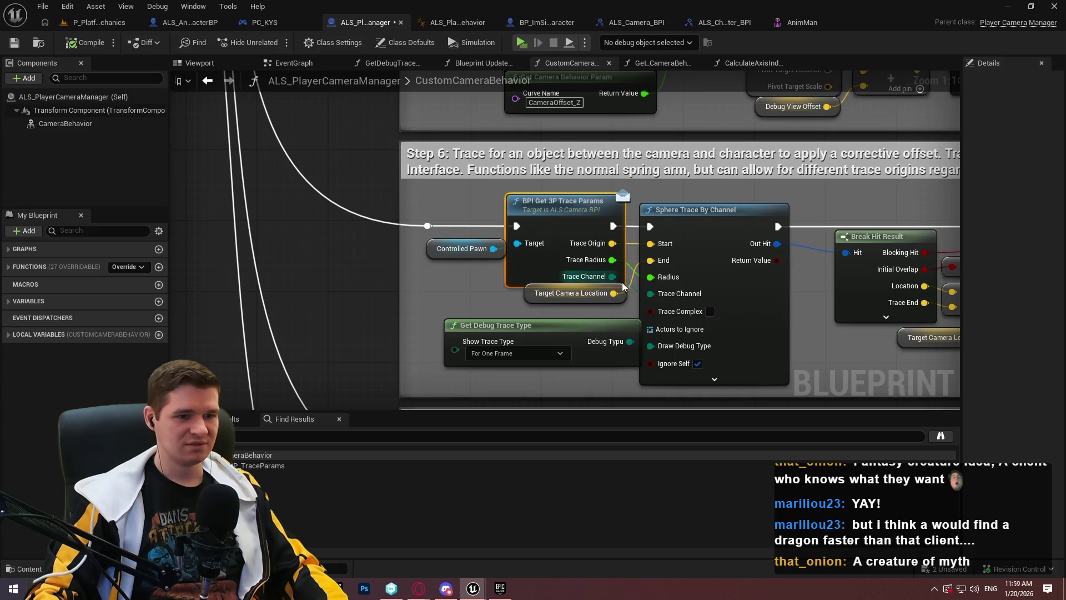
pyautogui.moveTo(816, 311); pyautogui.dragTo(636, 263)
pyautogui.click(557, 312)
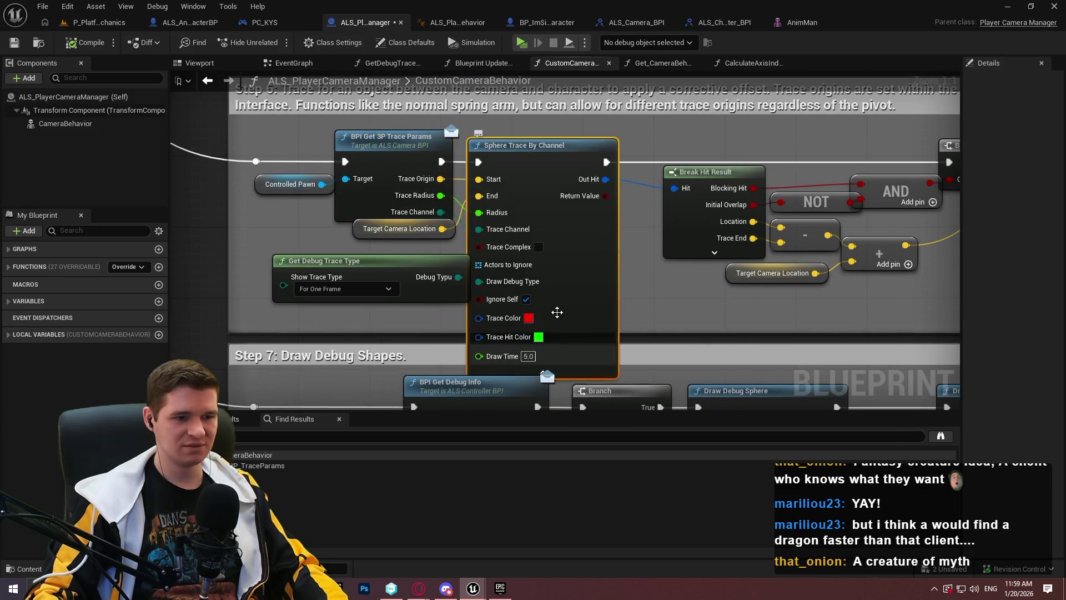
pyautogui.click(575, 375)
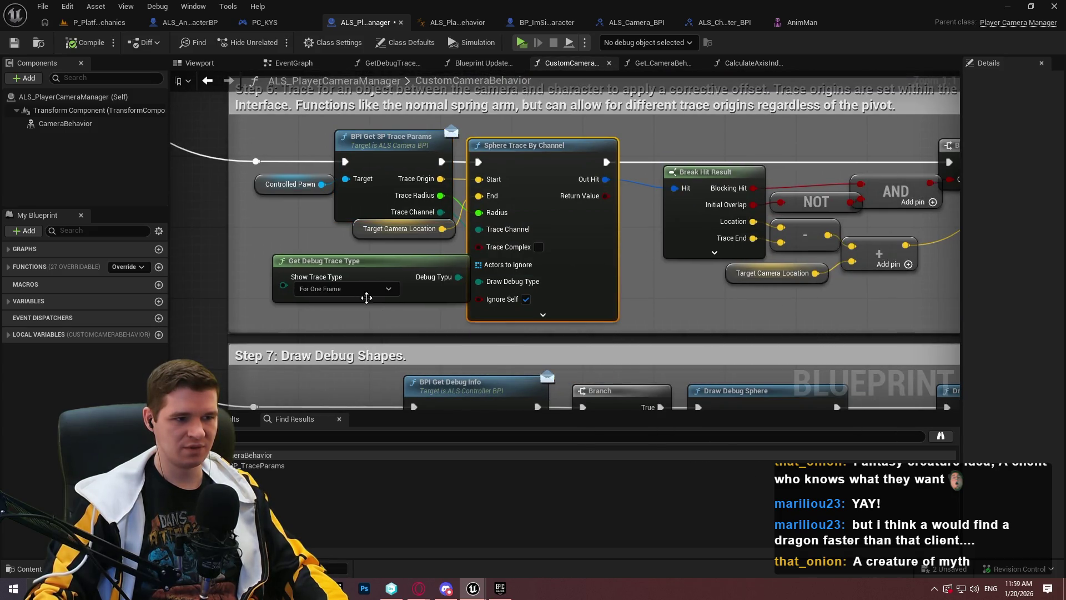
pyautogui.click(349, 291)
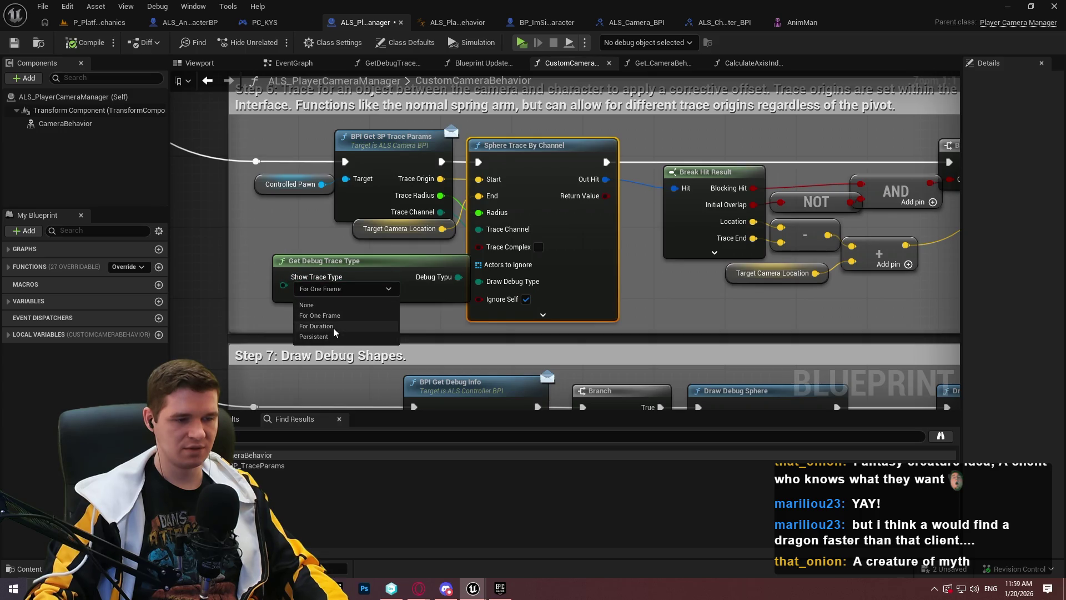
pyautogui.click(528, 316)
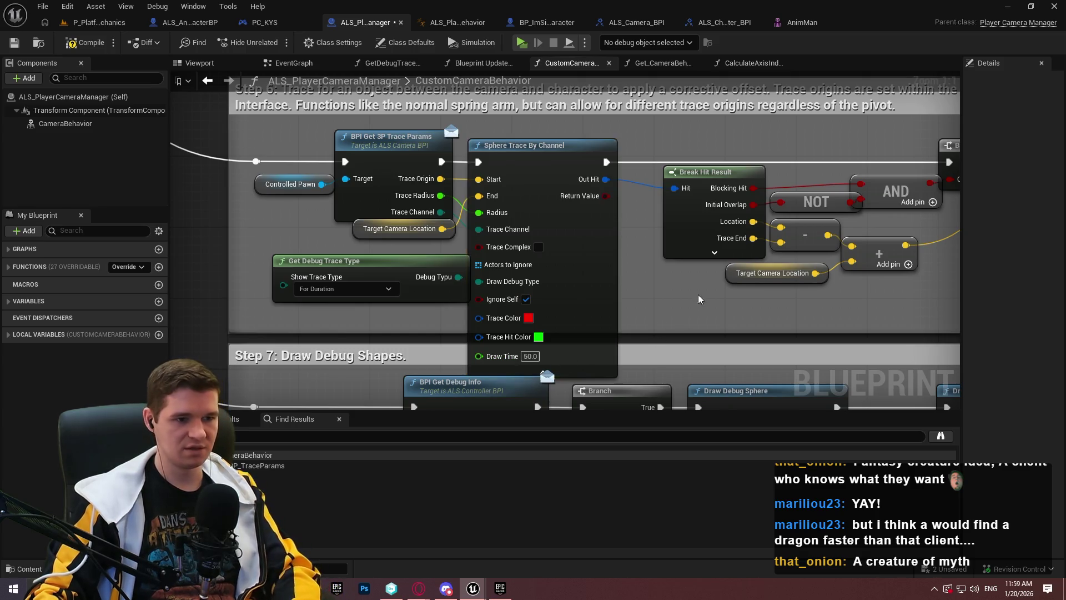
pyautogui.moveTo(585, 359); pyautogui.dragTo(515, 297)
pyautogui.click(799, 172)
pyautogui.press('Delete')
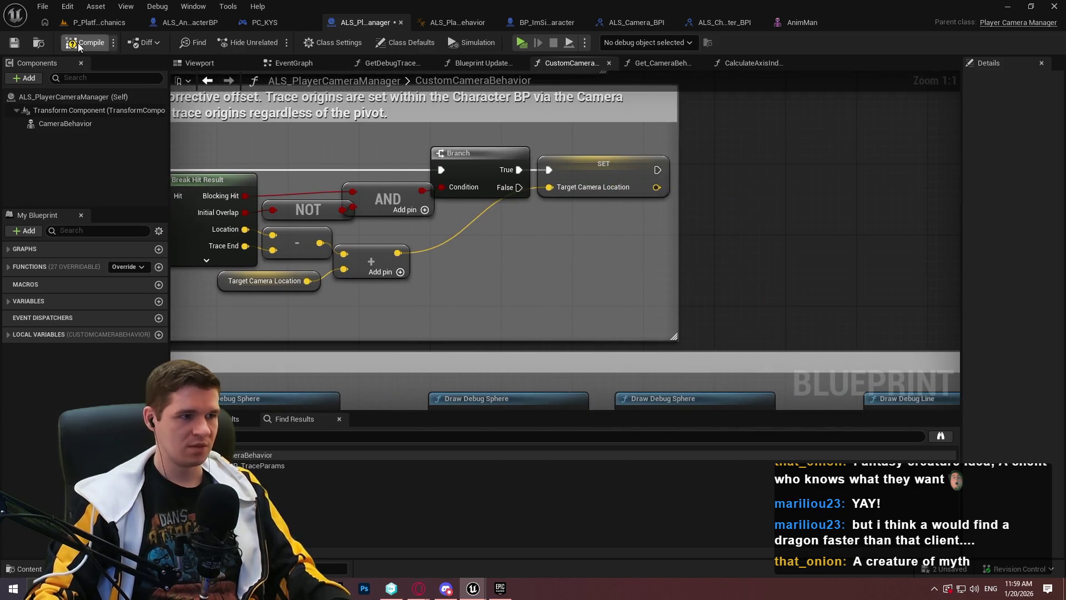
# - Play-test the game, running the character along the wall, then exit back to the editor
pyautogui.hotkey('alt', 'p')
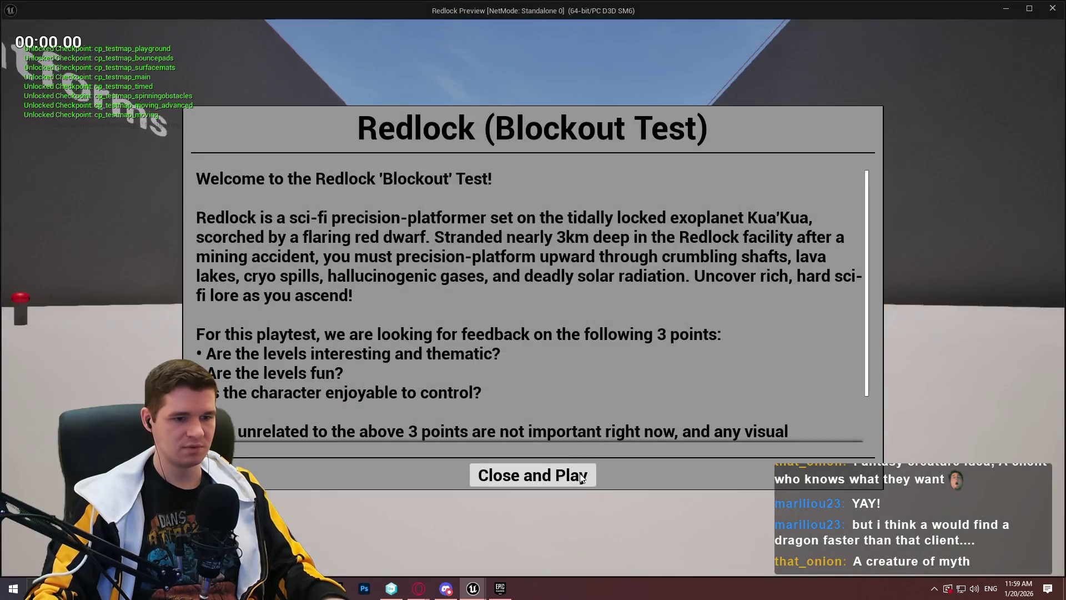
pyautogui.click(582, 479)
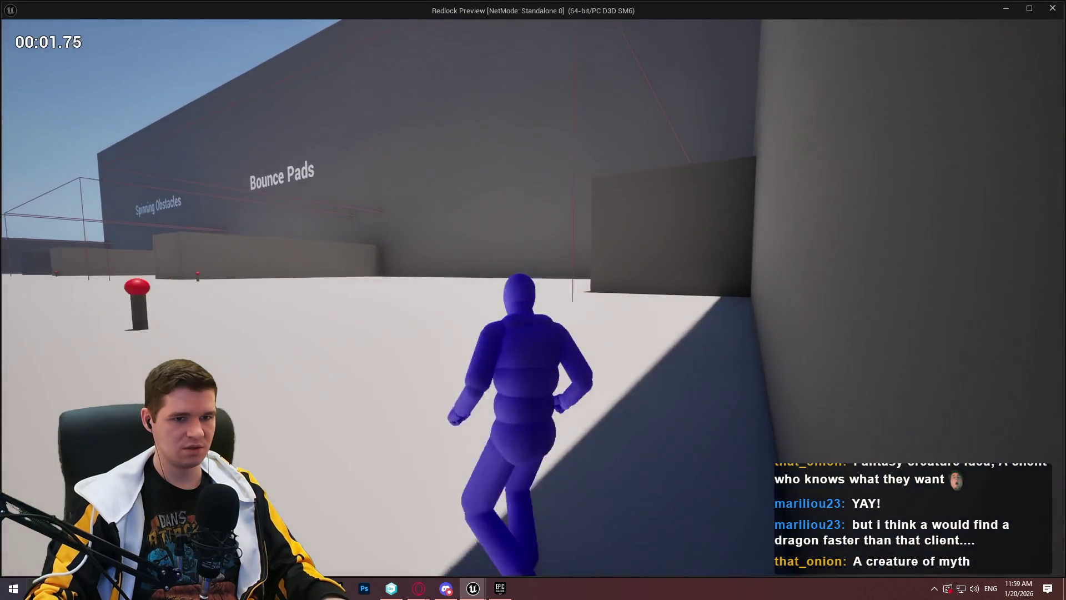
pyautogui.press('w')
pyautogui.press('w')
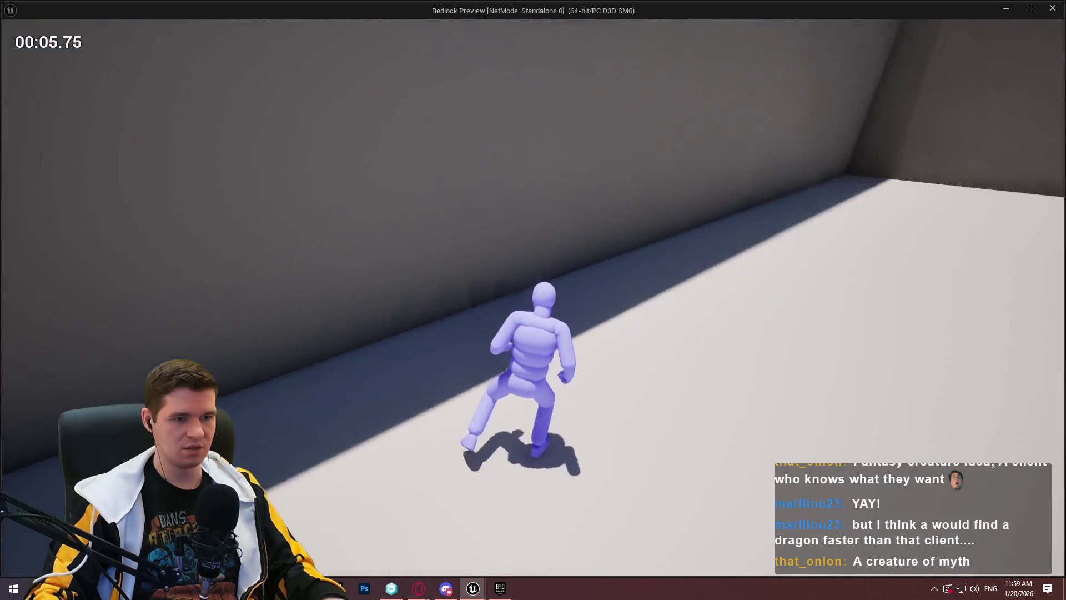
pyautogui.press('Escape')
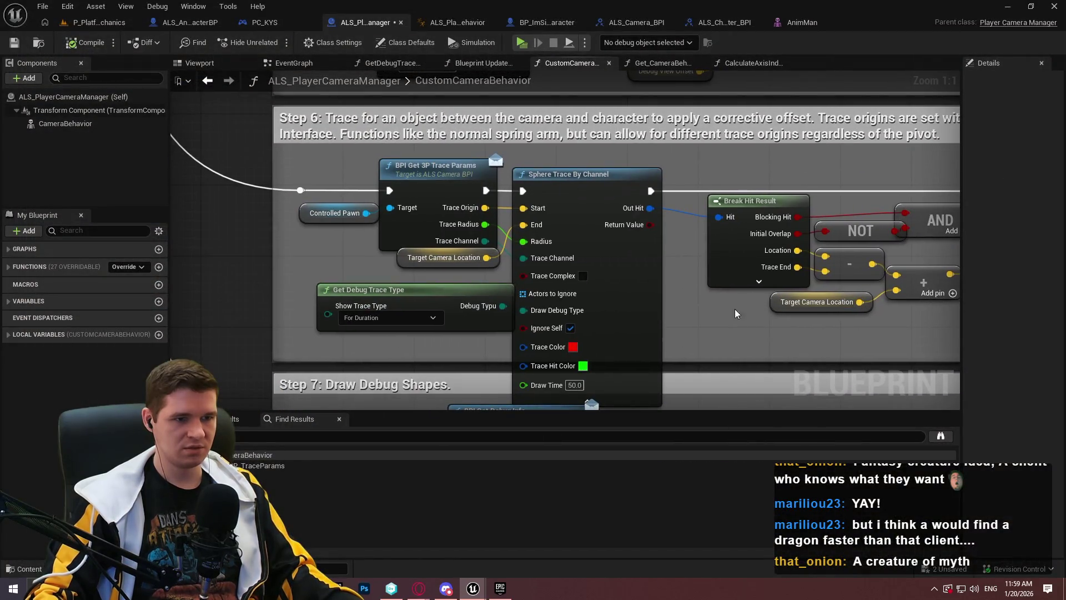
# - Unhook Draw Debug Type from Get Debug Trace Type, set it to For Duration, and play-test
pyautogui.moveTo(696, 329); pyautogui.dragTo(692, 294)
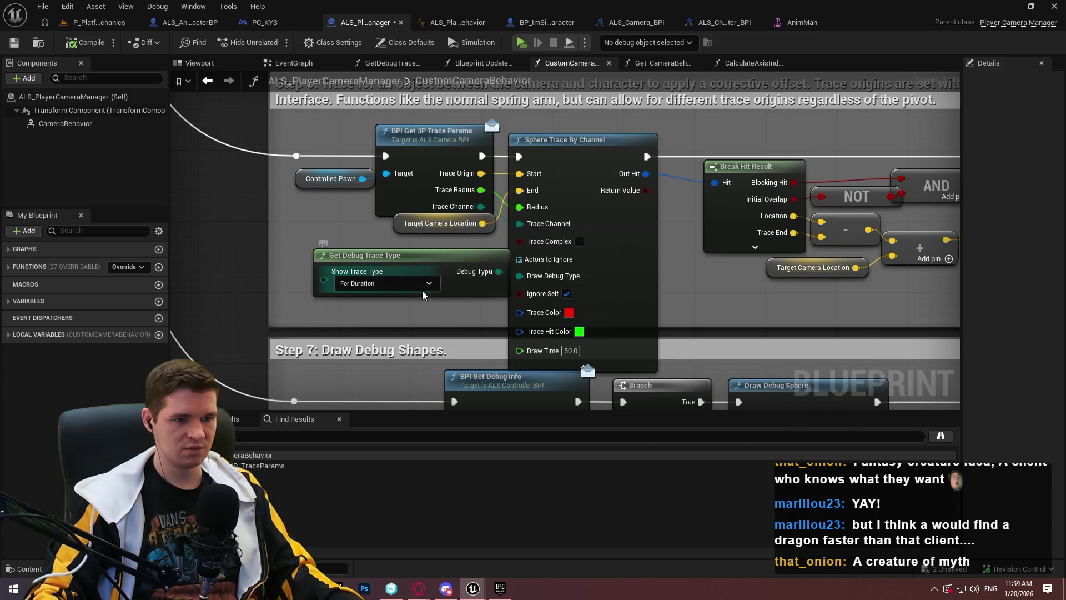
pyautogui.moveTo(466, 286); pyautogui.dragTo(439, 286)
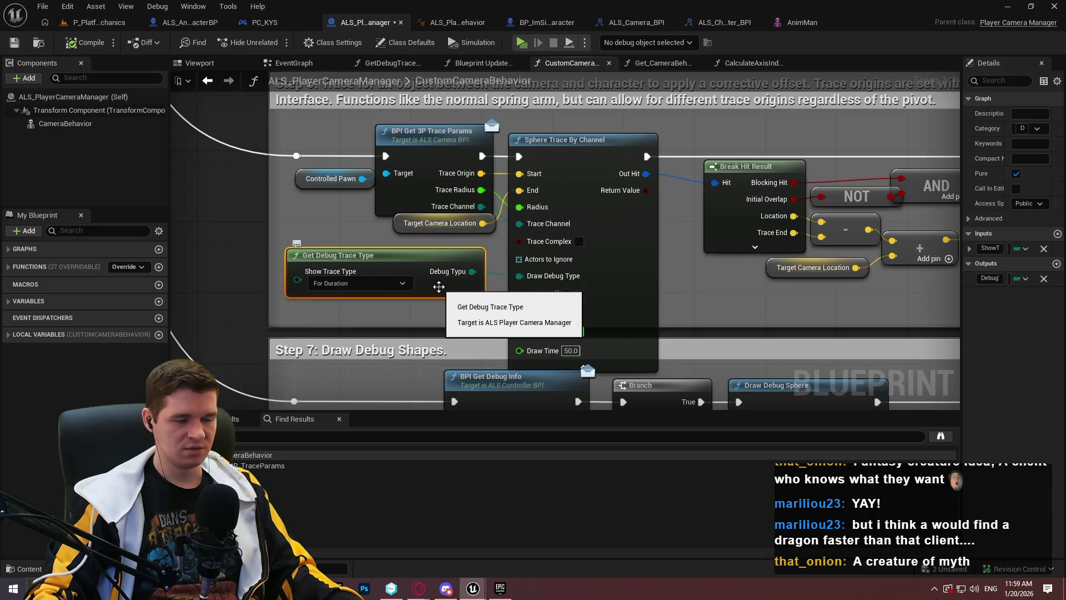
pyautogui.click(327, 289)
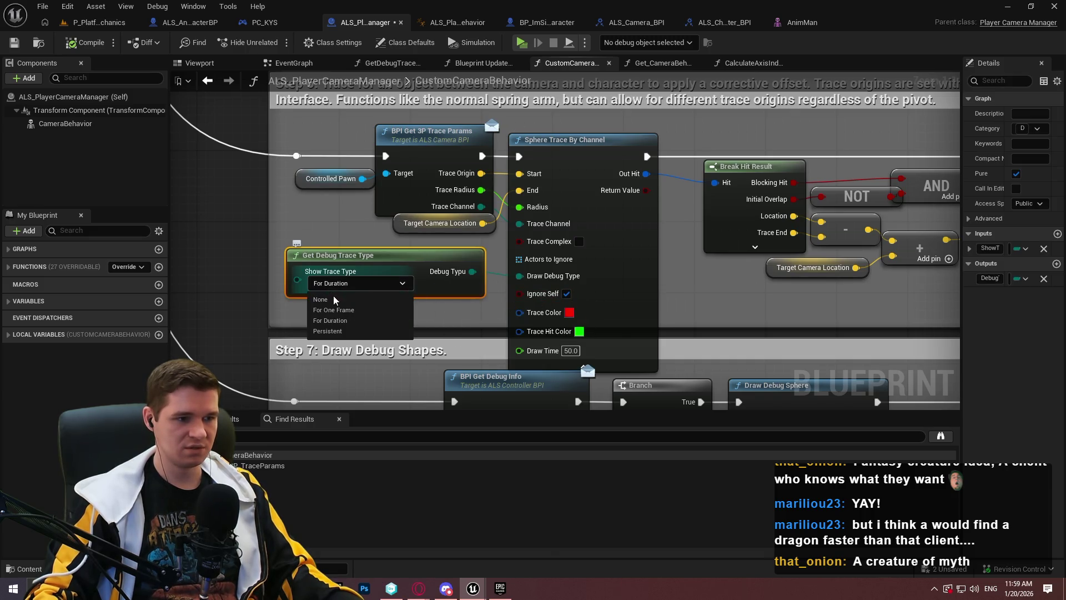
pyautogui.click(490, 315)
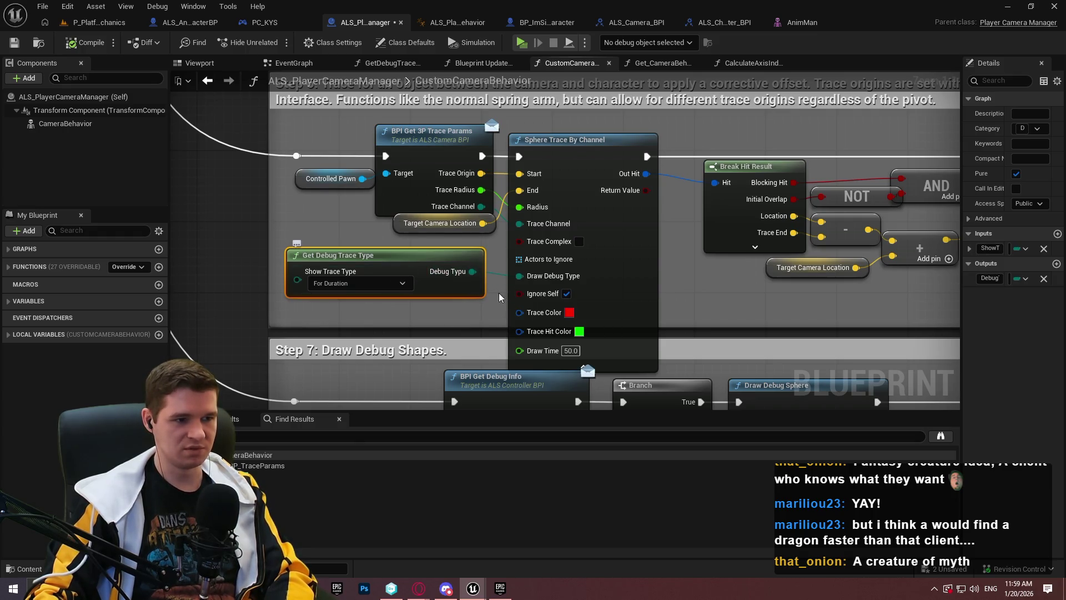
pyautogui.keyDown('alt'); pyautogui.click(520, 276); pyautogui.keyUp('alt')
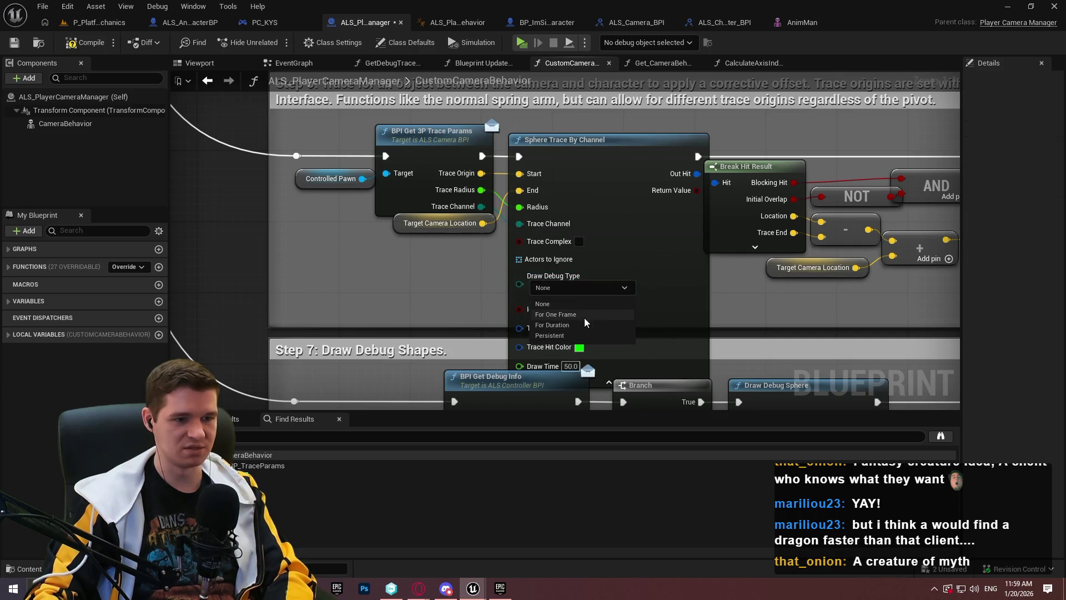
pyautogui.click(570, 326)
pyautogui.click(522, 42)
pyautogui.click(566, 473)
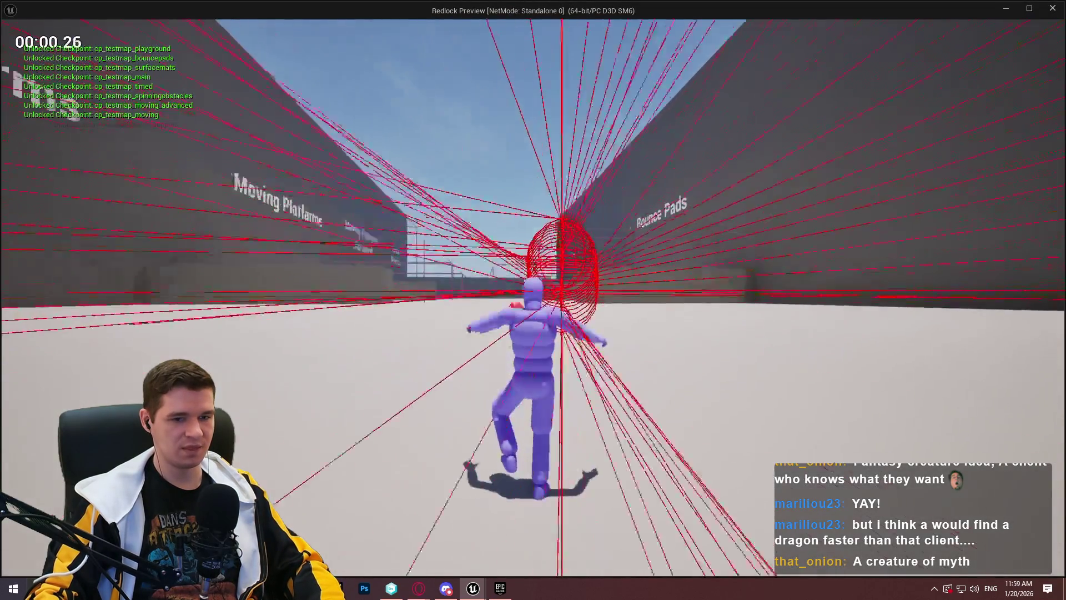
# - Run the character across the test map past the platforms wall, then close the preview
pyautogui.press('w')
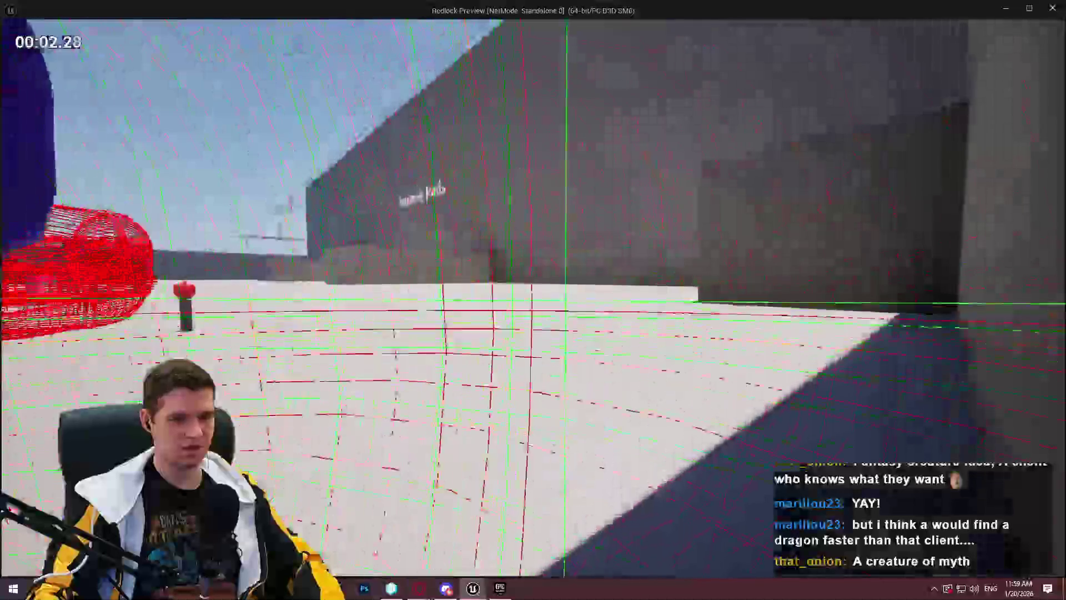
pyautogui.press('w')
pyautogui.press('w')
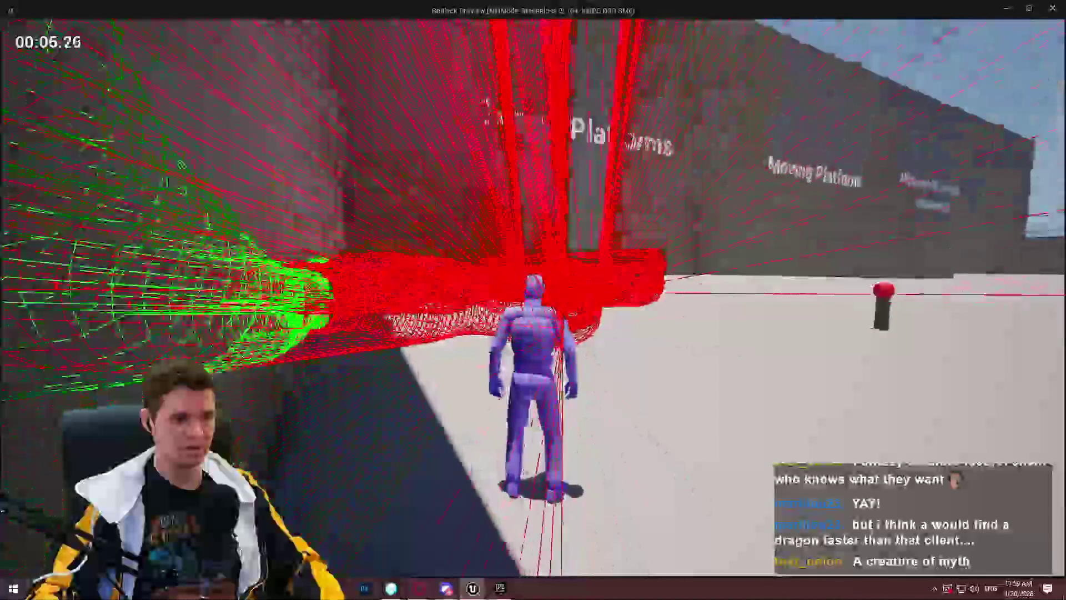
pyautogui.press('w')
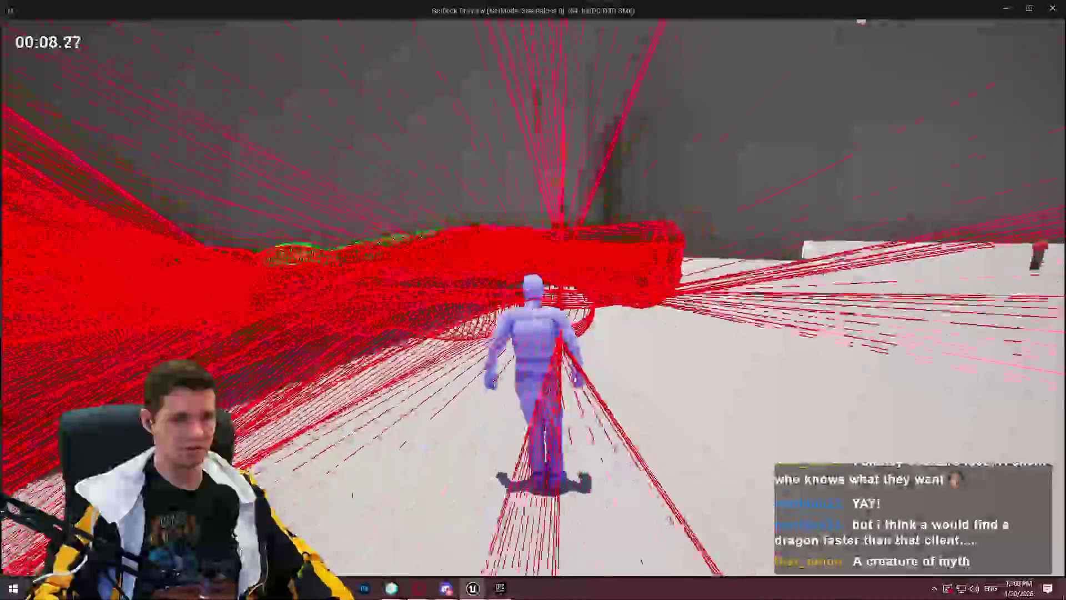
pyautogui.press('Escape')
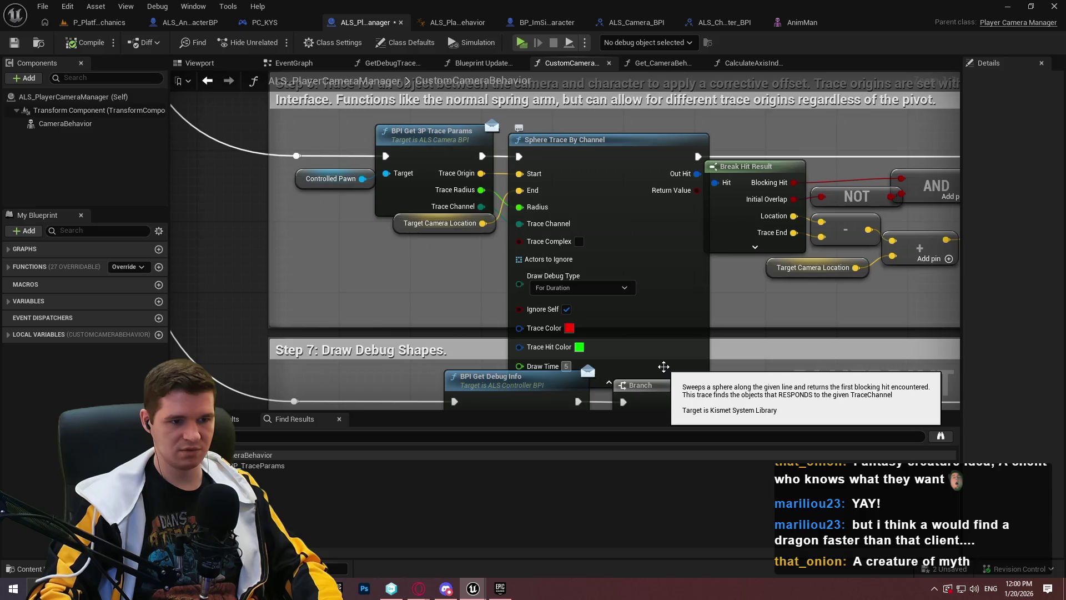
# - Set the sphere trace's Draw Time to 2.0 and launch the game preview again
pyautogui.click(608, 383)
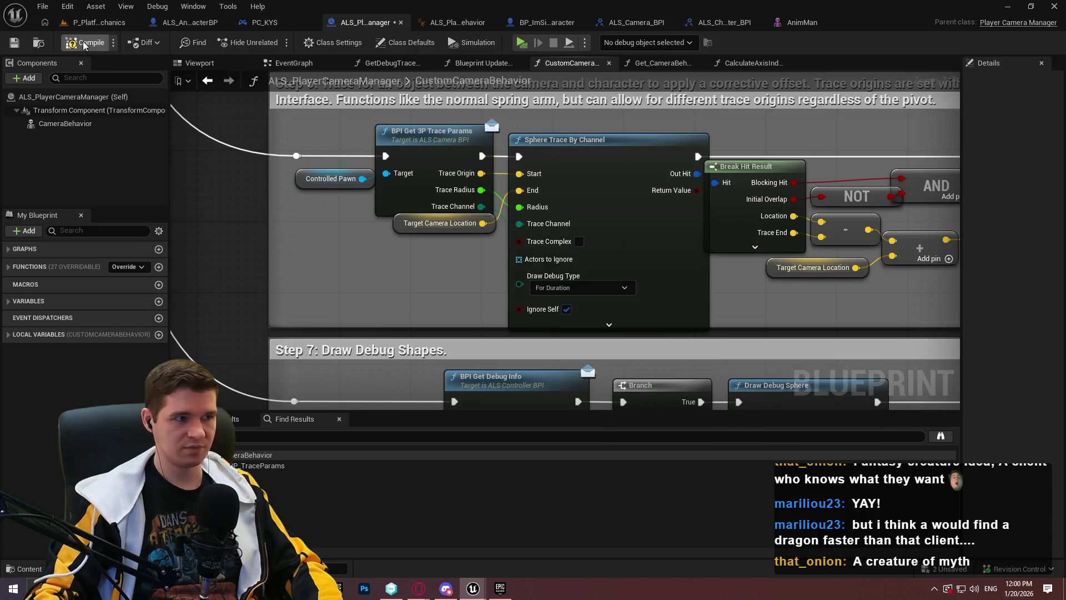
pyautogui.click(608, 325)
pyautogui.click(570, 366)
pyautogui.write('2')
pyautogui.press('Return')
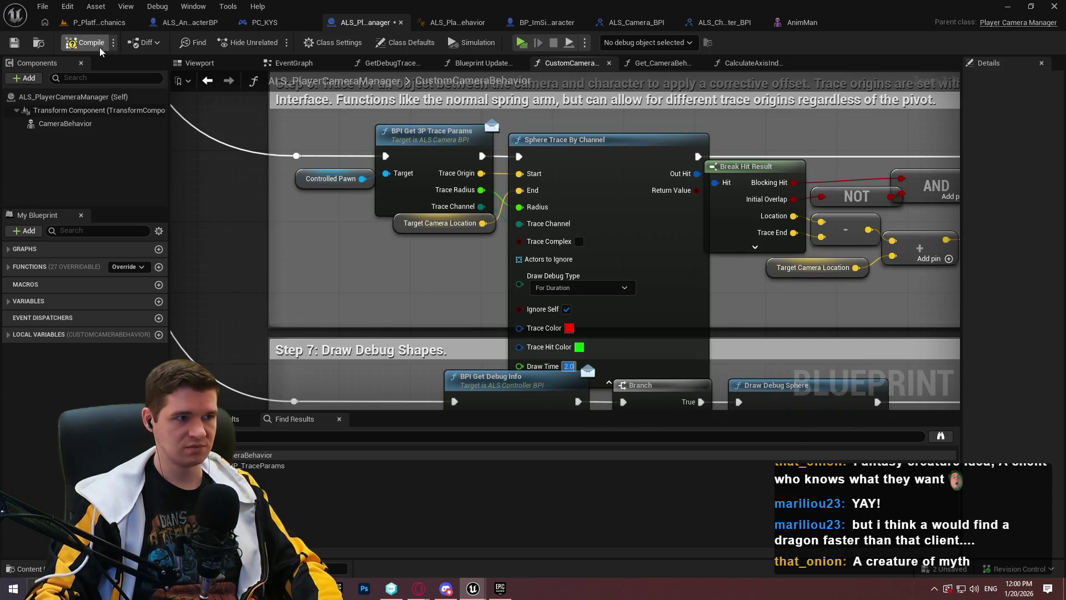
pyautogui.click(520, 44)
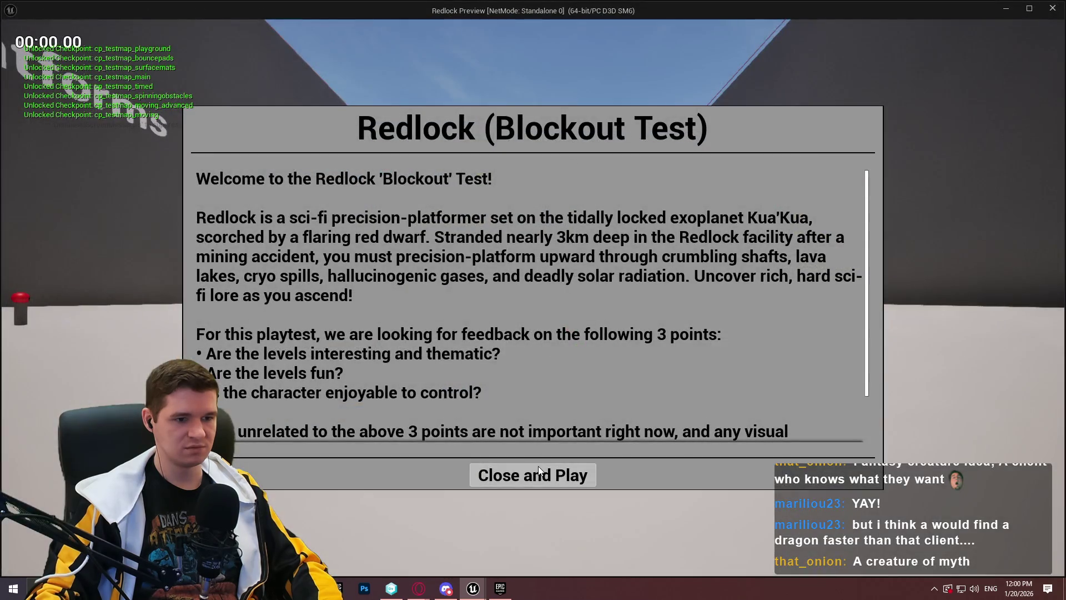
# - Play with the 2.0-second debug trace lines, then close the preview with Escape
pyautogui.click(539, 471)
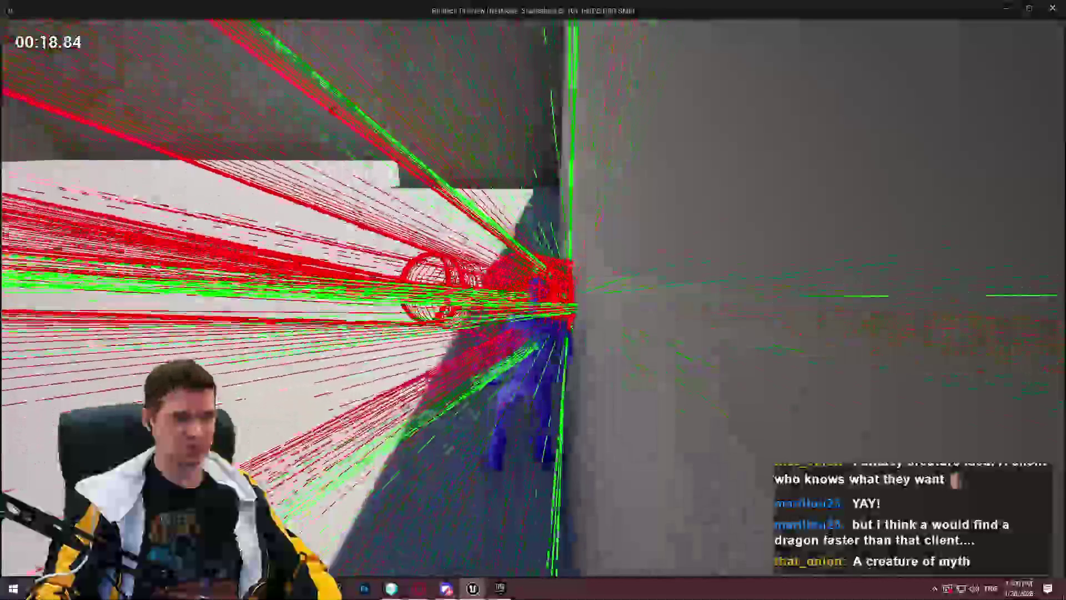
pyautogui.press('Escape')
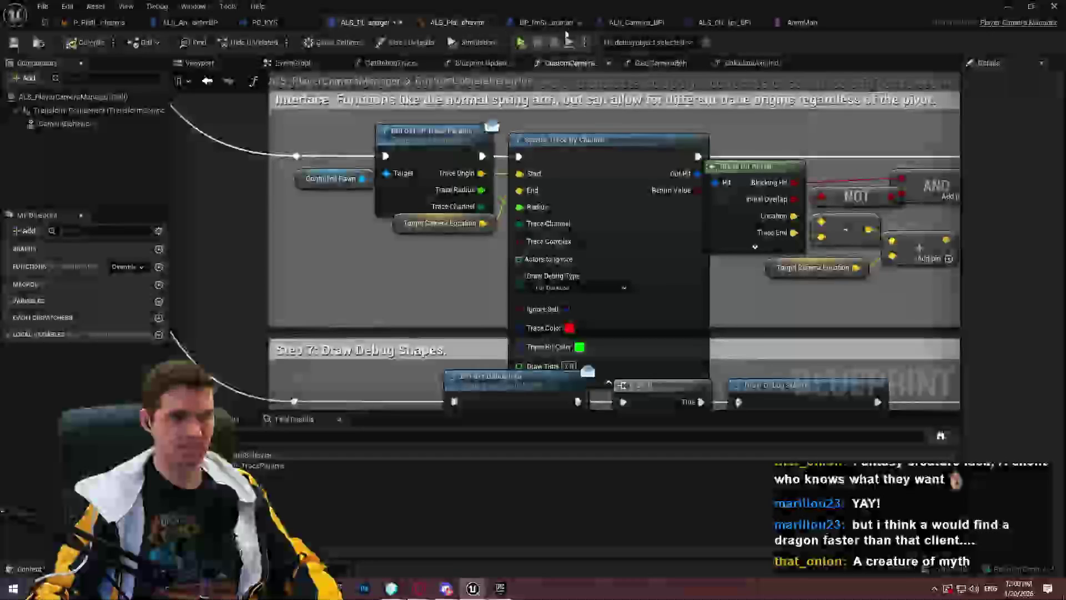
# - Review the camera function graphs and the character's BPI_Get_3P_TraceParams implementation, then return to ALS_PlayerCameraManager
pyautogui.click(746, 64)
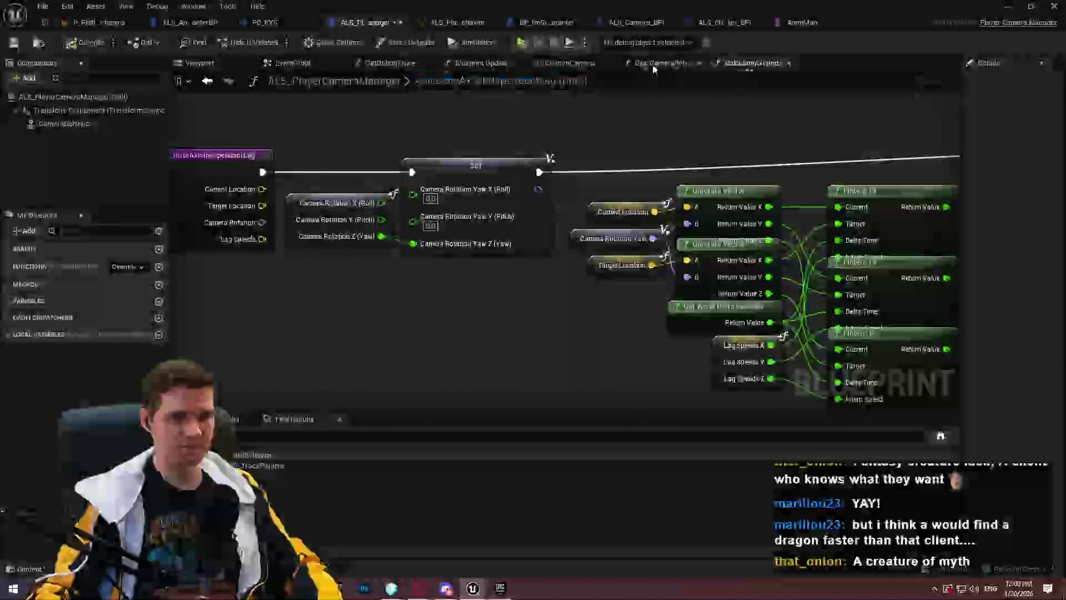
pyautogui.click(571, 63)
pyautogui.click(476, 64)
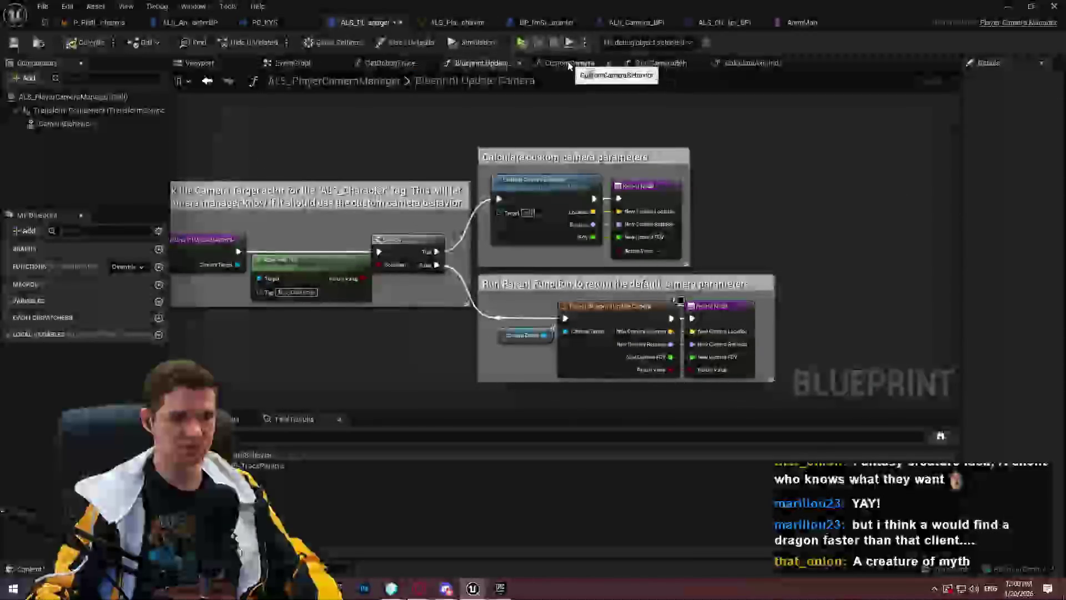
pyautogui.click(571, 63)
pyautogui.click(590, 65)
pyautogui.click(590, 65)
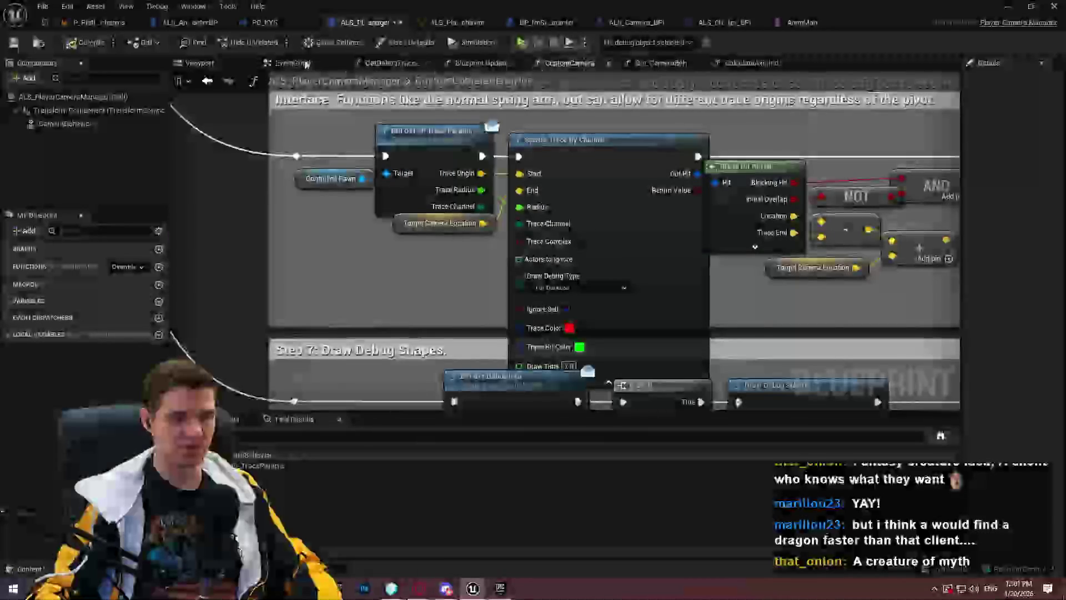
pyautogui.click(562, 24)
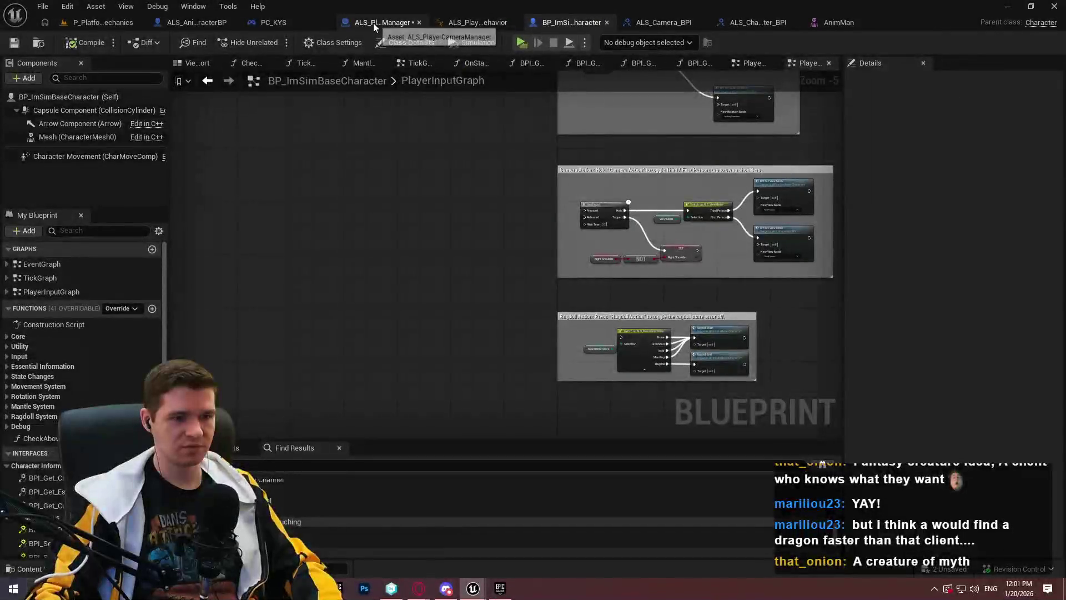
pyautogui.click(373, 22)
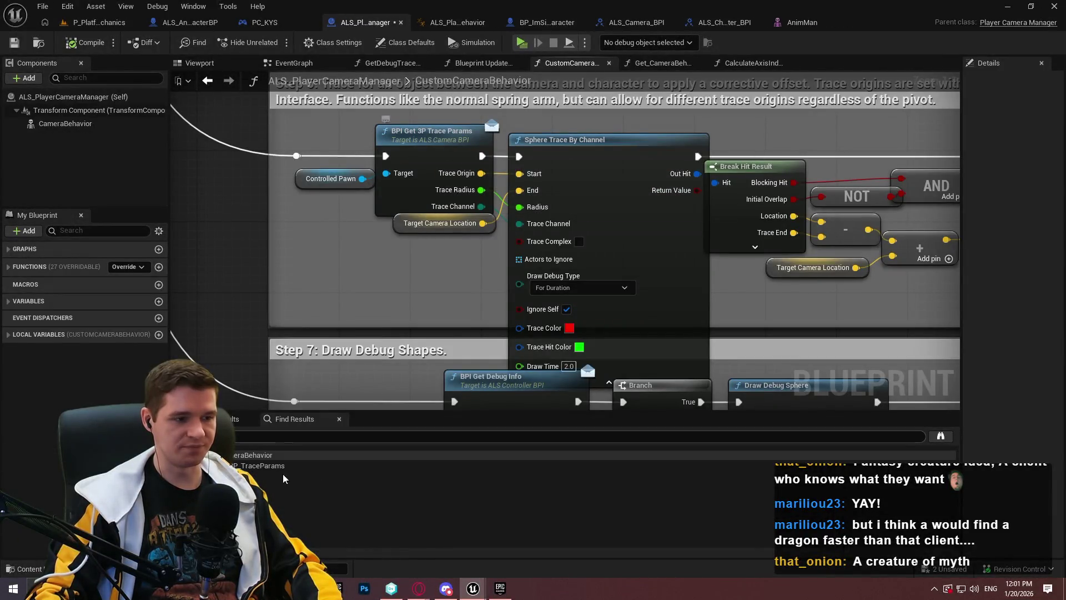
pyautogui.doubleClick(300, 467)
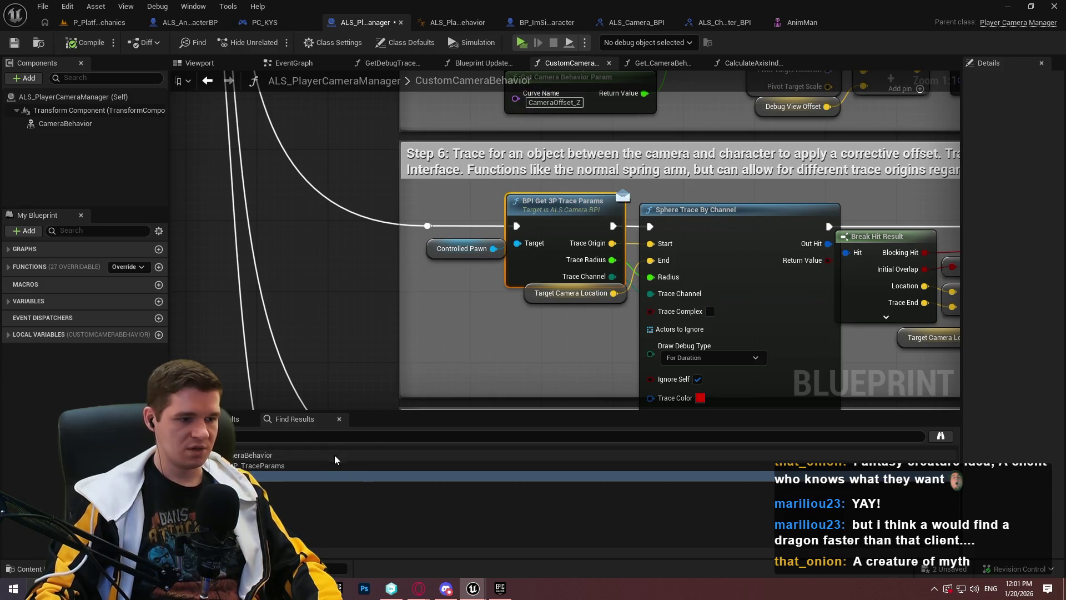
pyautogui.hotkey('ctrl', 'f')
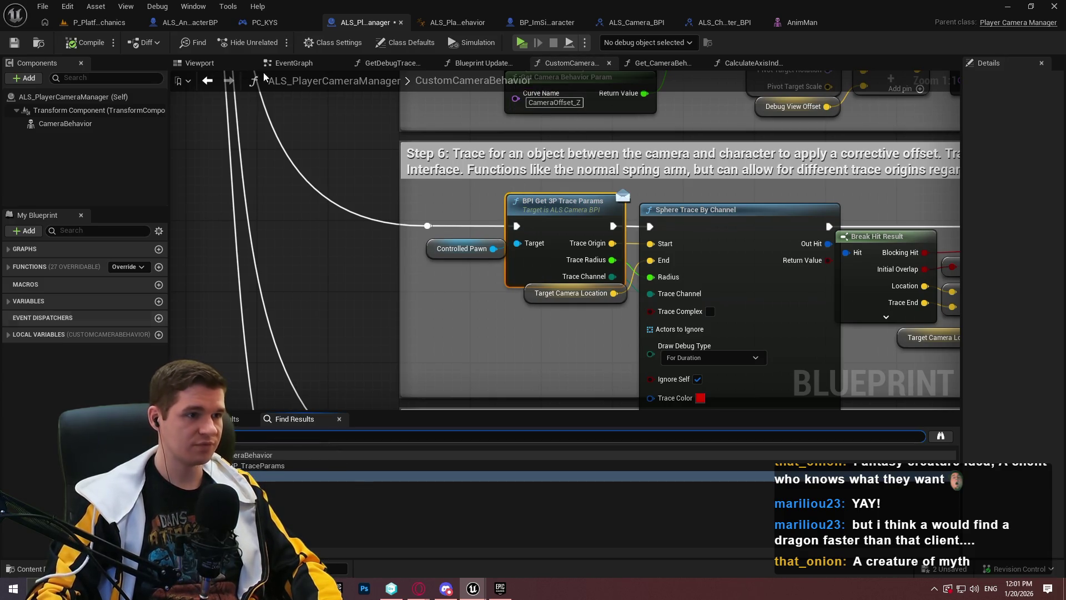
pyautogui.click(191, 22)
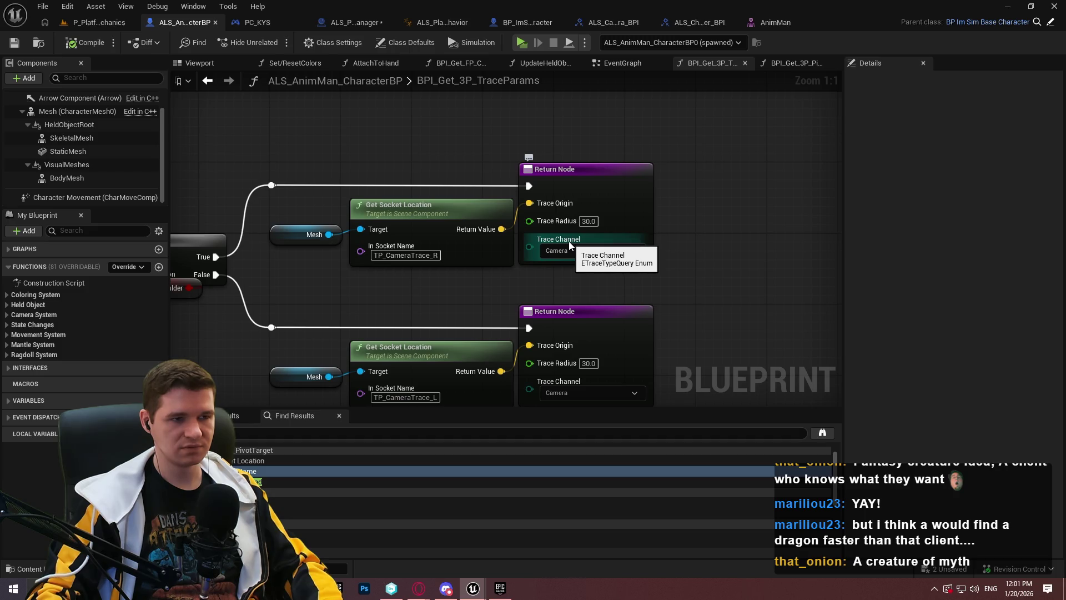
pyautogui.click(354, 28)
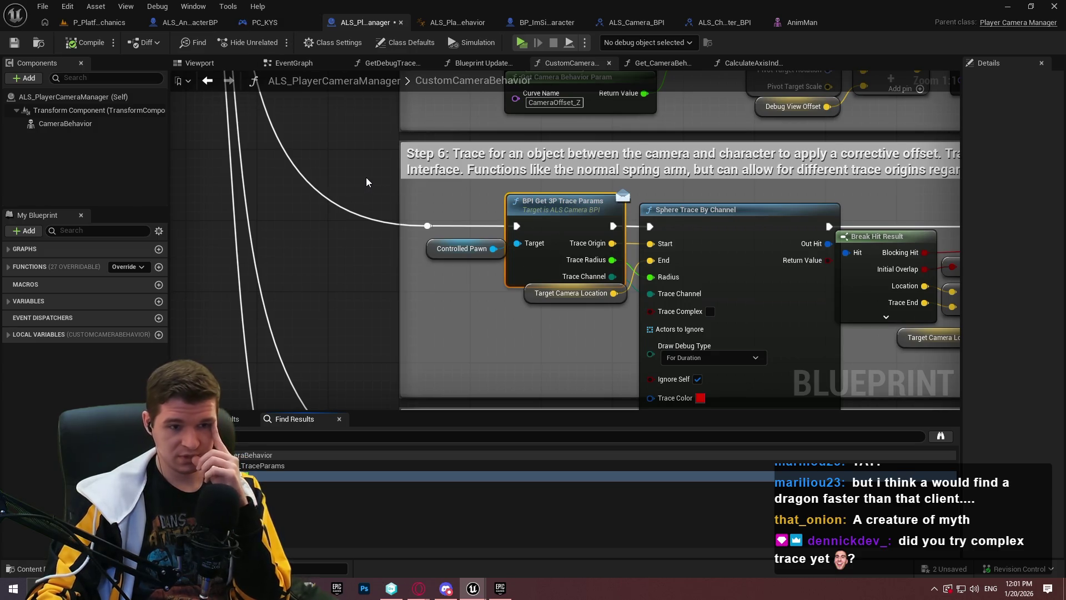
# - Enable Trace Complex on Sphere Trace By Channel and start a new play-test
pyautogui.click(711, 312)
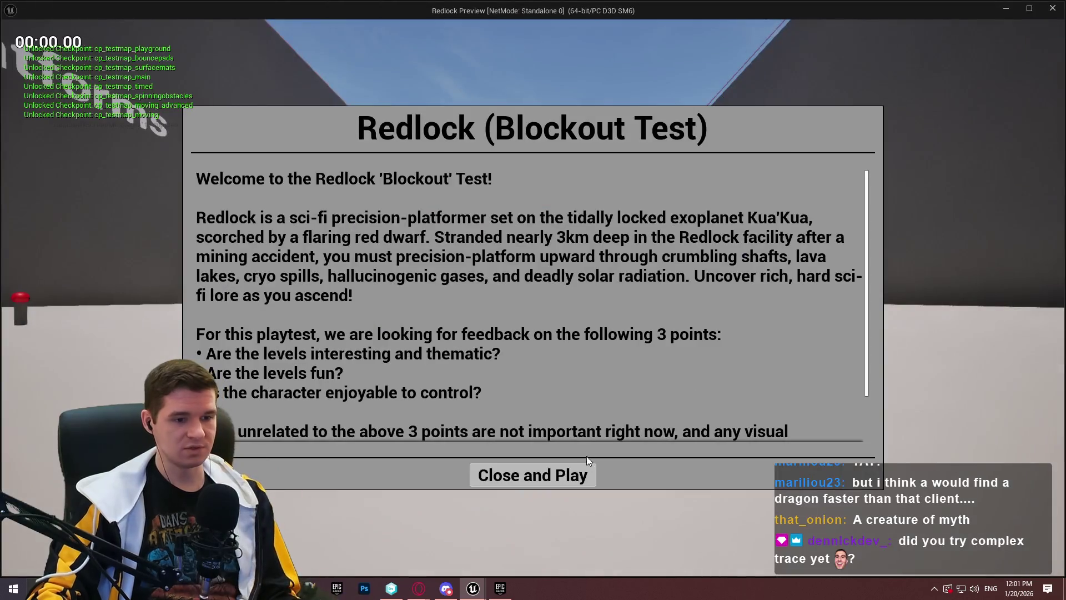
pyautogui.click(578, 473)
pyautogui.press('w')
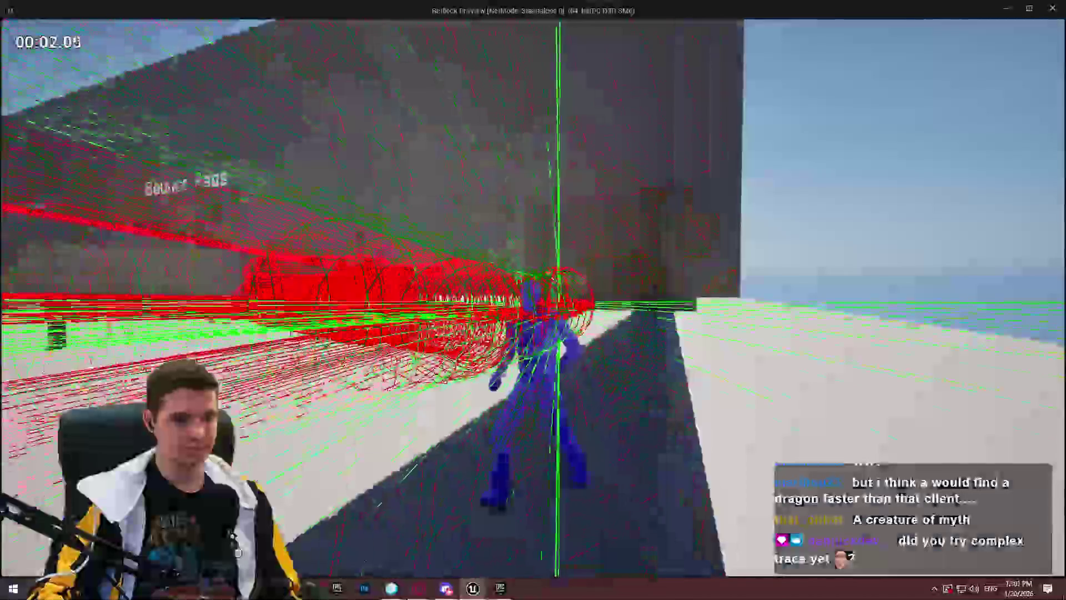
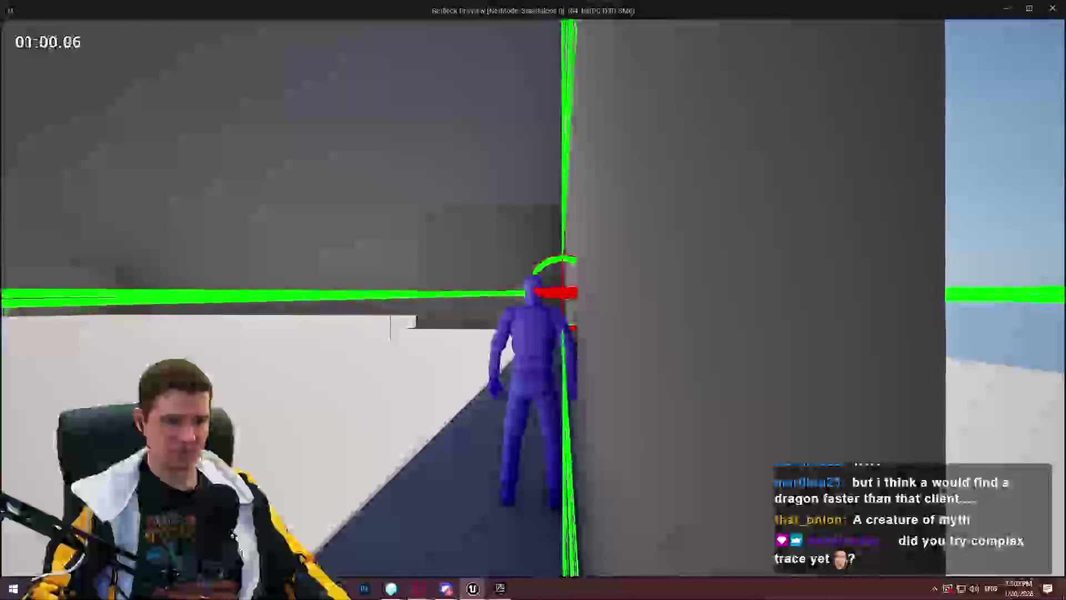
# - Stop the game preview and add a Line Trace By Channel node to the camera graph
pyautogui.press('Escape')
pyautogui.scroll(-2, 435, 265)
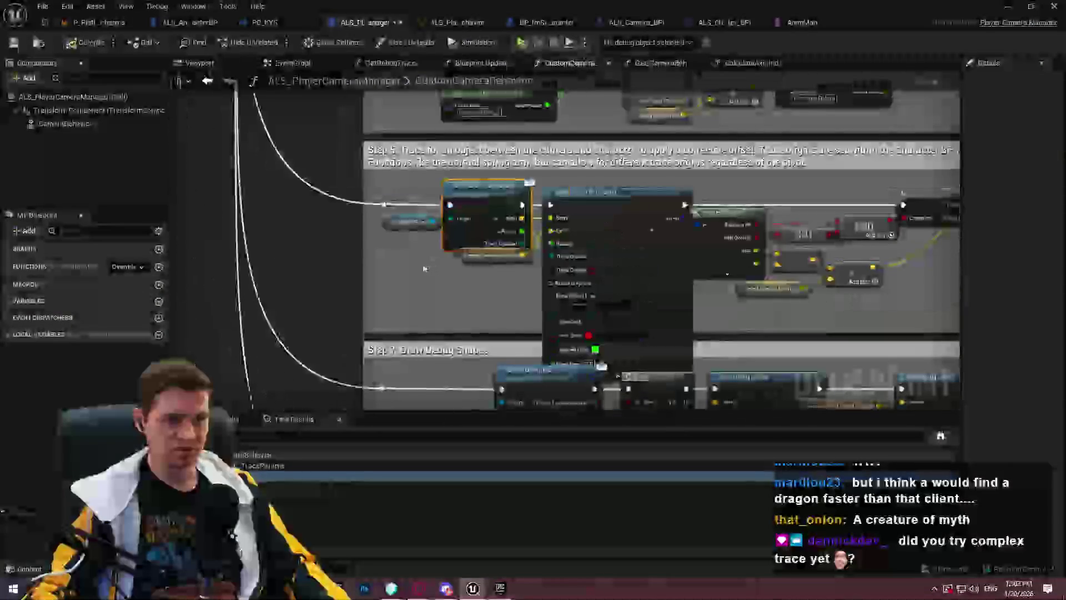
pyautogui.rightClick(393, 245)
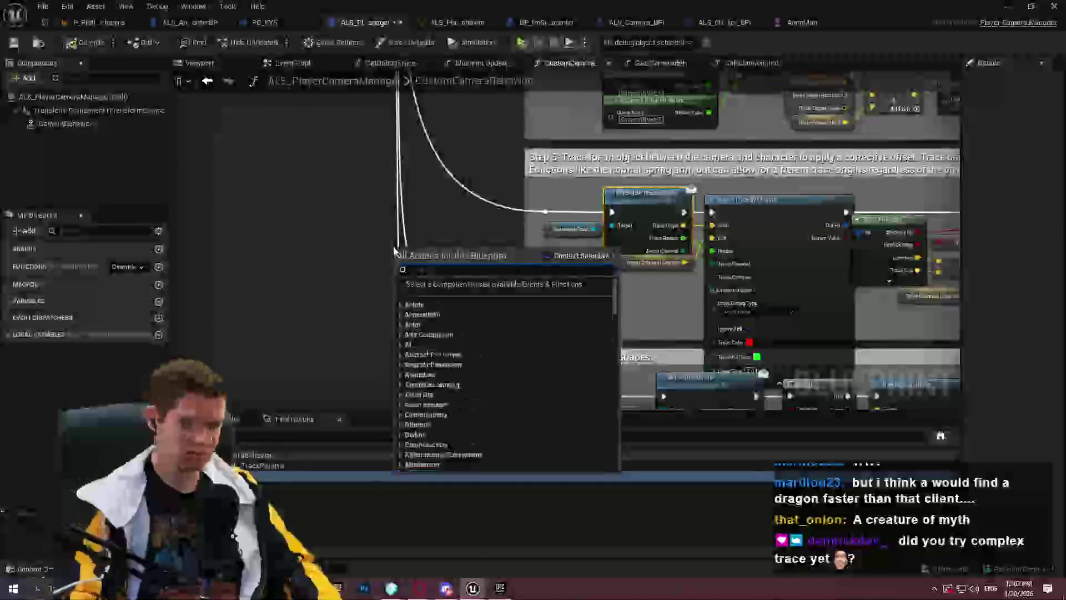
pyautogui.write('line trace by ch')
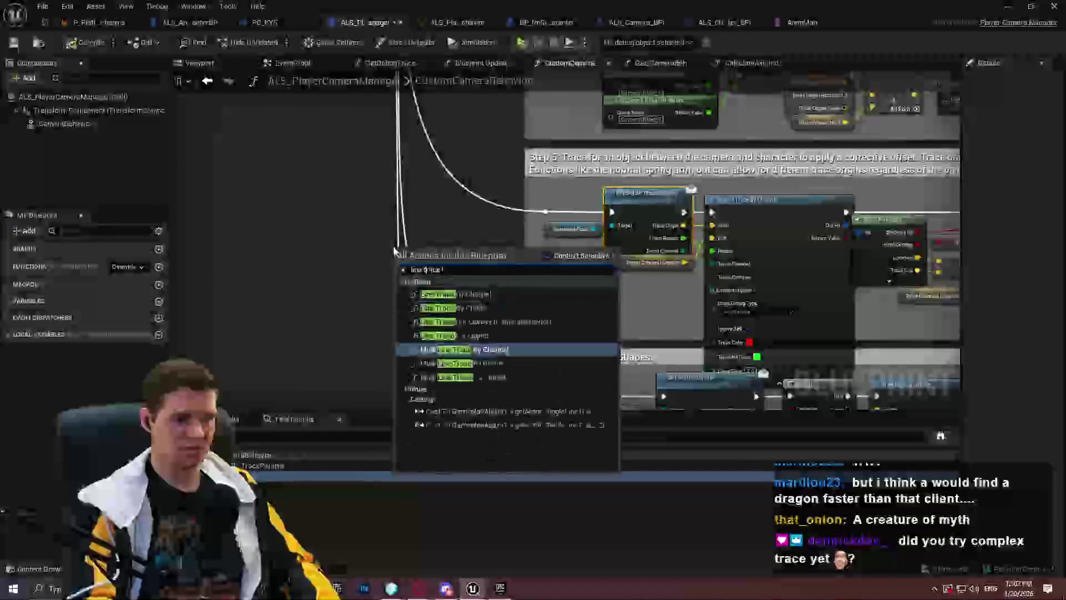
pyautogui.click(455, 293)
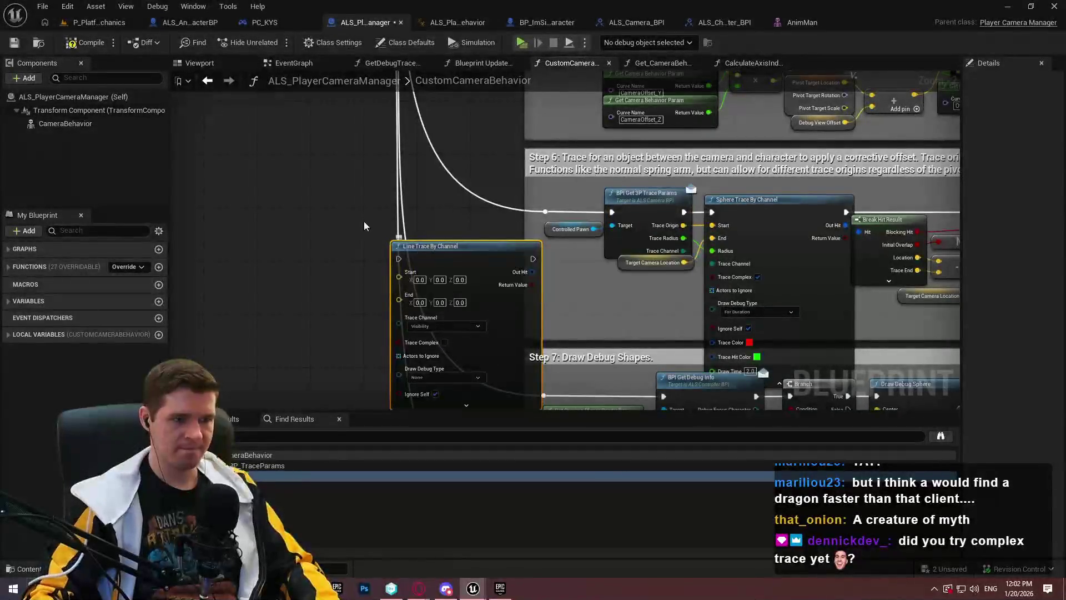
# - Run the line trace after BPI Get 3P Trace Params, then delete the Line Trace By Channel node
pyautogui.moveTo(327, 234)
pyautogui.mouseDown()
pyautogui.moveTo(547, 210)
pyautogui.moveTo(684, 211)
pyautogui.mouseUp()
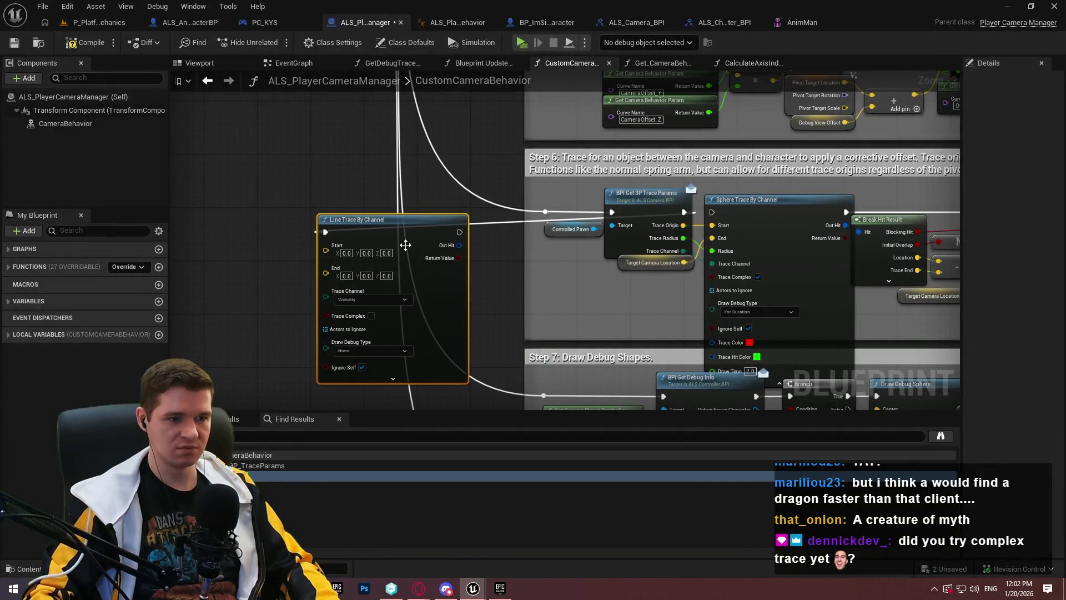
pyautogui.moveTo(460, 228)
pyautogui.mouseDown()
pyautogui.moveTo(988, 218)
pyautogui.moveTo(755, 220)
pyautogui.moveTo(522, 285)
pyautogui.moveTo(522, 298)
pyautogui.moveTo(508, 296)
pyautogui.moveTo(493, 254)
pyautogui.moveTo(463, 275)
pyautogui.mouseUp()
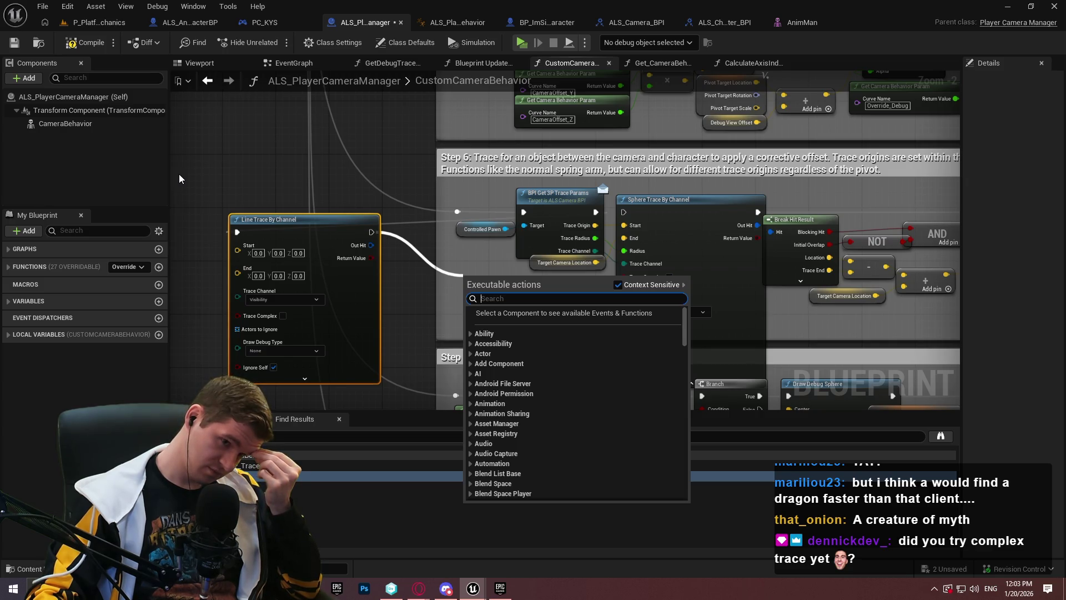
pyautogui.click(280, 227)
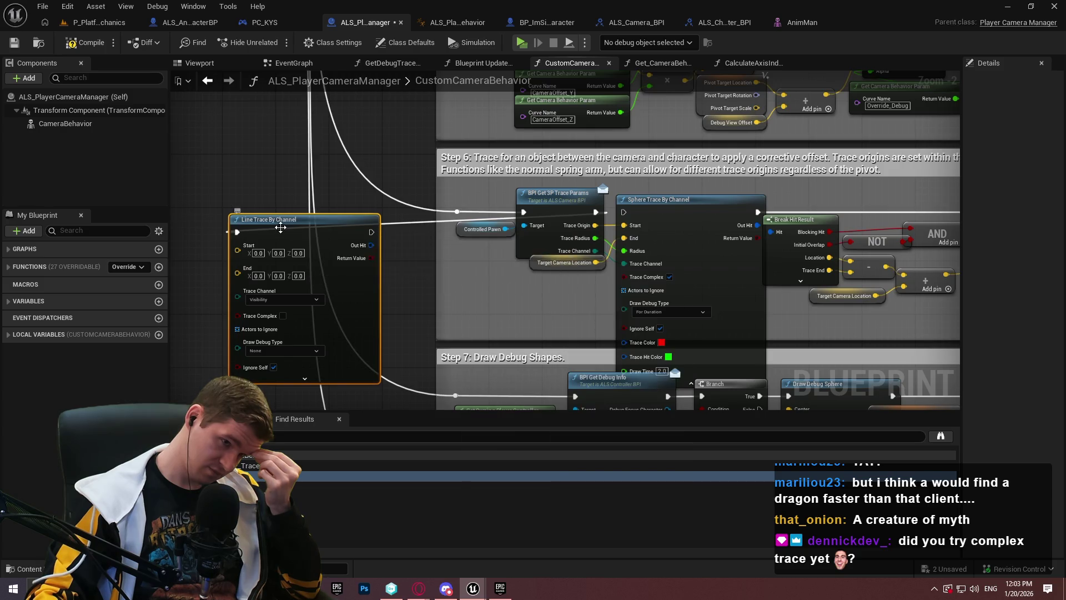
pyautogui.press('Delete')
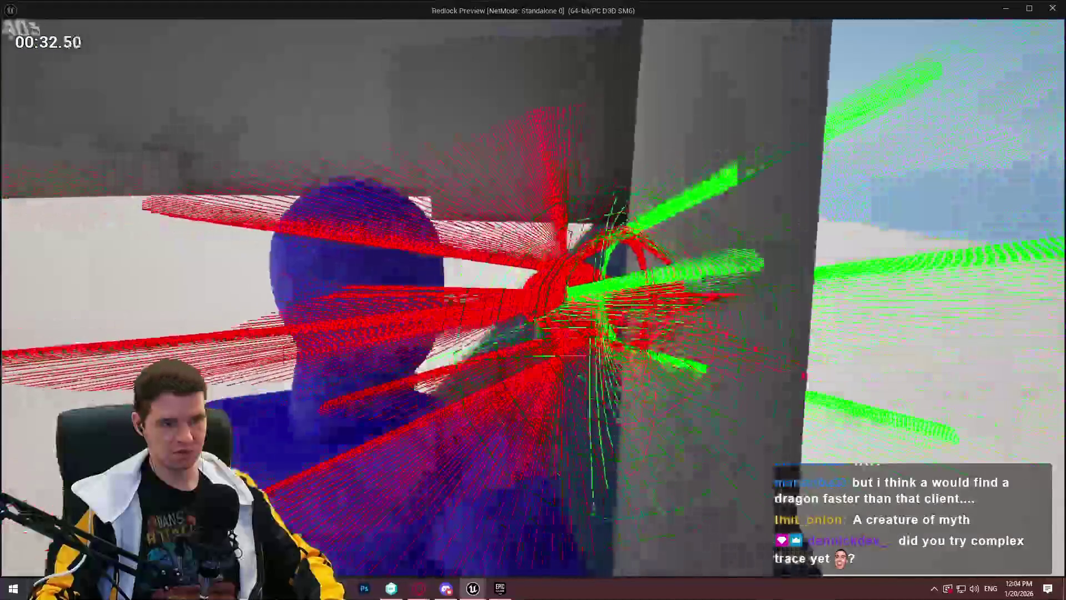
# - Stop the play session after checking the camera behaviour without the line trace
pyautogui.press('Escape')
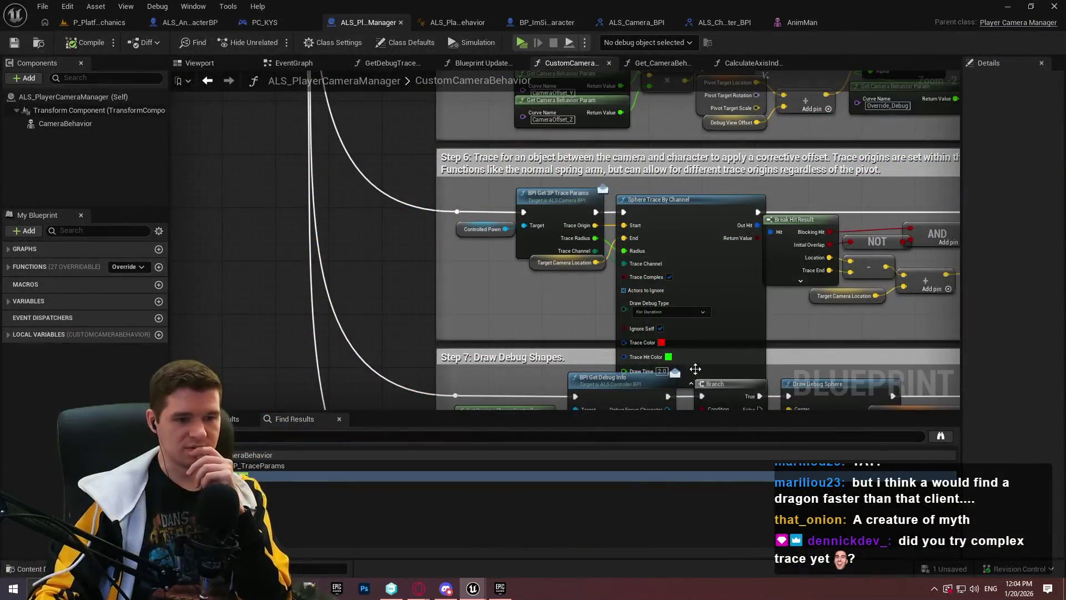
# - Zoom into the trace nodes, switch to the P_PlatformingMechanics level and fly out for a wide view
pyautogui.scroll(2, 601, 305)
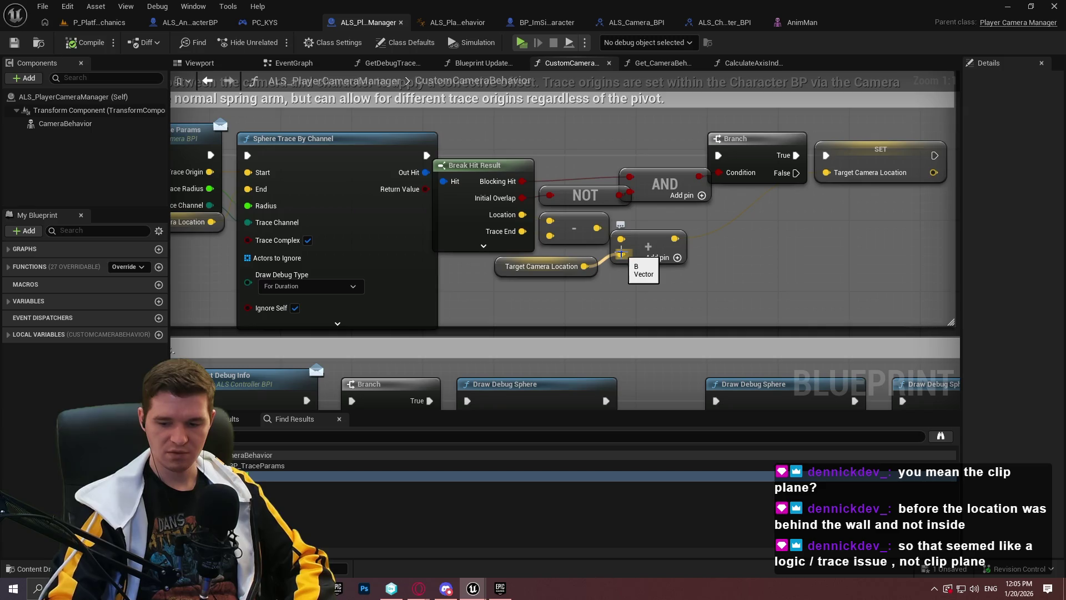
pyautogui.click(92, 22)
pyautogui.moveTo(560, 118); pyautogui.dragTo(249, 51)
# - Play the Redlock level, move the character beside a wall, and capture the debug trace area
pyautogui.click(275, 44)
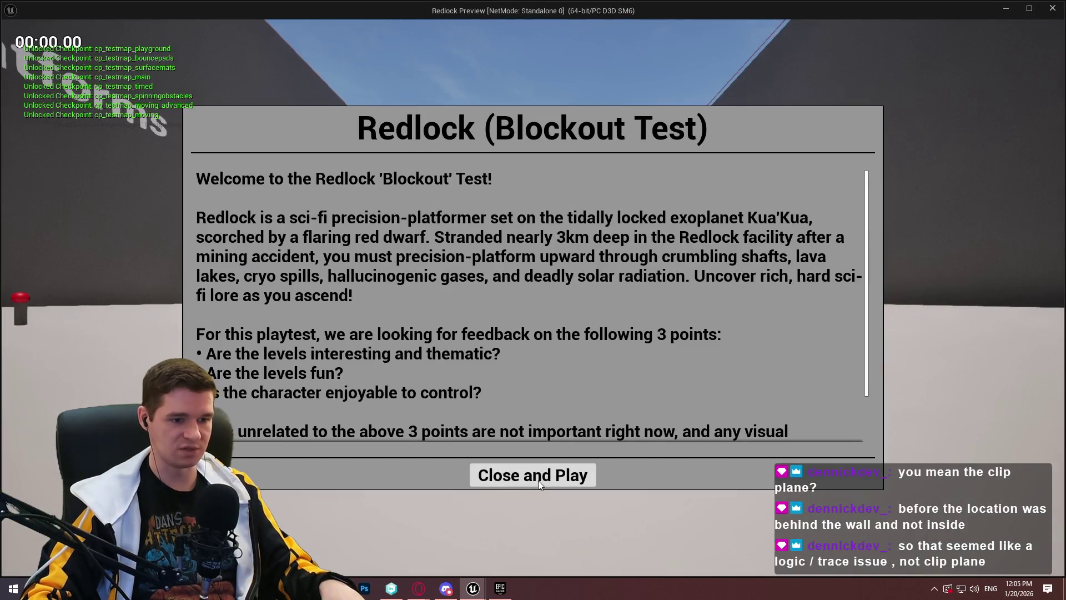
pyautogui.click(538, 481)
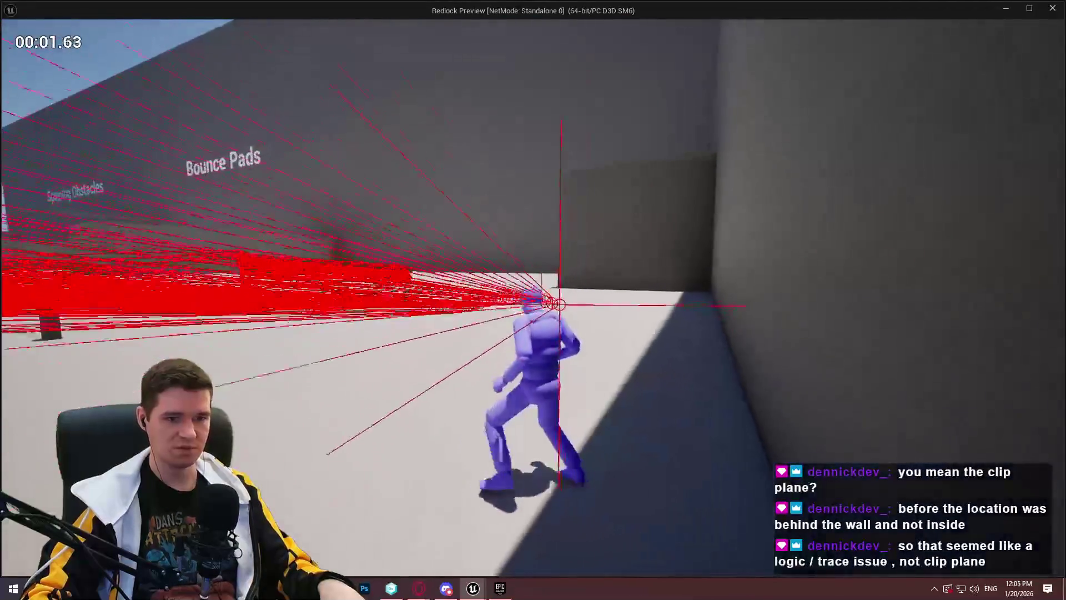
pyautogui.press('w')
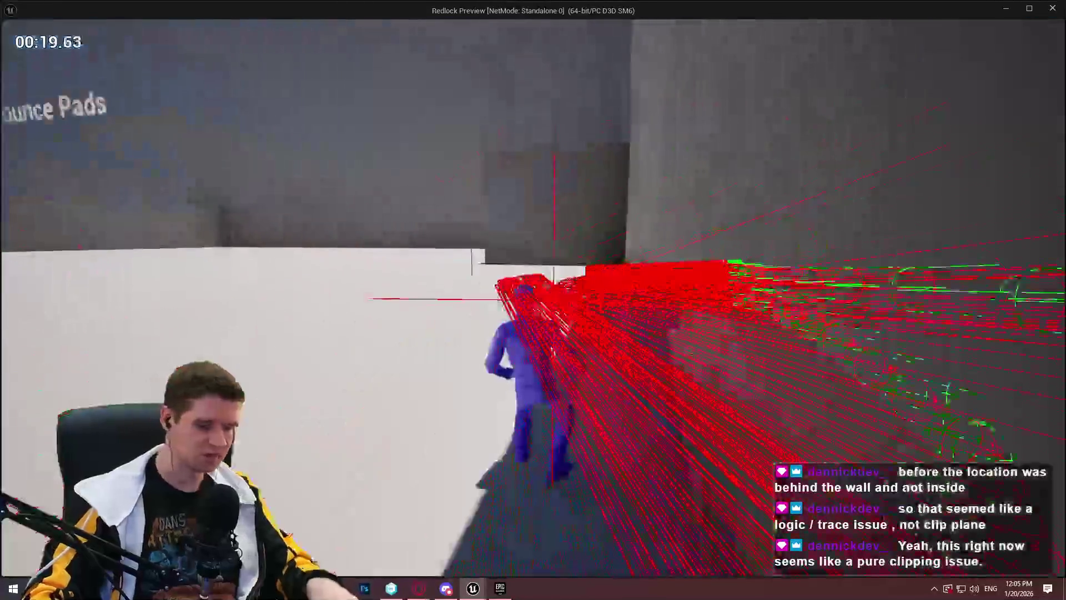
pyautogui.press('Print')
pyautogui.moveTo(707, 162); pyautogui.dragTo(970, 356)
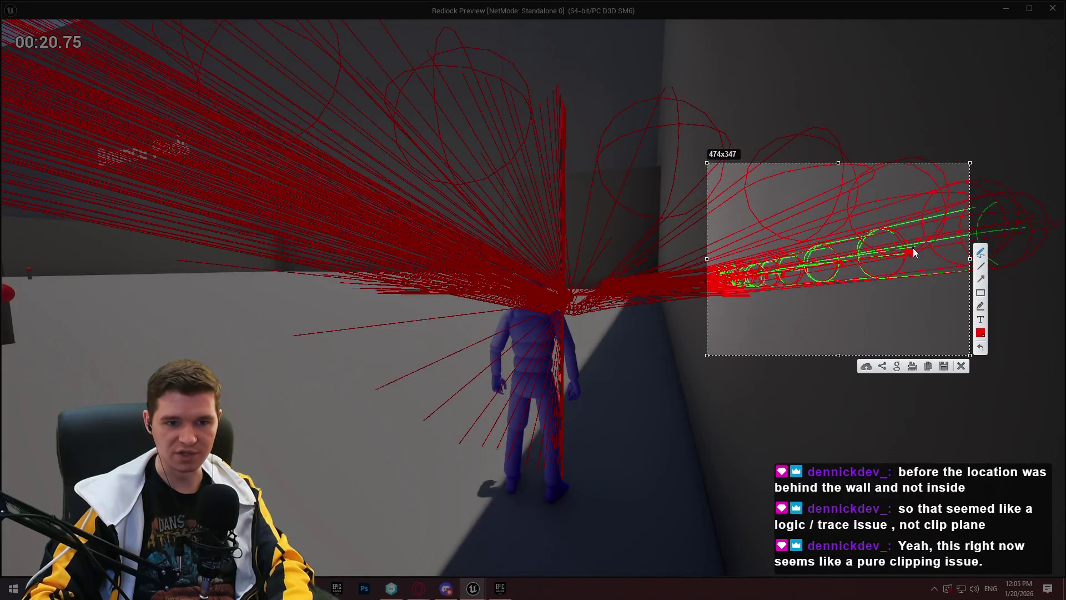
# - Mark the trace hits beside the wall in cyan, discard the capture, and stop the play session
pyautogui.click(981, 332)
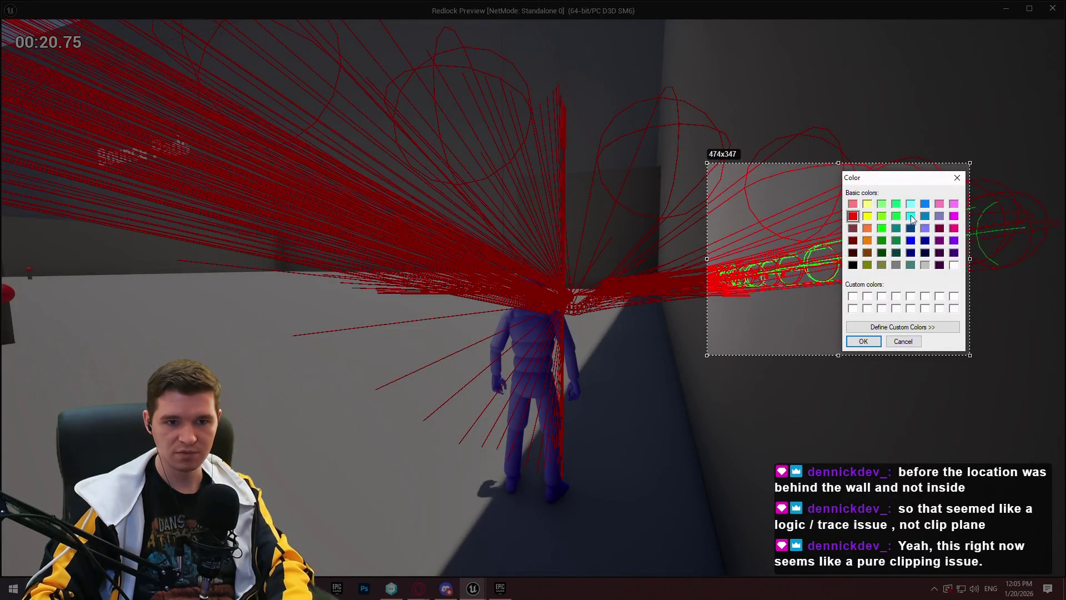
pyautogui.click(862, 341)
pyautogui.moveTo(914, 247); pyautogui.dragTo(852, 262)
pyautogui.moveTo(905, 227); pyautogui.dragTo(863, 206)
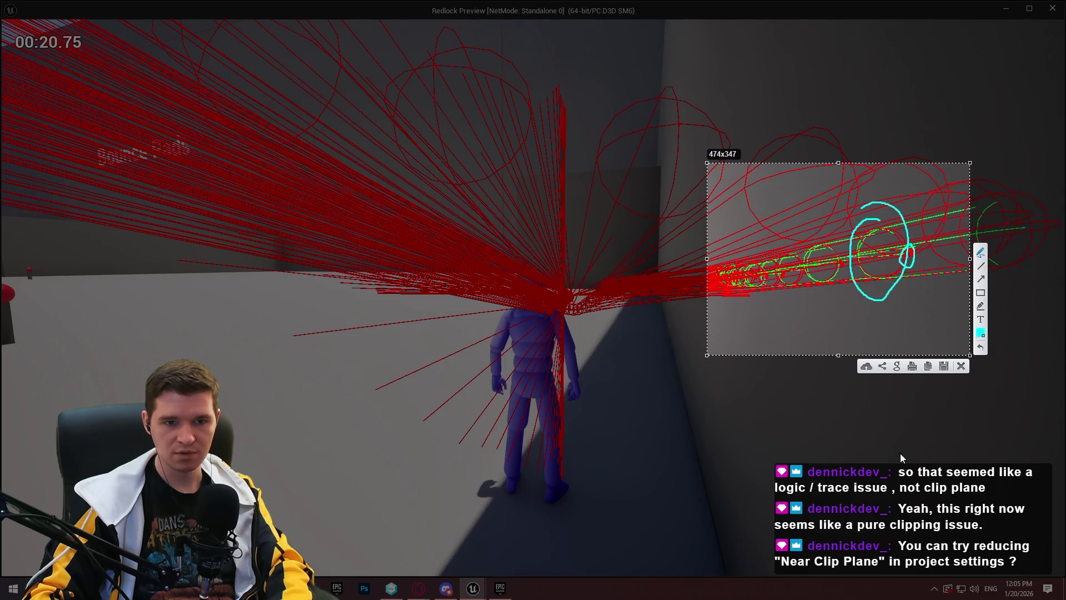
pyautogui.moveTo(895, 253); pyautogui.dragTo(885, 267)
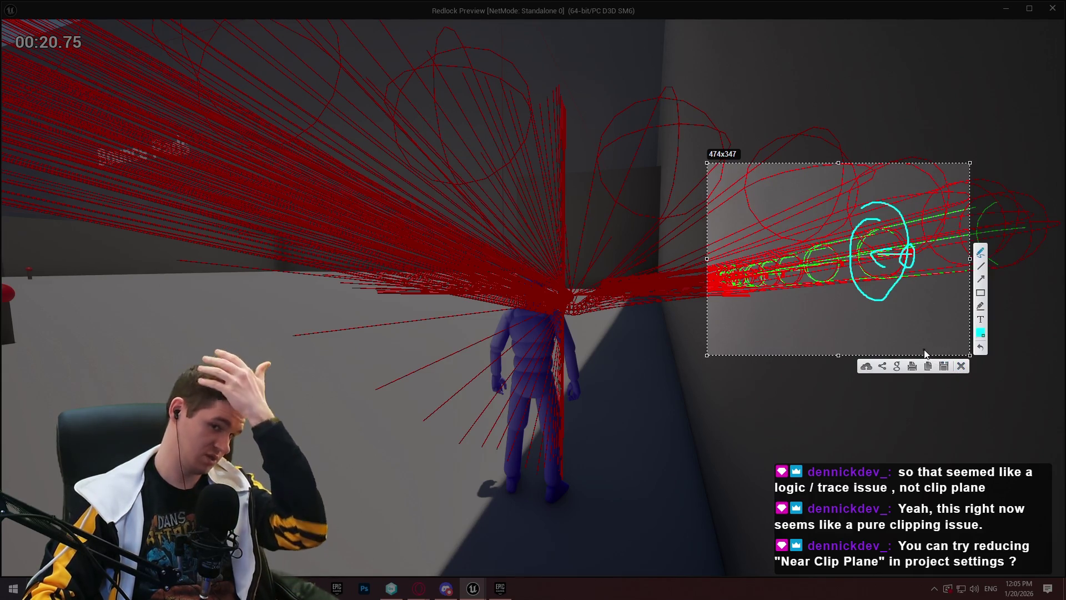
pyautogui.click(957, 369)
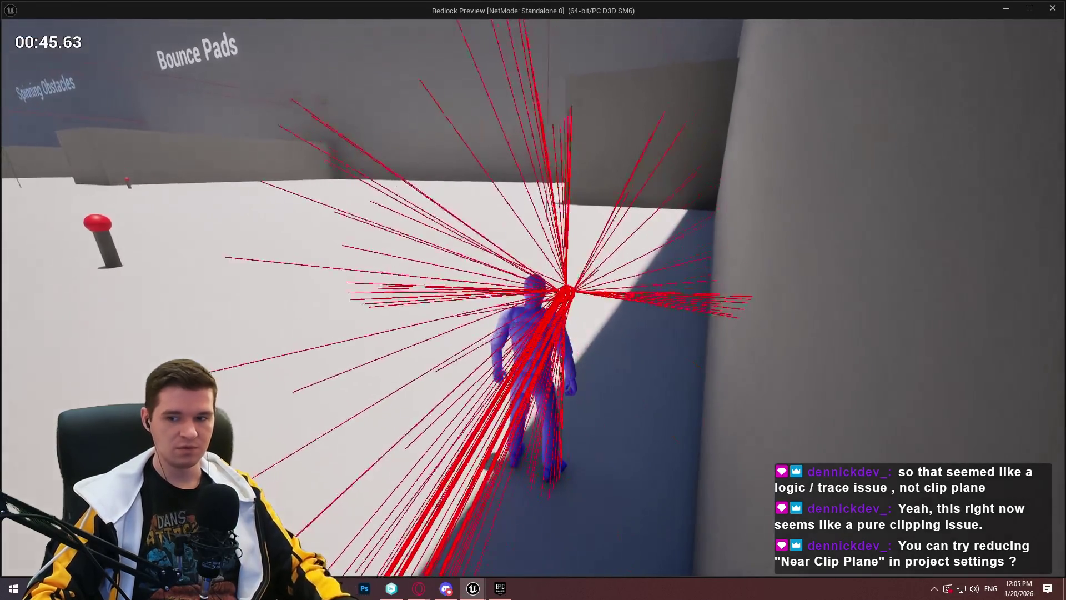
pyautogui.press('Escape')
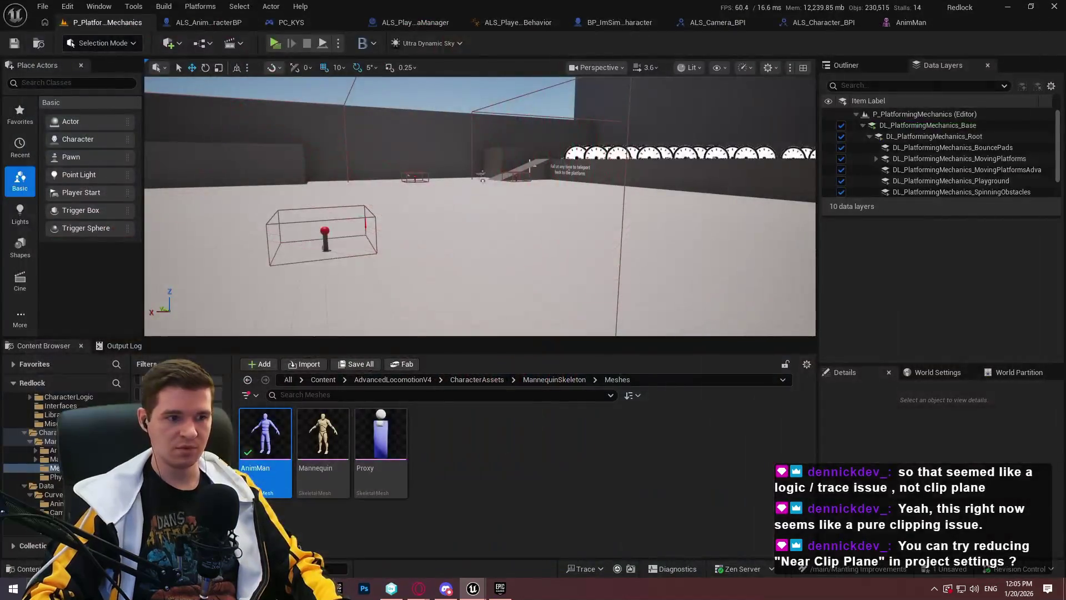
# - In ALS_PlayerCameraManager, move the Break Hit Result through SET nodes rightward
pyautogui.click(434, 23)
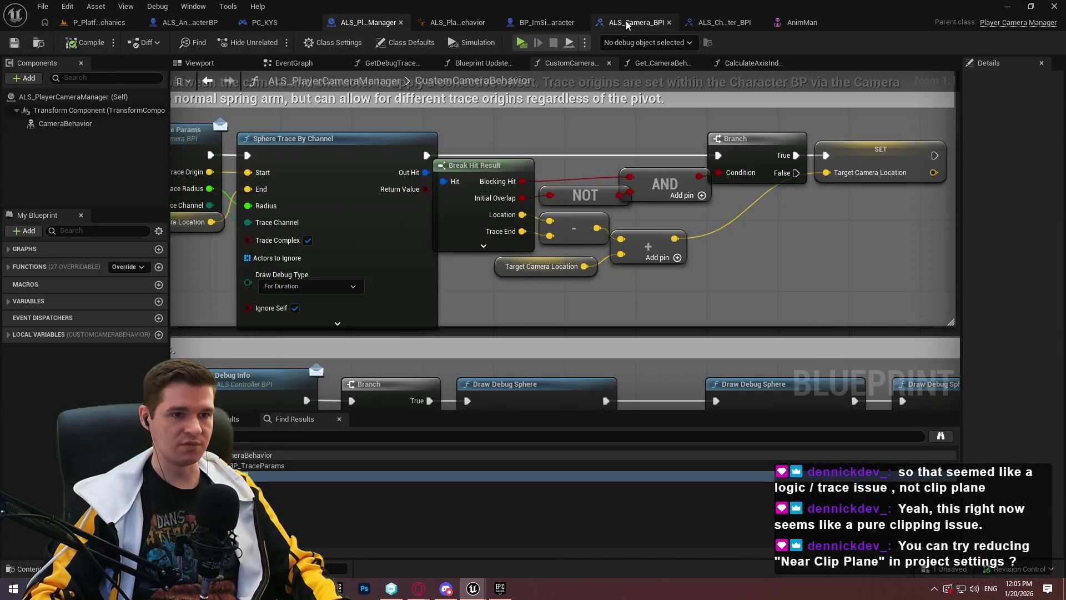
pyautogui.moveTo(508, 137)
pyautogui.mouseDown()
pyautogui.moveTo(680, 163)
pyautogui.moveTo(452, 128)
pyautogui.mouseUp()
pyautogui.moveTo(886, 292)
pyautogui.mouseDown()
pyautogui.moveTo(550, 161)
pyautogui.moveTo(486, 167)
pyautogui.moveTo(504, 166)
pyautogui.mouseUp()
pyautogui.click(833, 189)
pyautogui.moveTo(652, 284)
pyautogui.mouseDown()
pyautogui.moveTo(827, 301)
pyautogui.moveTo(1035, 297)
pyautogui.moveTo(871, 292)
pyautogui.mouseUp()
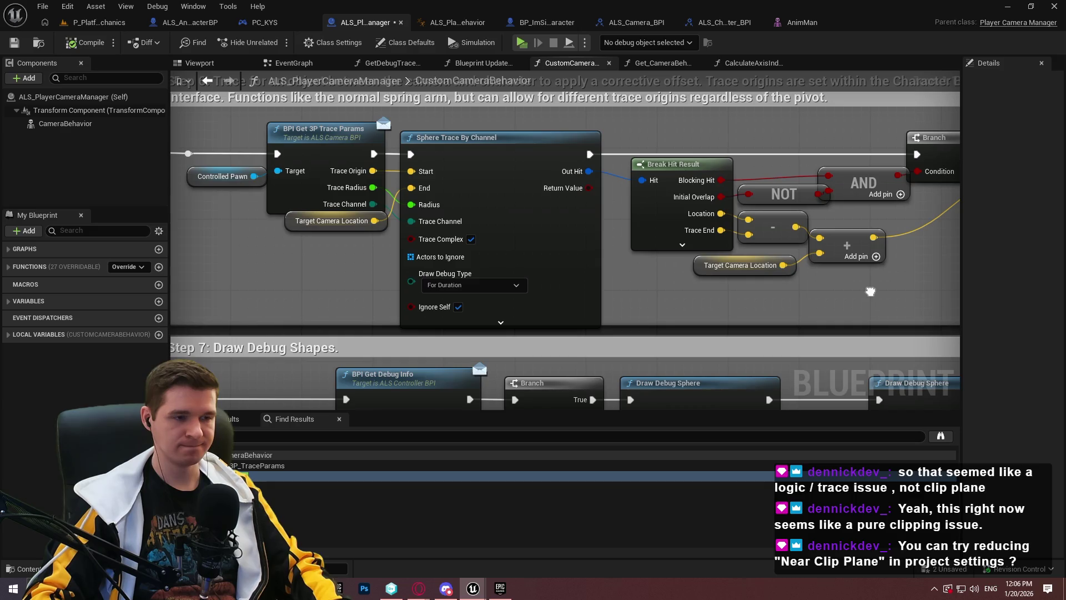
# - Try a Get Ray Point Distance node off Target Camera Location, then delete it
pyautogui.moveTo(375, 221)
pyautogui.mouseDown()
pyautogui.moveTo(292, 277)
pyautogui.moveTo(241, 279)
pyautogui.mouseUp()
pyautogui.write('distance')
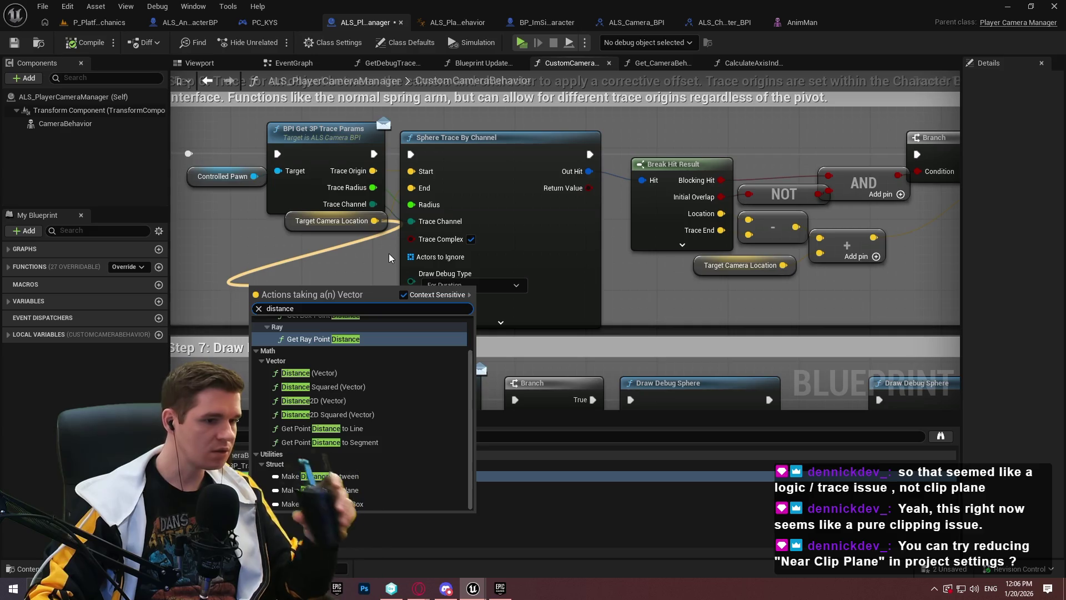
pyautogui.scroll(2, 407, 361)
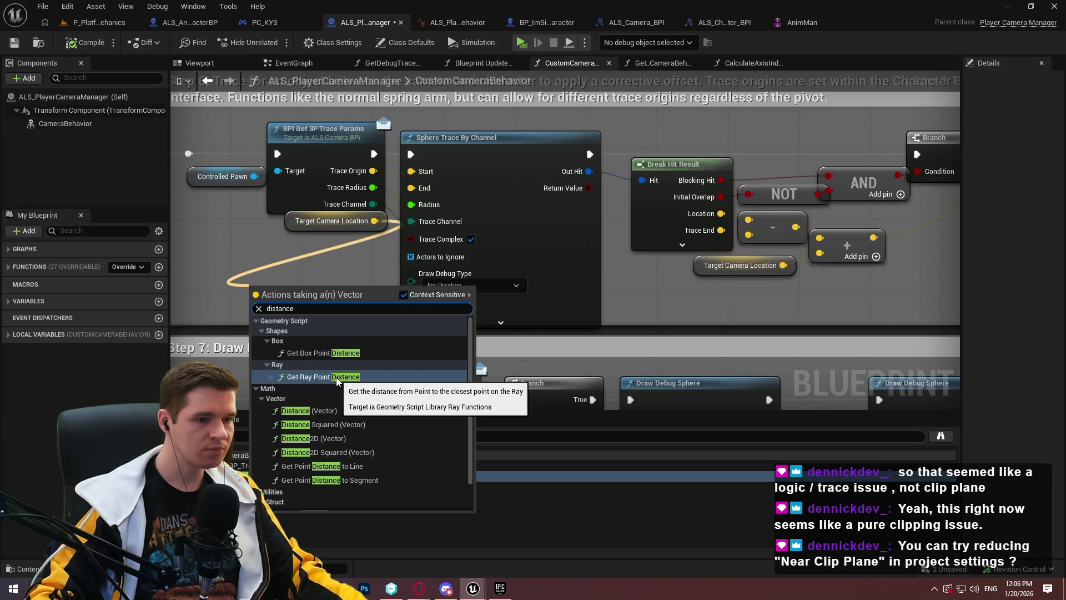
pyautogui.click(335, 377)
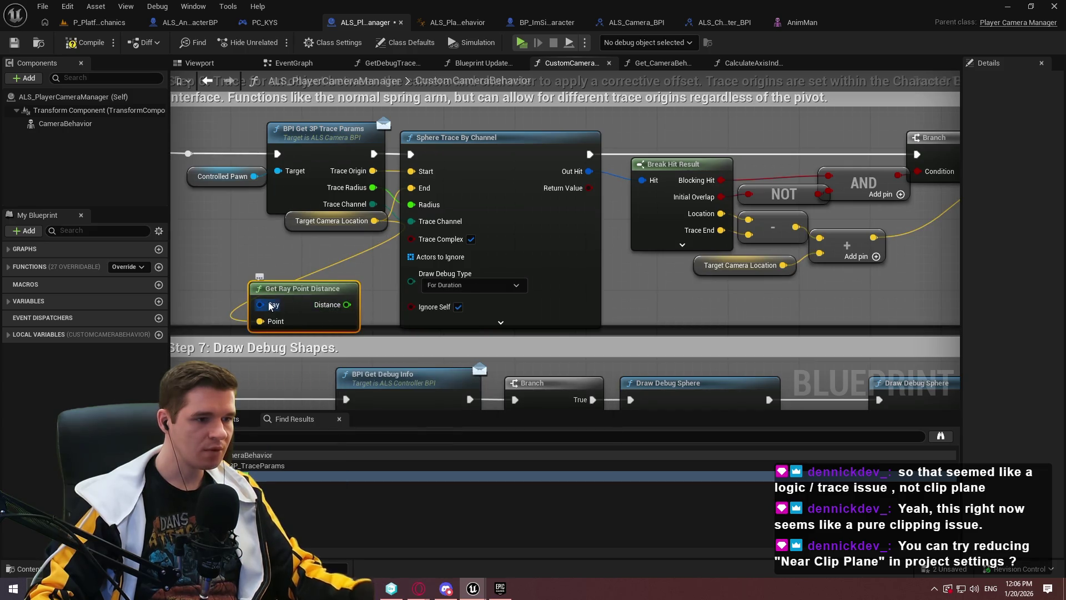
pyautogui.press('Delete')
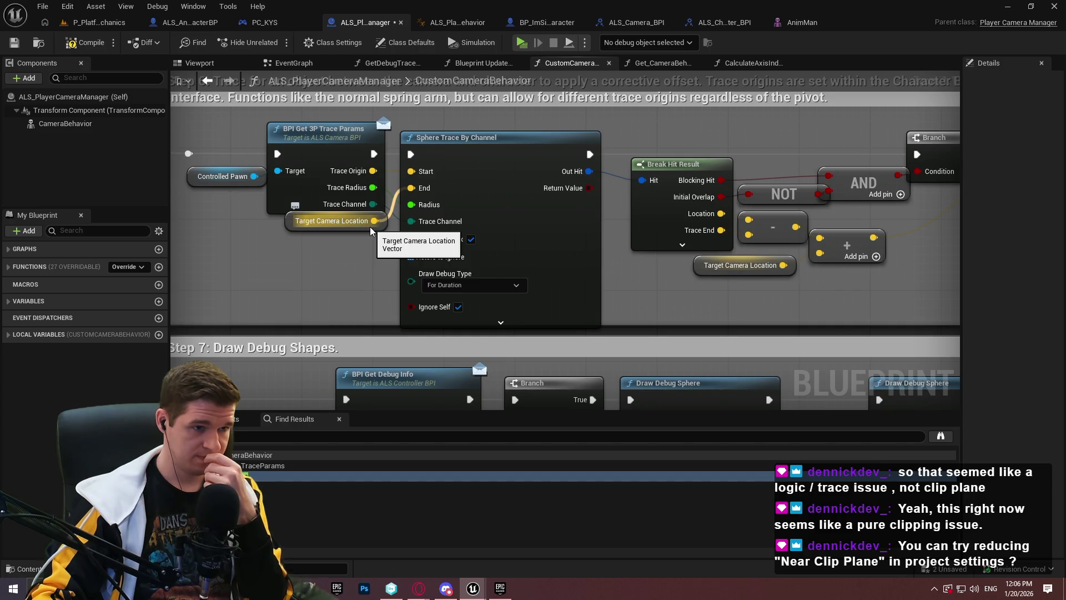
pyautogui.moveTo(370, 226); pyautogui.dragTo(306, 256)
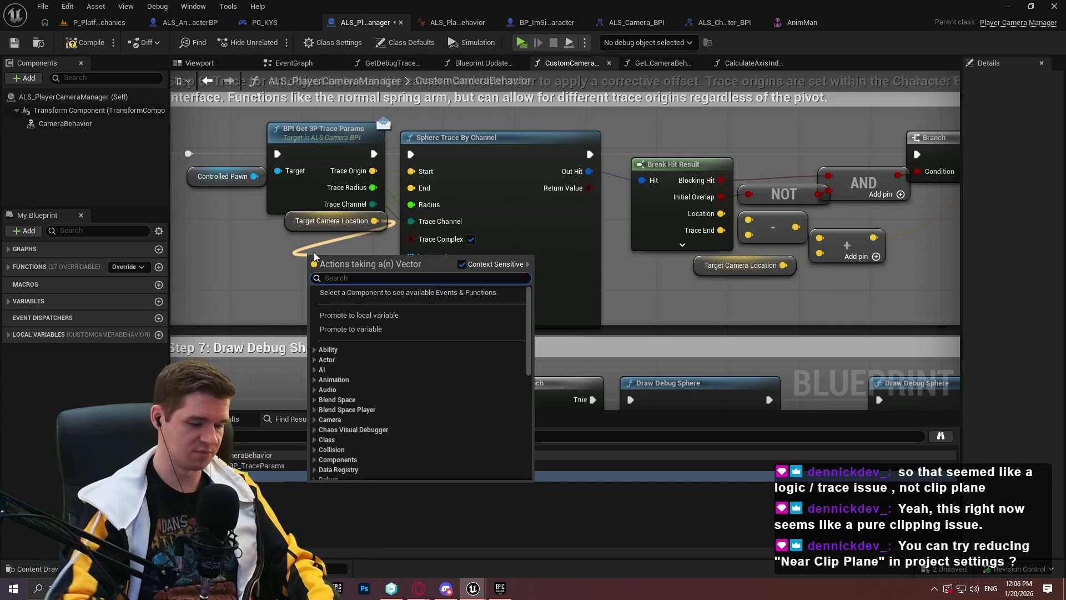
# - Try a Get Point Distance to Segment node, then delete it
pyautogui.write('distance')
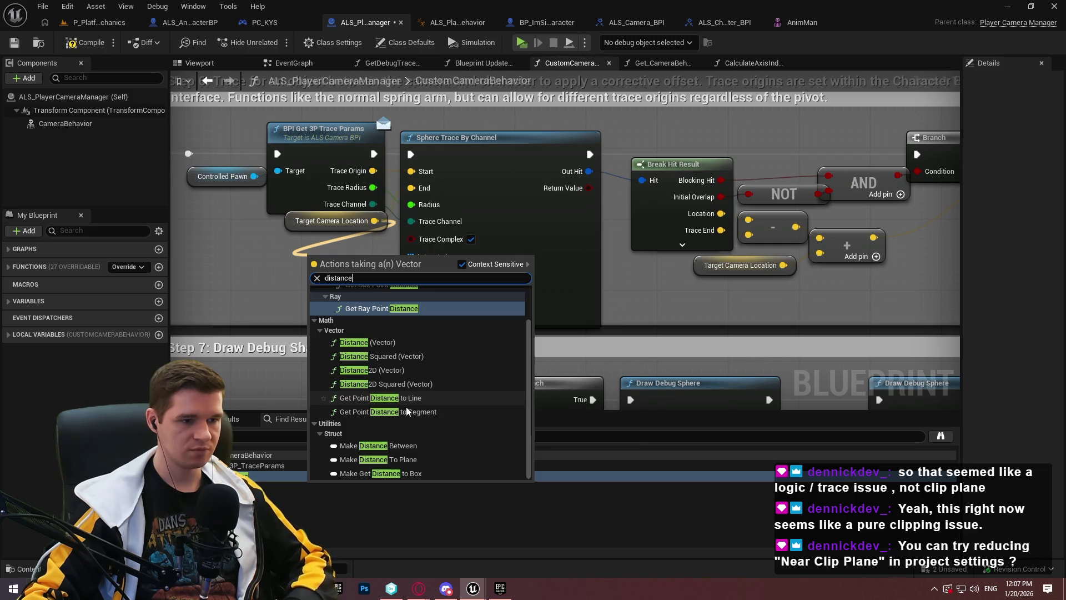
pyautogui.click(406, 409)
pyautogui.moveTo(347, 267); pyautogui.dragTo(320, 253)
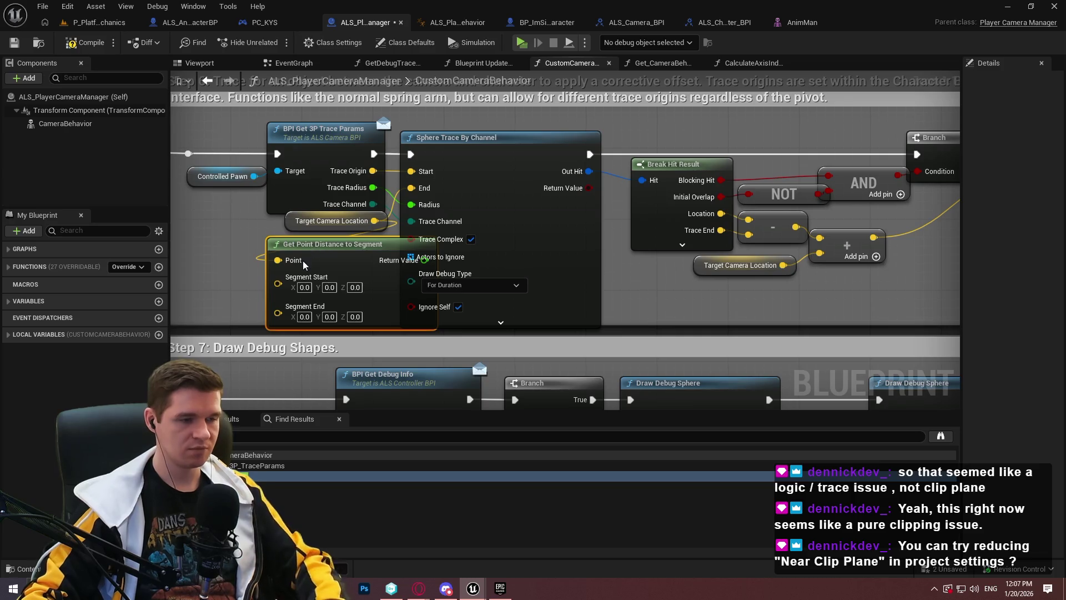
pyautogui.press('Delete')
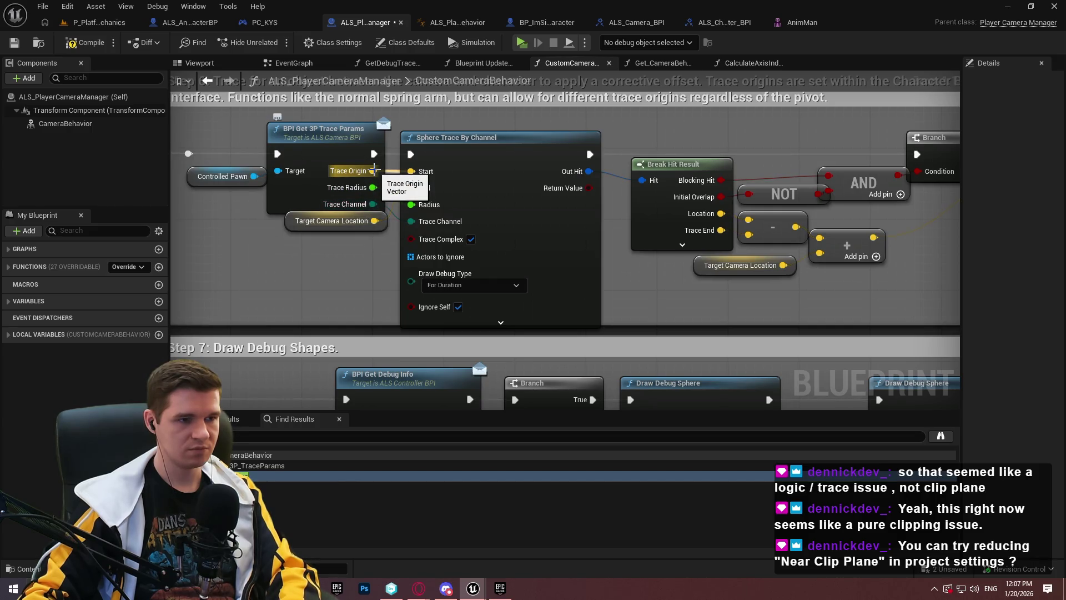
# - Add a Find Look at Rotation node from Trace Origin and place it to the left
pyautogui.moveTo(374, 171); pyautogui.dragTo(351, 259)
pyautogui.write('lo')
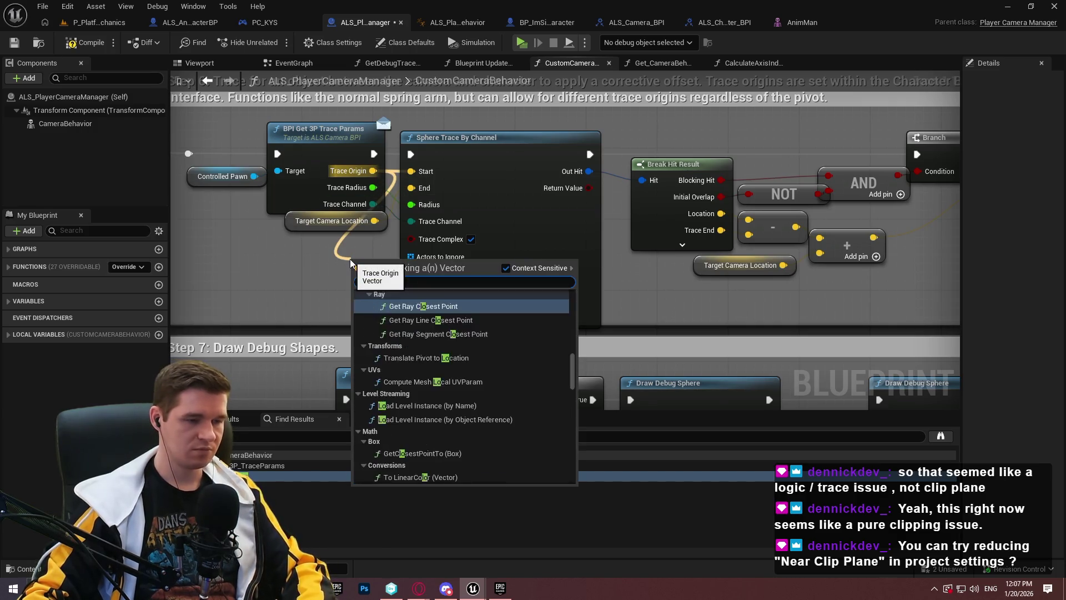
pyautogui.write('o')
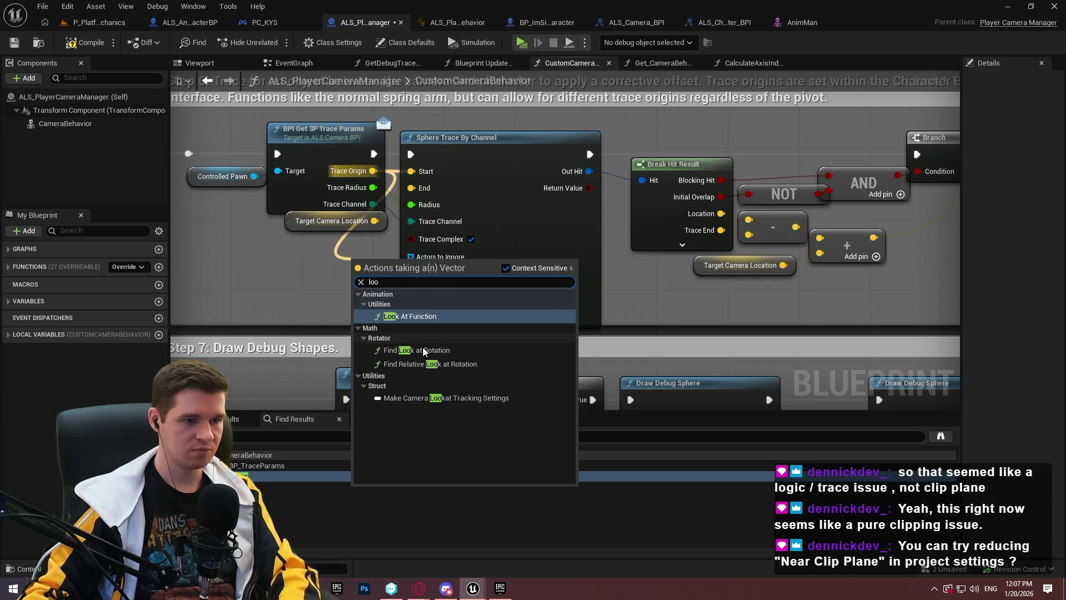
pyautogui.click(423, 348)
pyautogui.moveTo(392, 279); pyautogui.dragTo(337, 277)
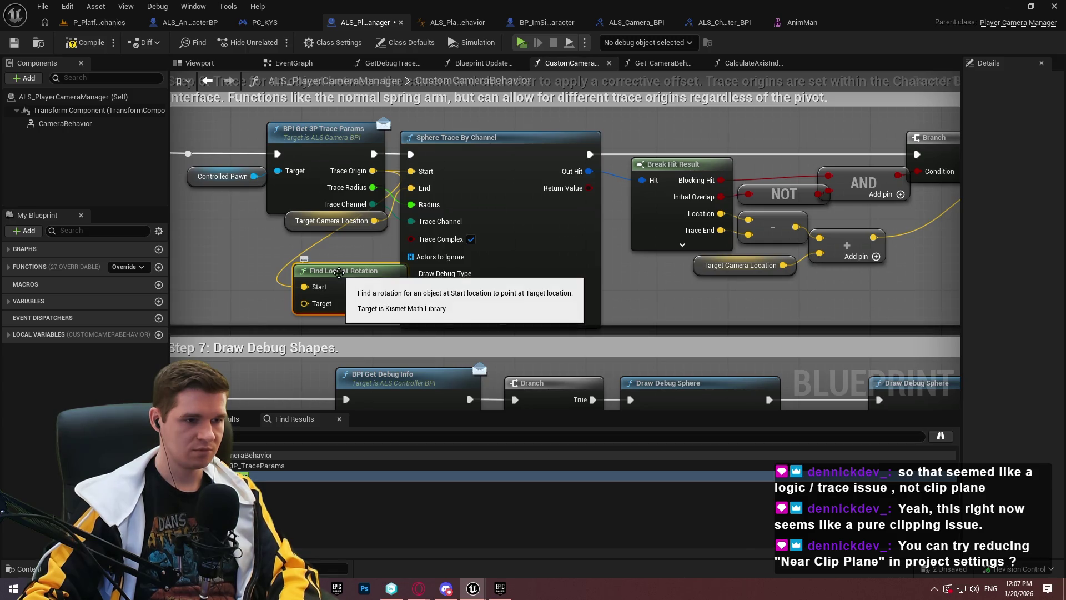
pyautogui.moveTo(339, 272); pyautogui.dragTo(254, 257)
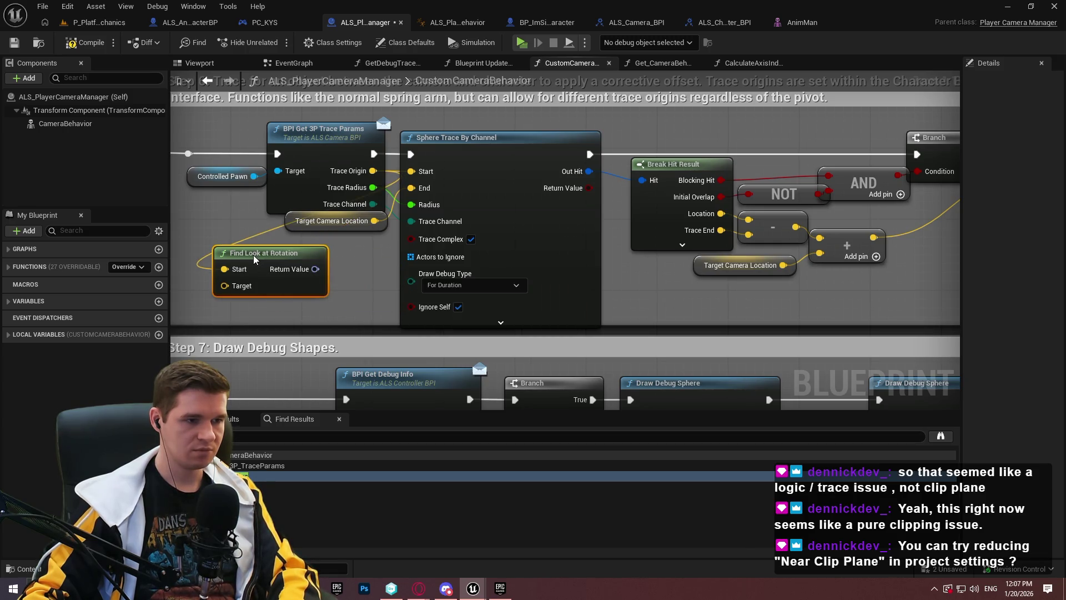
# - Add Get Forward Vector from the look-at rotation and feed Target Camera Location into its Target
pyautogui.moveTo(315, 269); pyautogui.dragTo(337, 273)
pyautogui.write('fo')
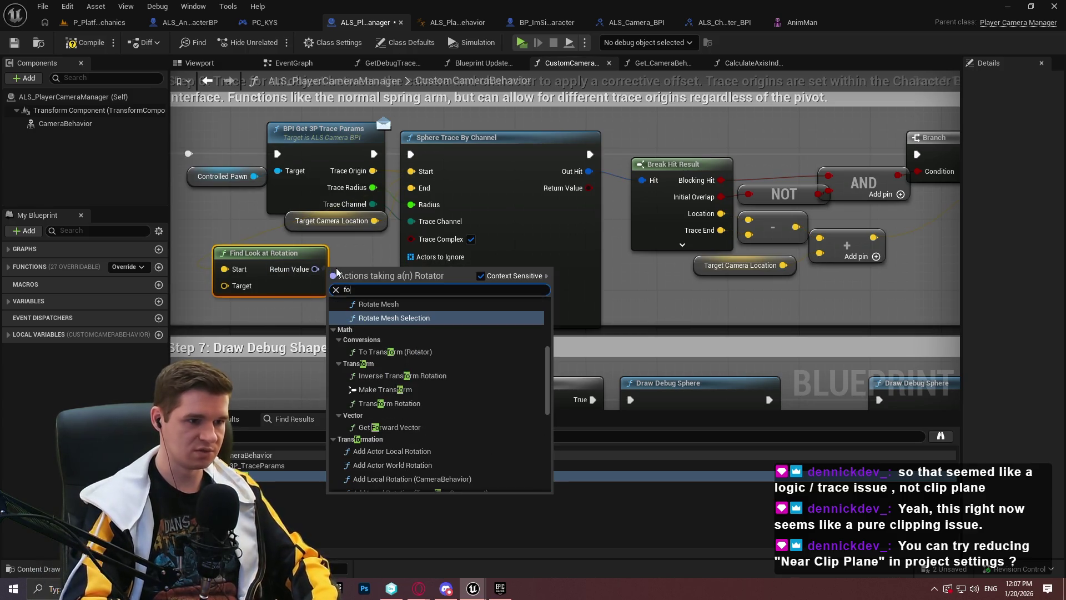
pyautogui.write('ward')
pyautogui.press('Return')
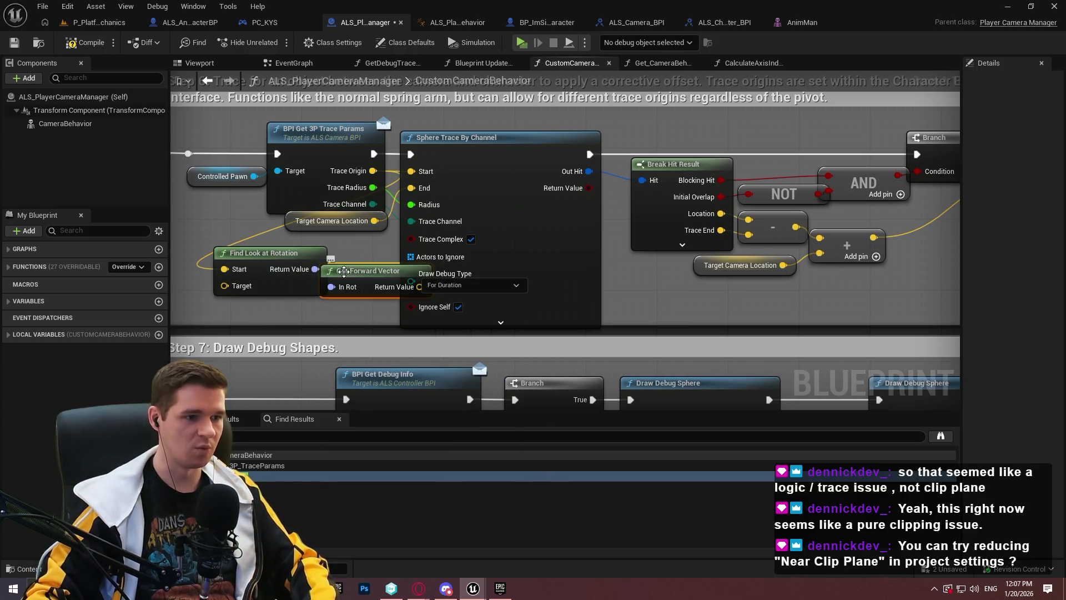
pyautogui.moveTo(375, 221)
pyautogui.mouseDown()
pyautogui.moveTo(389, 239)
pyautogui.moveTo(345, 266)
pyautogui.moveTo(228, 287)
pyautogui.mouseUp()
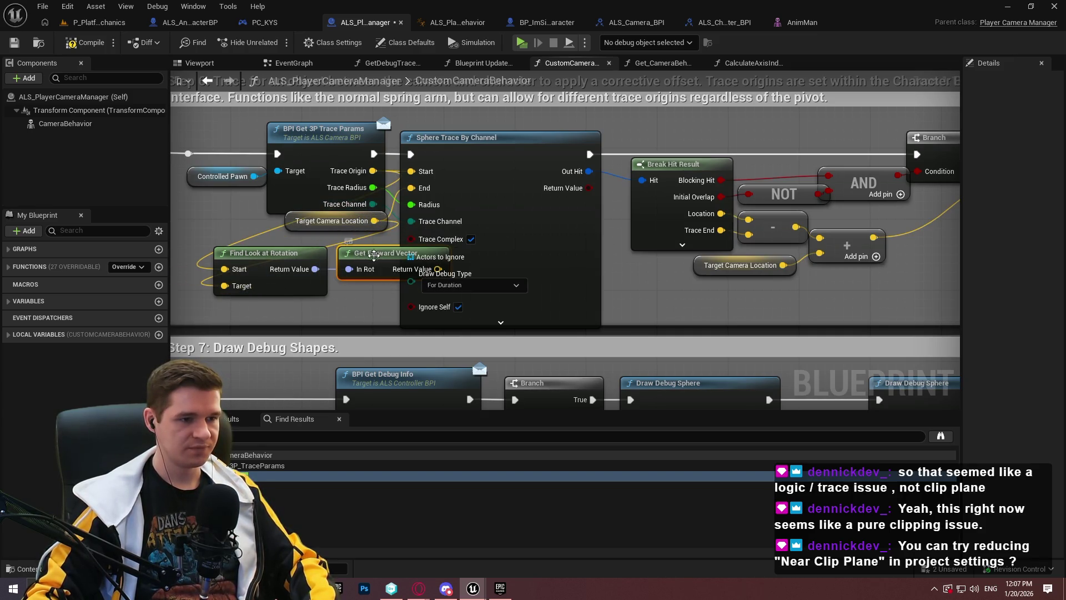
pyautogui.moveTo(376, 283); pyautogui.dragTo(311, 254)
pyautogui.moveTo(389, 266)
pyautogui.mouseDown()
pyautogui.moveTo(311, 264)
pyautogui.moveTo(351, 264)
pyautogui.mouseUp()
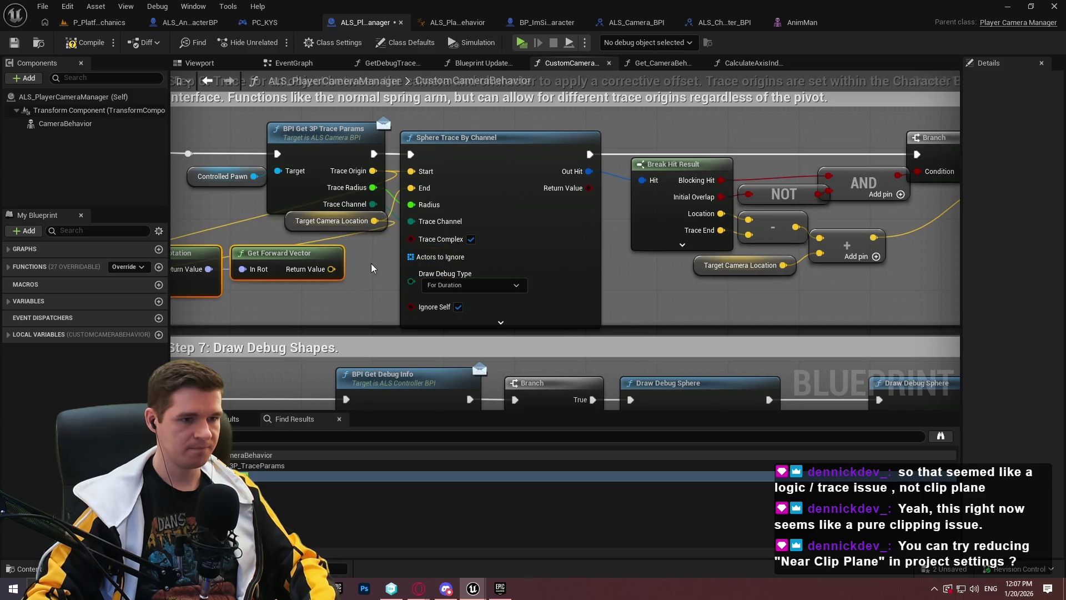
# - Add a Distance (Vector) node between the hit Location and Trace End
pyautogui.moveTo(743, 319); pyautogui.dragTo(589, 310)
pyautogui.moveTo(565, 204); pyautogui.dragTo(694, 278)
pyautogui.write('distance')
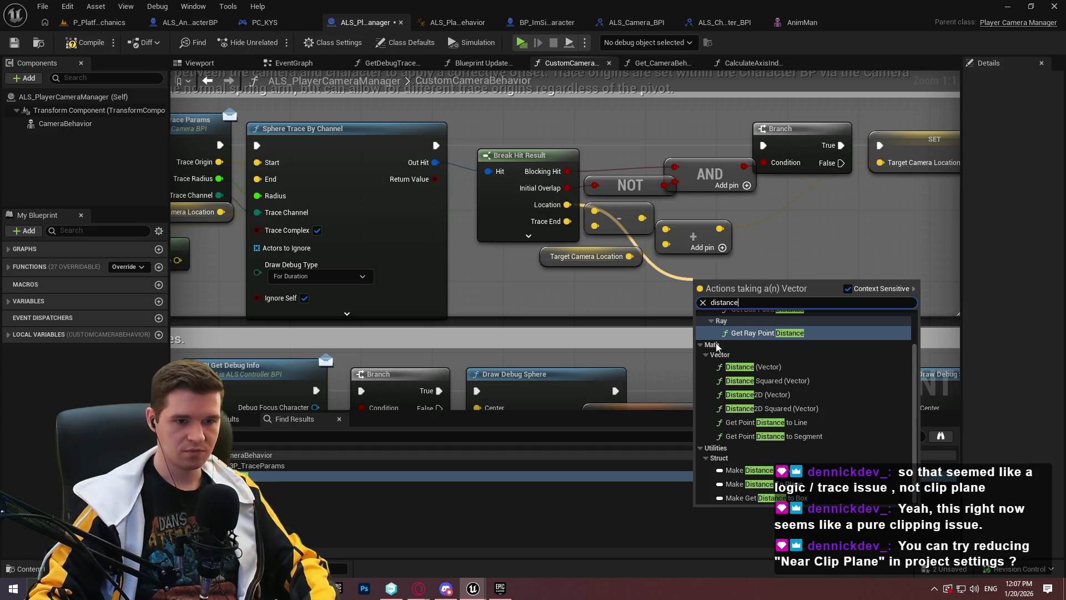
pyautogui.scroll(2, 771, 362)
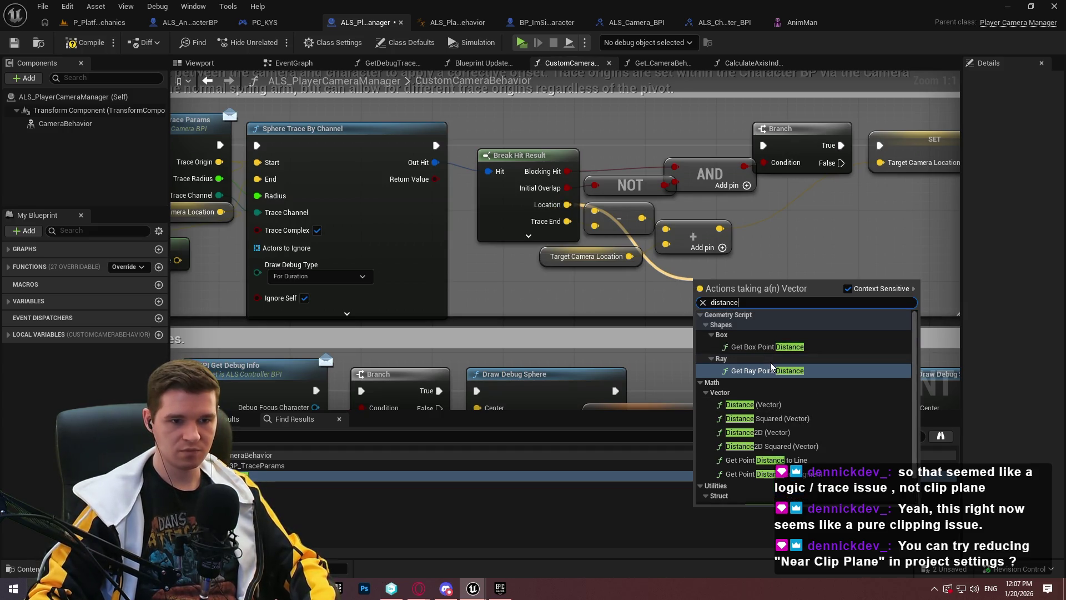
pyautogui.click(767, 405)
pyautogui.moveTo(701, 320)
pyautogui.mouseDown()
pyautogui.moveTo(639, 267)
pyautogui.moveTo(561, 228)
pyautogui.mouseUp()
pyautogui.moveTo(749, 281); pyautogui.dragTo(715, 274)
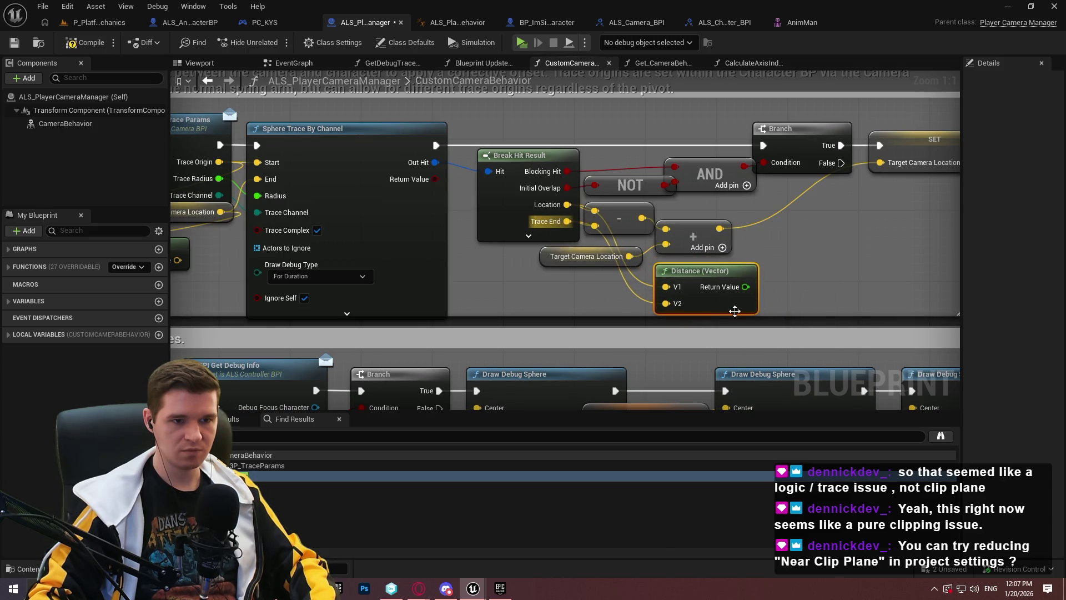
pyautogui.scroll(-2, 801, 304)
# - Multiply the forward vector by a single float input
pyautogui.moveTo(340, 253)
pyautogui.mouseDown()
pyautogui.moveTo(822, 258)
pyautogui.moveTo(604, 274)
pyautogui.mouseUp()
pyautogui.write('multiply')
pyautogui.click(653, 331)
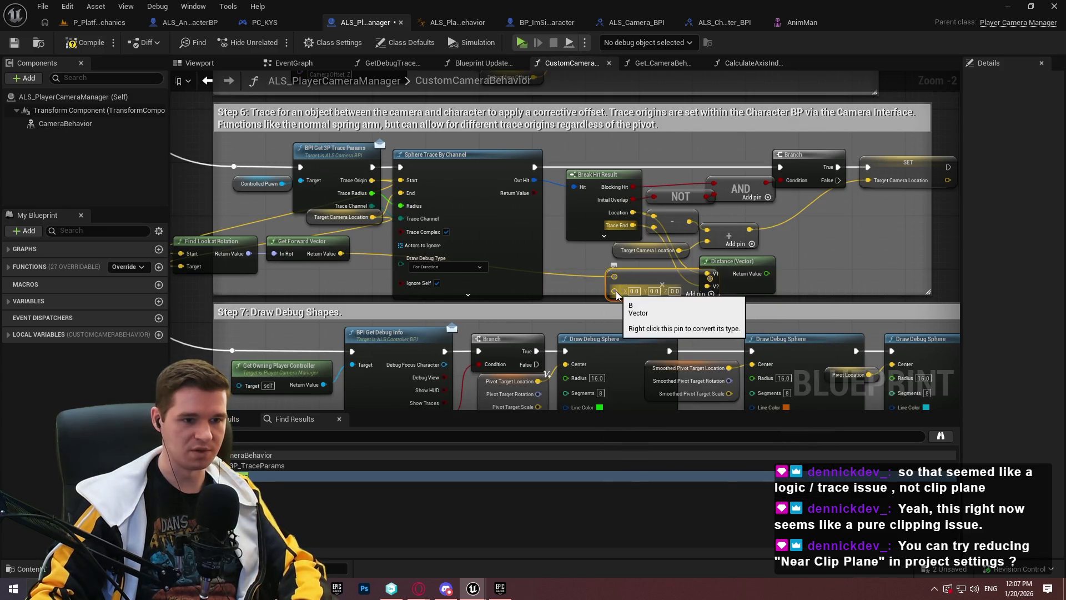
pyautogui.rightClick(613, 290)
pyautogui.click(649, 461)
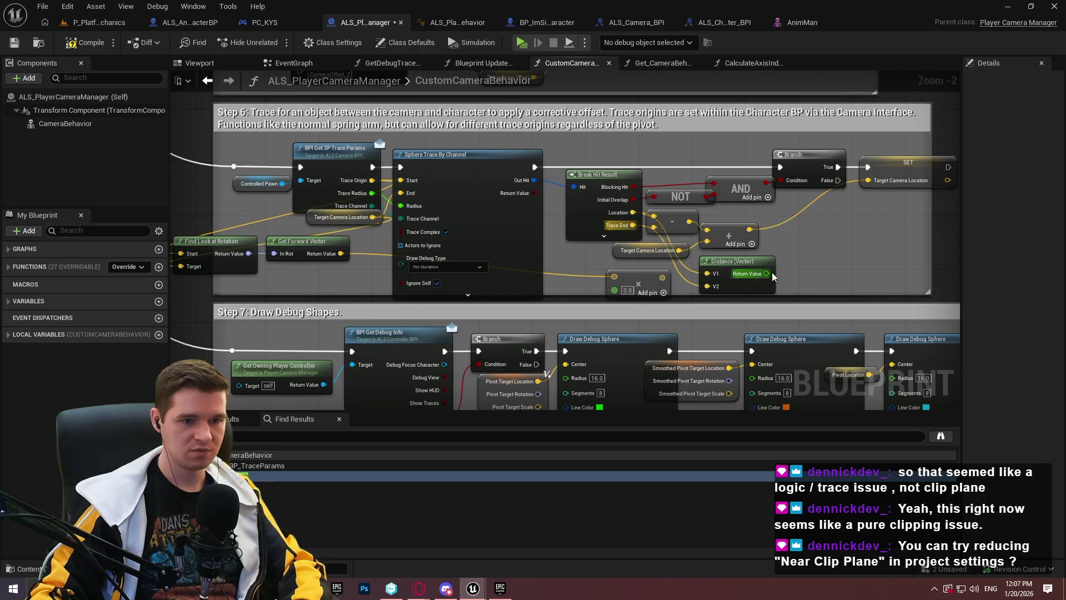
# - Add a Subtract node after the Distance result
pyautogui.moveTo(768, 276); pyautogui.dragTo(787, 272)
pyautogui.write('-')
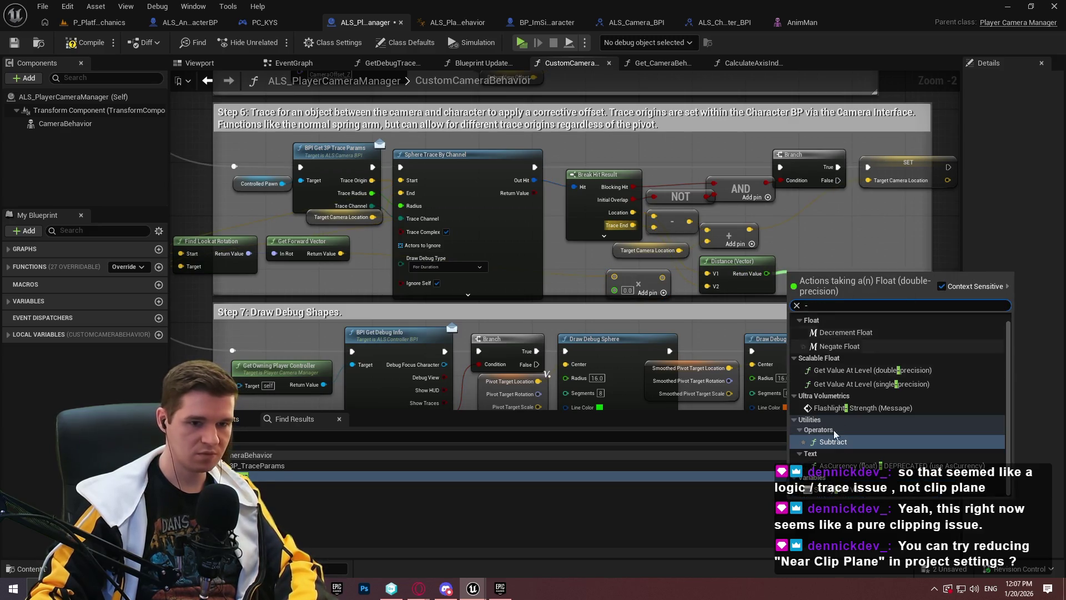
pyautogui.click(833, 442)
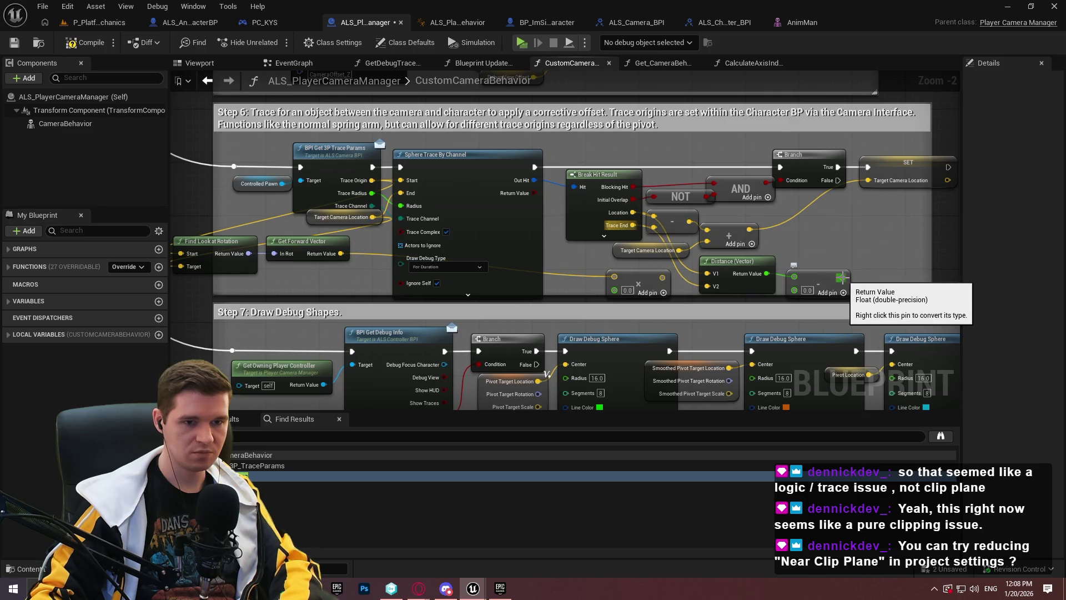
pyautogui.moveTo(841, 277); pyautogui.dragTo(844, 279)
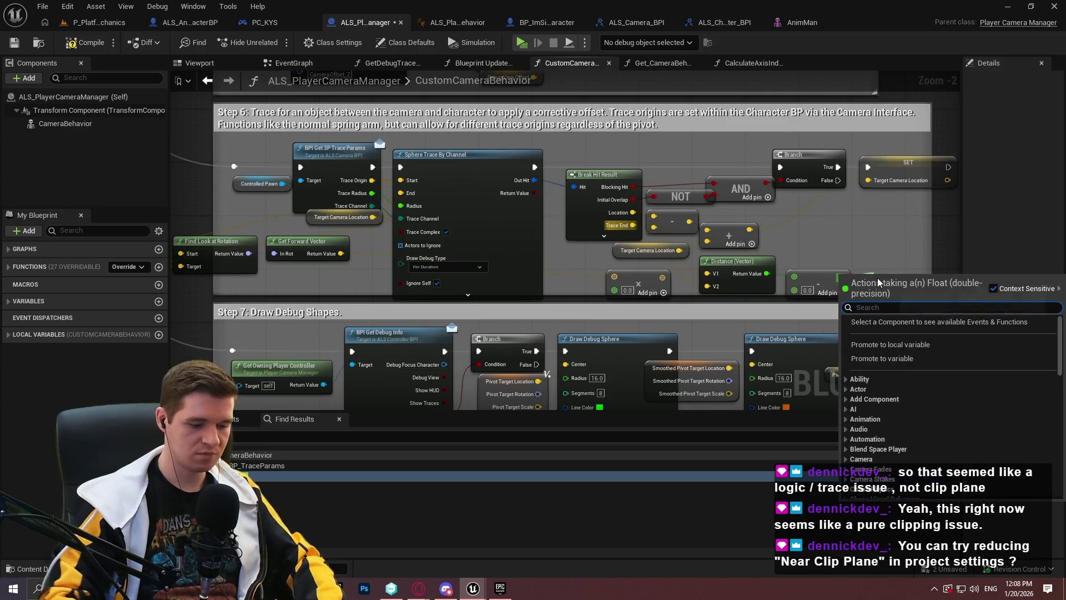
# - Add Clamp (Float) after Subtract with Distance as Max, subtract 10, and feed Multiply's B
pyautogui.write('clamp')
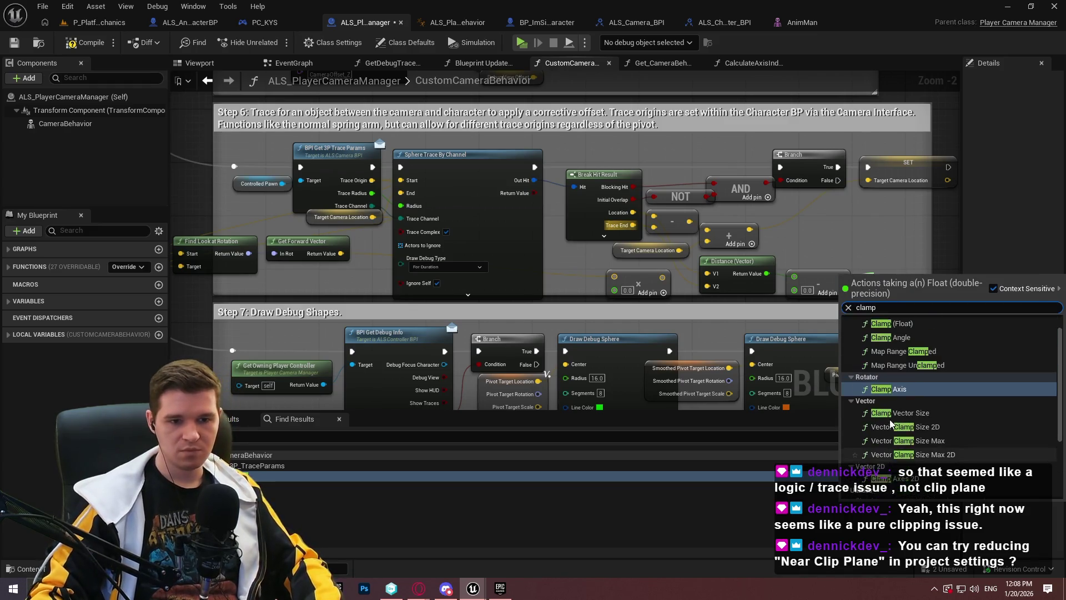
pyautogui.click(906, 342)
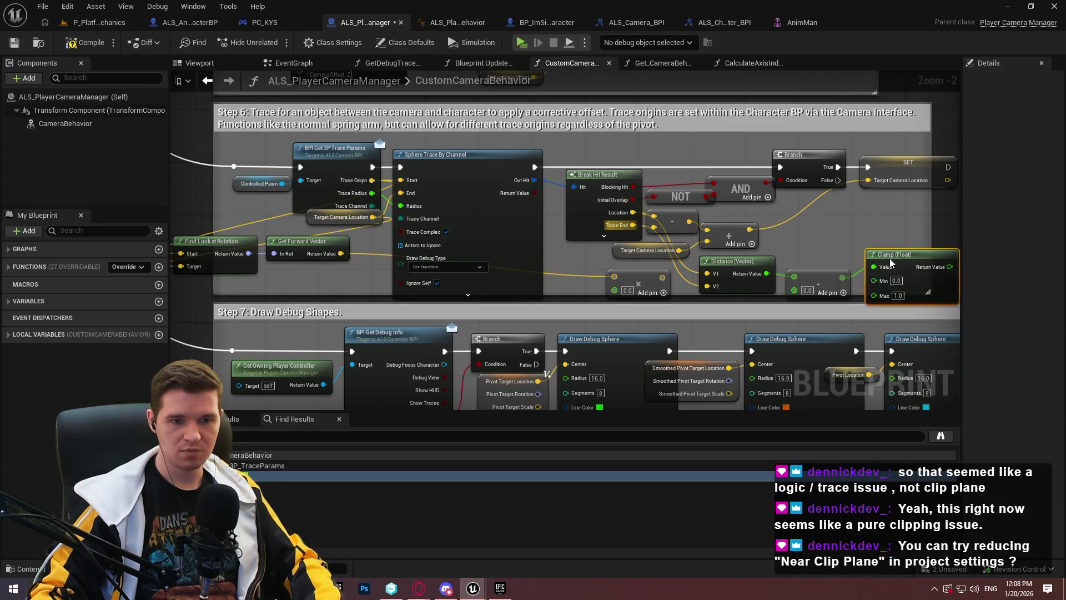
pyautogui.scroll(2, 908, 286)
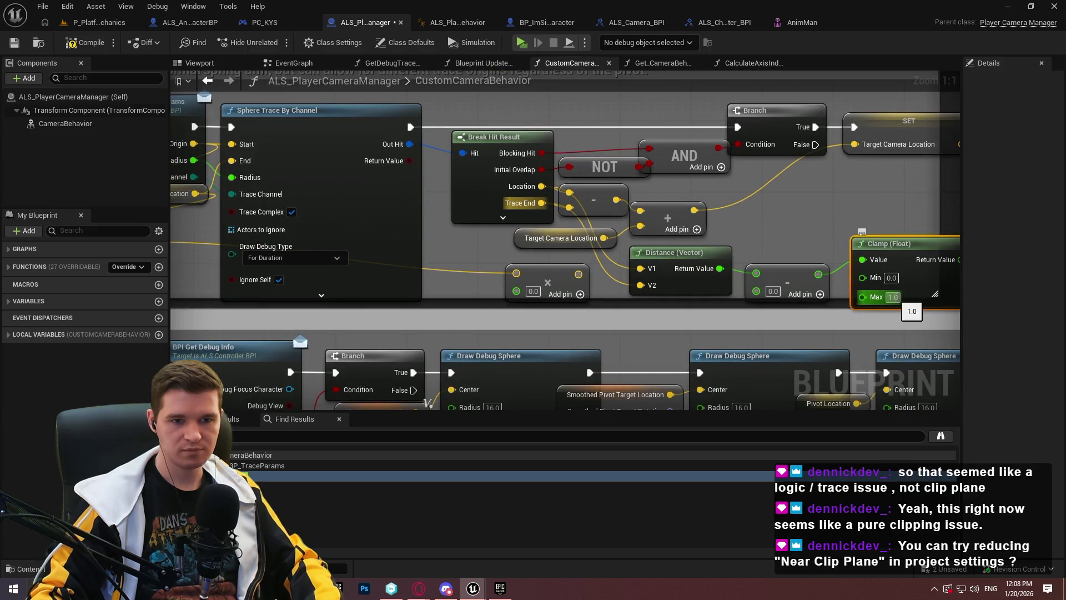
pyautogui.moveTo(862, 297); pyautogui.dragTo(719, 270)
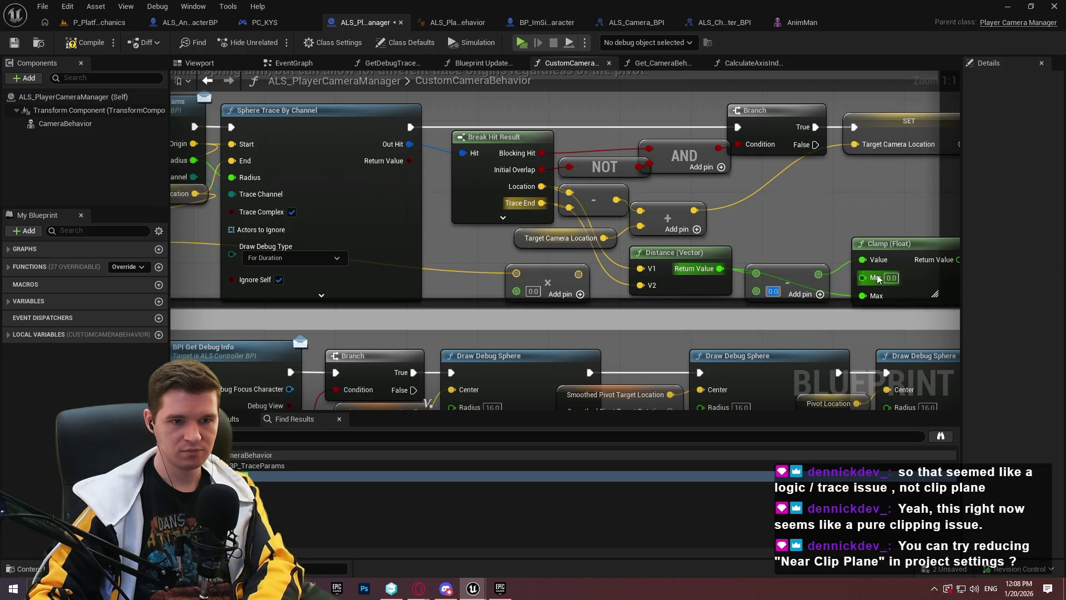
pyautogui.write('10')
pyautogui.press('Return')
pyautogui.moveTo(783, 205); pyautogui.dragTo(682, 209)
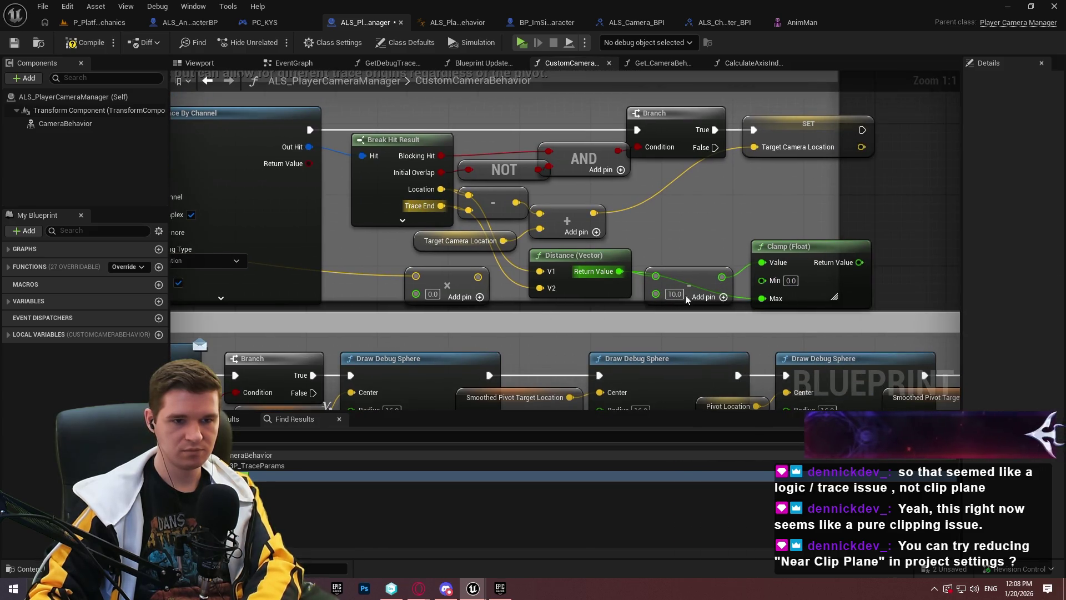
pyautogui.moveTo(859, 262)
pyautogui.mouseDown()
pyautogui.moveTo(416, 294)
pyautogui.moveTo(540, 214)
pyautogui.mouseUp()
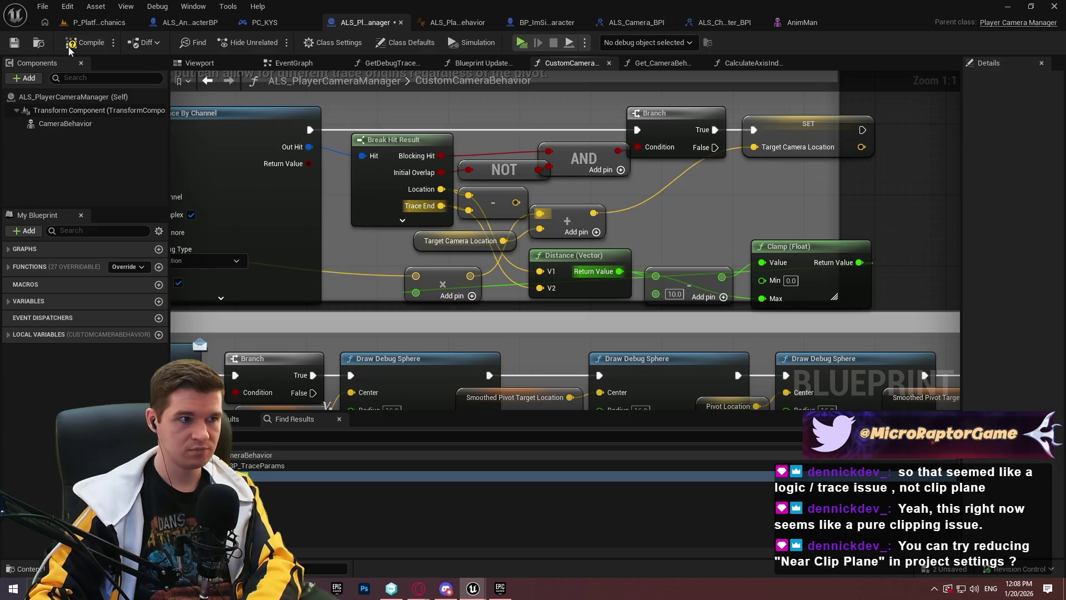
pyautogui.click(525, 42)
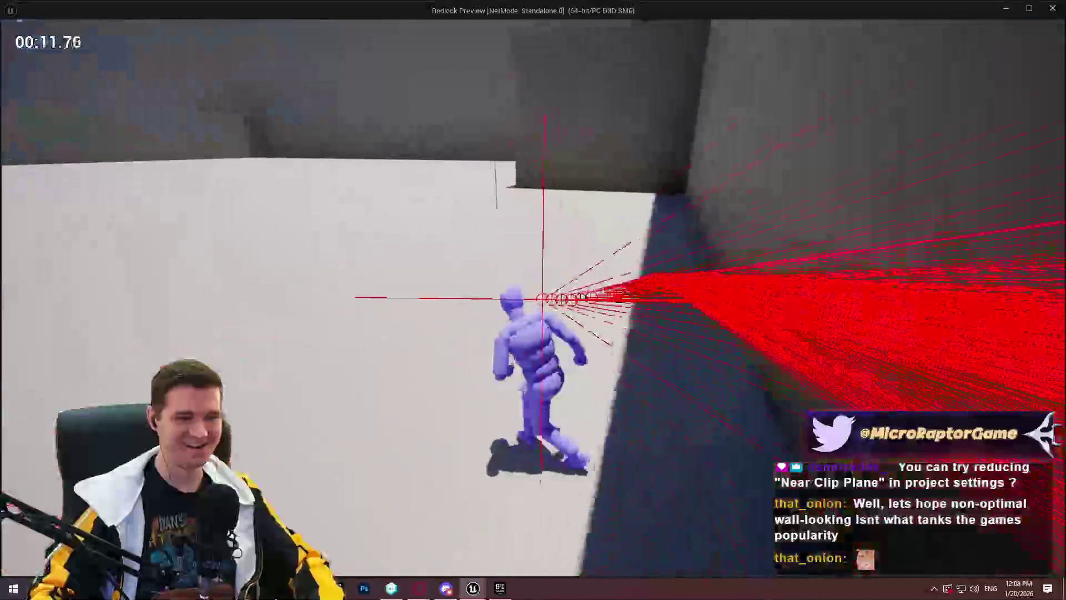
pyautogui.press('Escape')
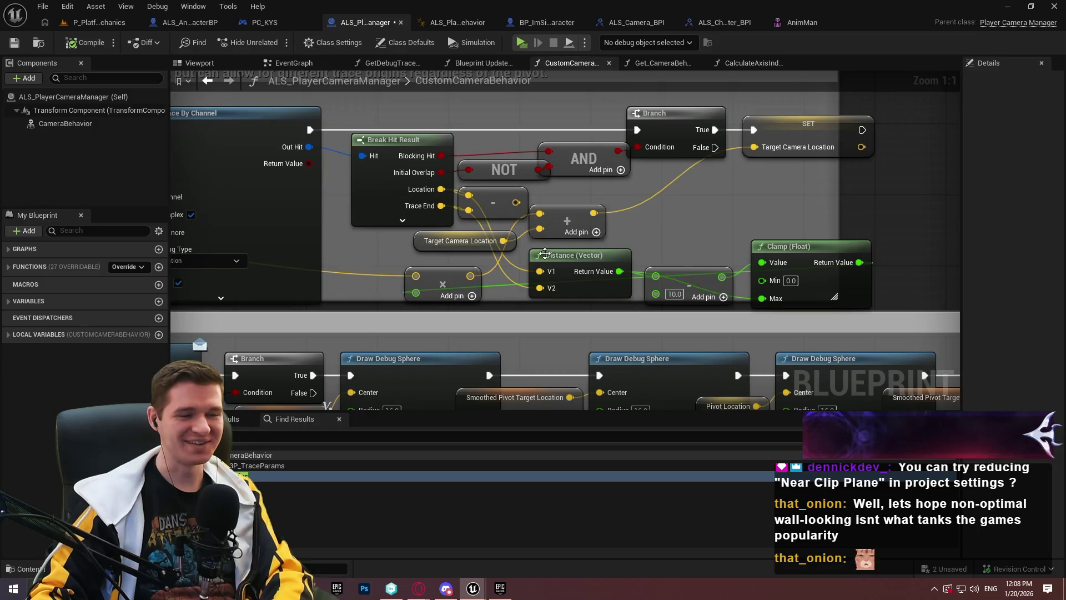
pyautogui.moveTo(648, 238); pyautogui.dragTo(1060, 250)
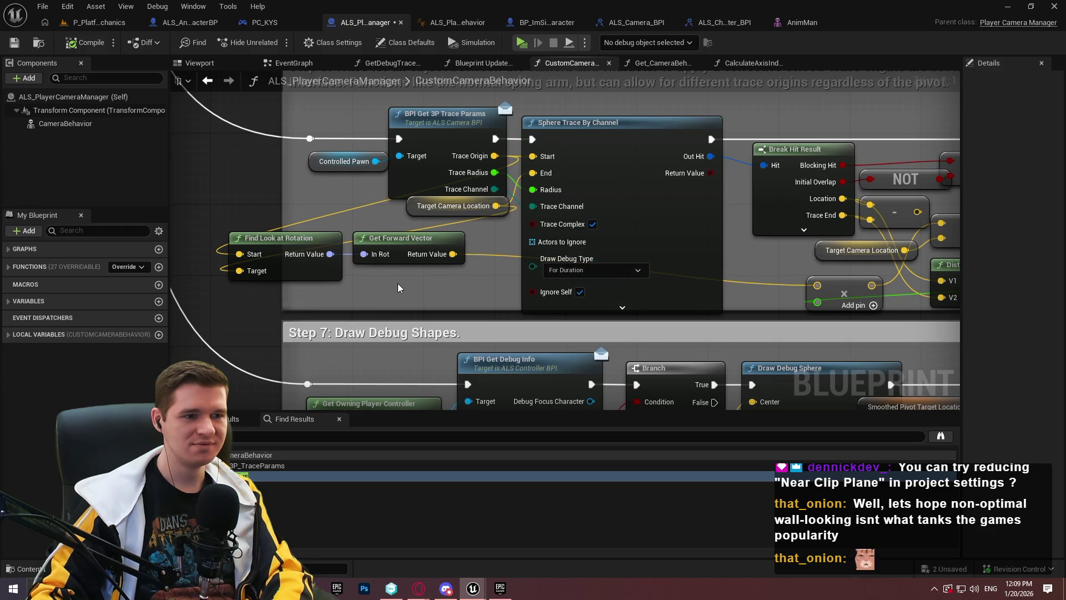
pyautogui.moveTo(411, 287)
pyautogui.mouseDown()
pyautogui.moveTo(117, 301)
pyautogui.moveTo(172, 287)
pyautogui.mouseUp()
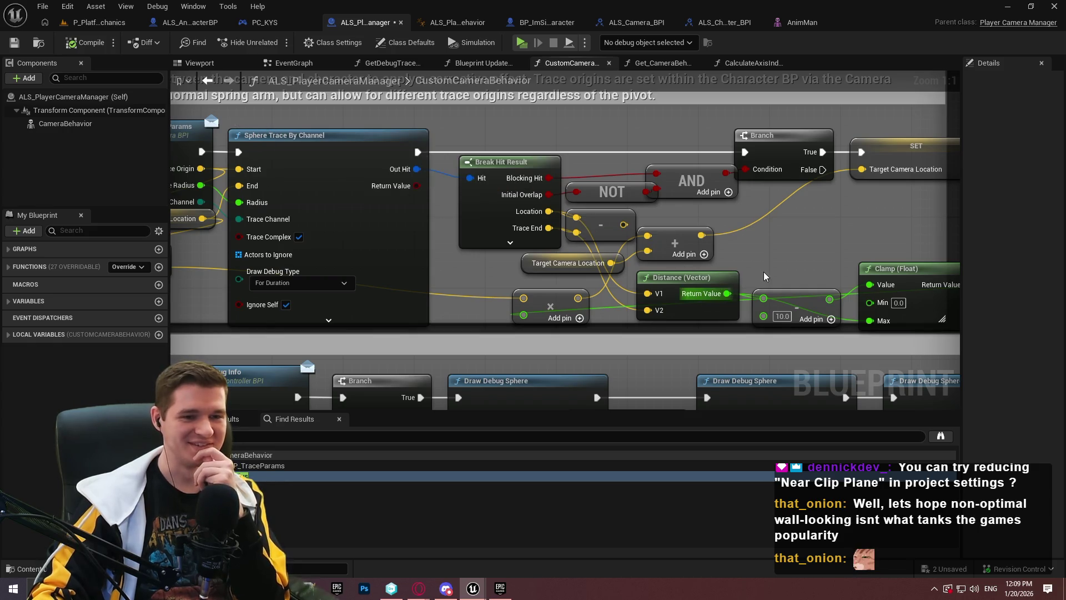
pyautogui.scroll(-2, 601, 281)
# - Rearrange the rotation, forward vector, multiply, distance and clamp nodes, lifting a reroute above them
pyautogui.moveTo(237, 295); pyautogui.dragTo(358, 302)
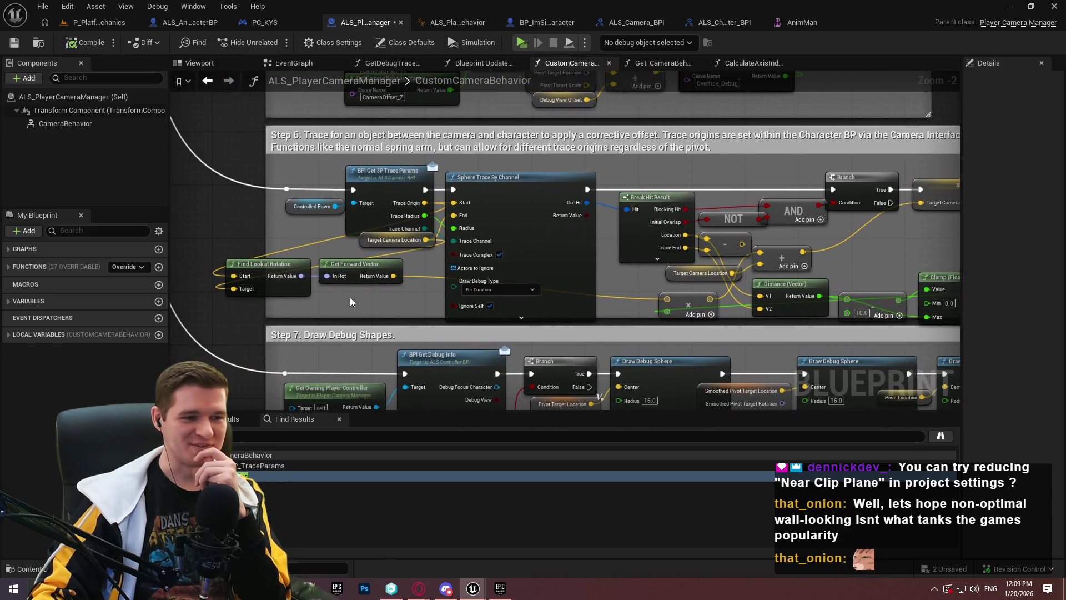
pyautogui.moveTo(265, 265)
pyautogui.mouseDown()
pyautogui.moveTo(944, 255)
pyautogui.moveTo(822, 239)
pyautogui.mouseUp()
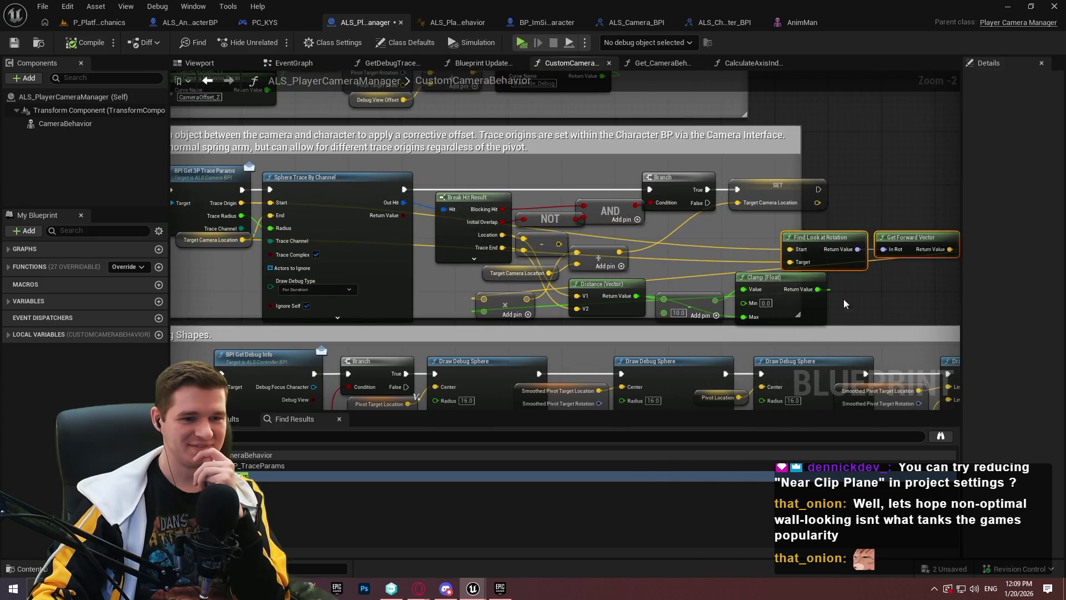
pyautogui.moveTo(858, 319); pyautogui.dragTo(672, 311)
pyautogui.moveTo(389, 308)
pyautogui.mouseDown()
pyautogui.moveTo(558, 260)
pyautogui.moveTo(884, 275)
pyautogui.moveTo(877, 258)
pyautogui.mouseUp()
pyautogui.moveTo(745, 321)
pyautogui.mouseDown()
pyautogui.moveTo(474, 282)
pyautogui.moveTo(600, 284)
pyautogui.mouseUp()
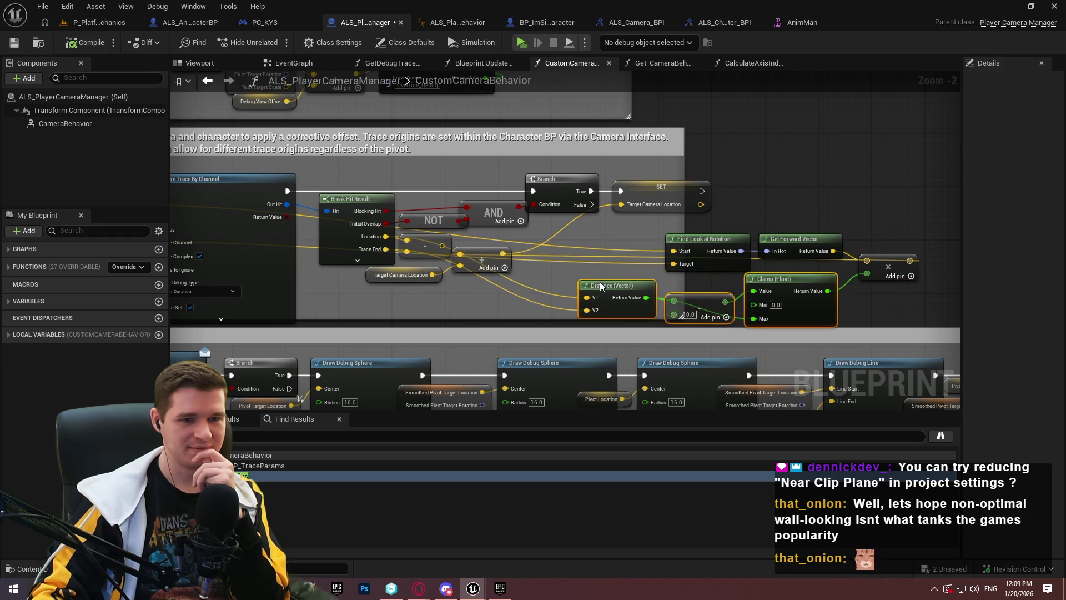
pyautogui.doubleClick(845, 259)
pyautogui.moveTo(845, 259)
pyautogui.mouseDown()
pyautogui.moveTo(818, 126)
pyautogui.moveTo(728, 112)
pyautogui.mouseUp()
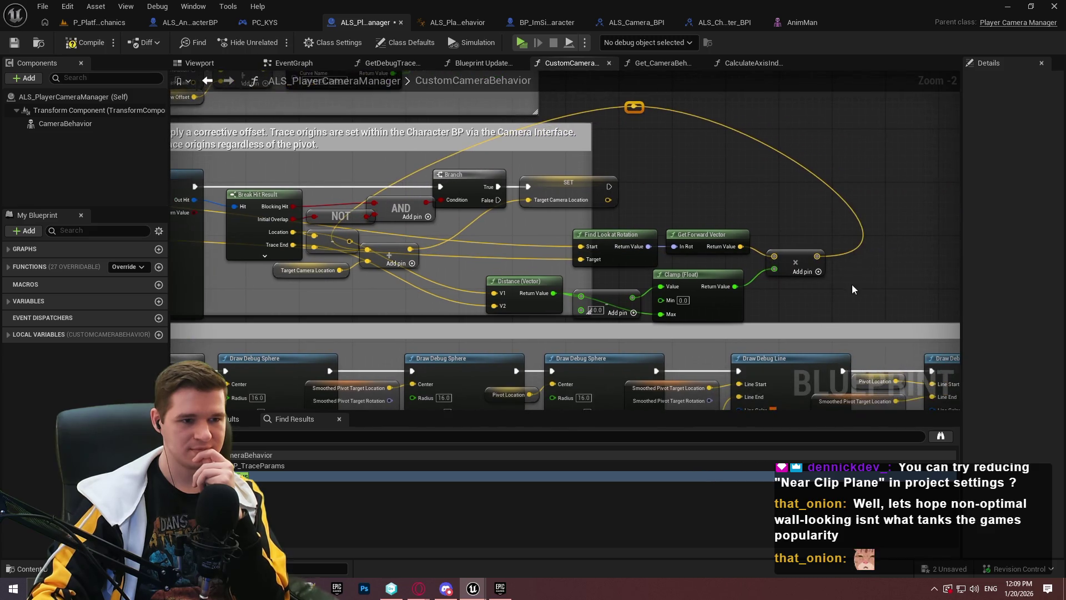
# - Add a reroute on the Clamp Max wire, shift it left, and pan over the Step 6 trace section
pyautogui.scroll(2, 715, 247)
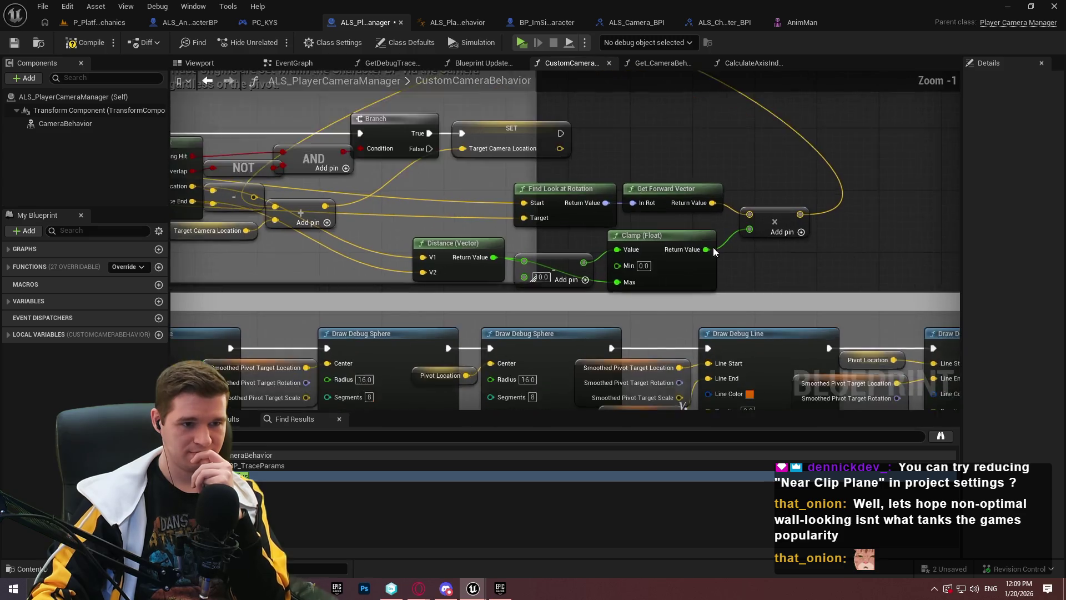
pyautogui.moveTo(532, 263); pyautogui.dragTo(532, 246)
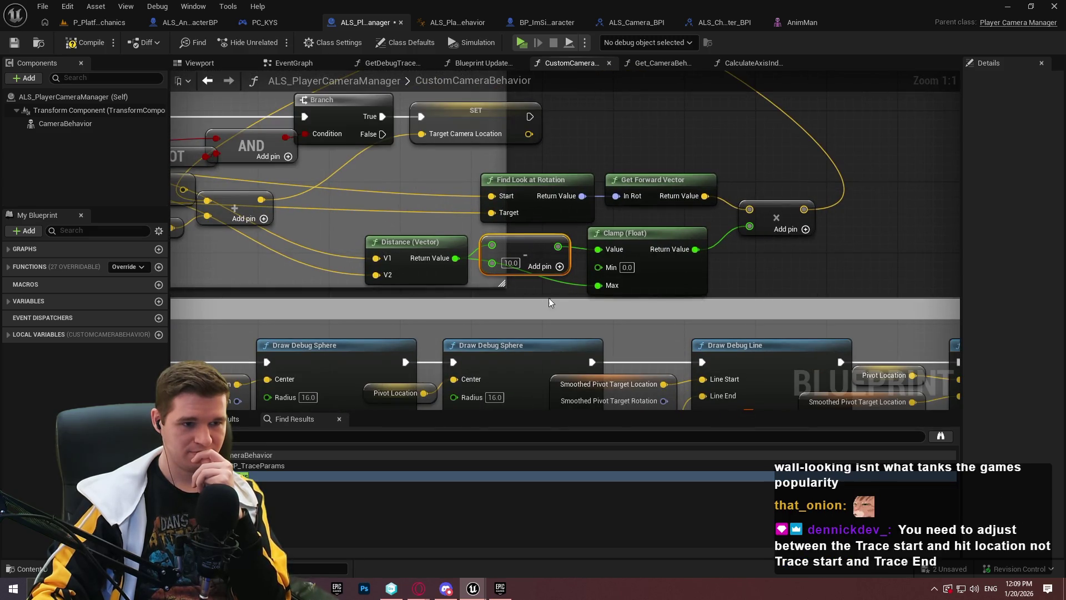
pyautogui.doubleClick(555, 278)
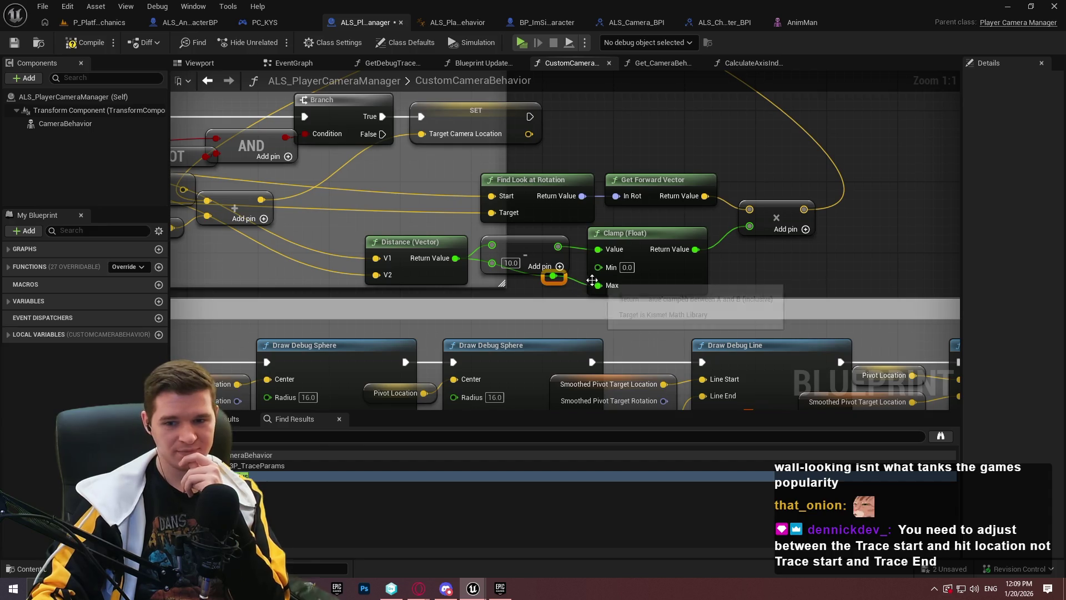
pyautogui.moveTo(560, 284); pyautogui.dragTo(505, 292)
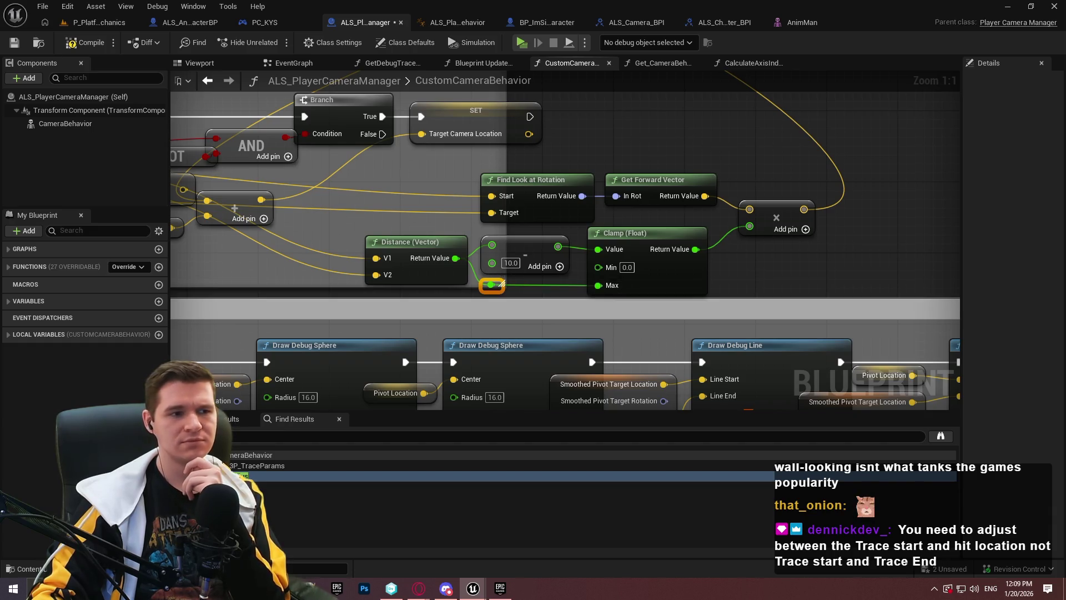
pyautogui.click(261, 476)
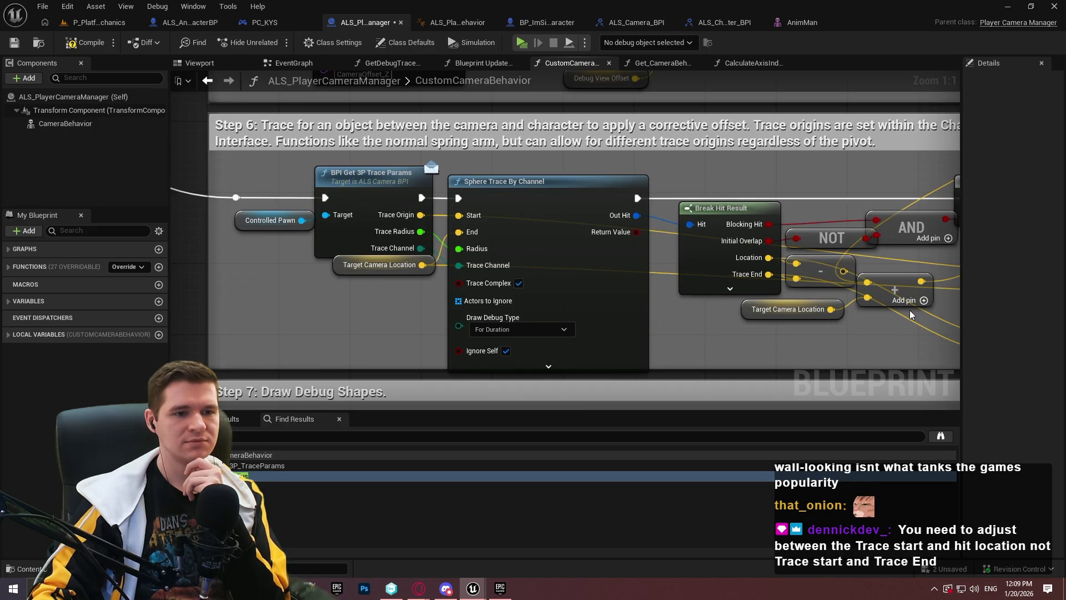
pyautogui.moveTo(877, 324)
pyautogui.mouseDown()
pyautogui.moveTo(223, 308)
pyautogui.moveTo(406, 307)
pyautogui.mouseUp()
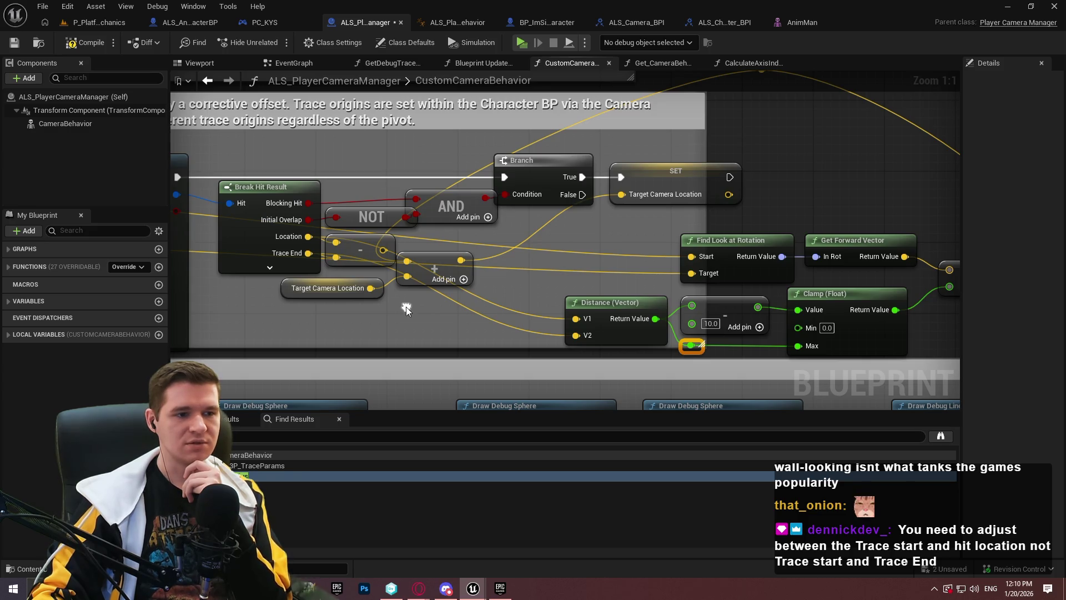
pyautogui.moveTo(418, 326); pyautogui.dragTo(726, 315)
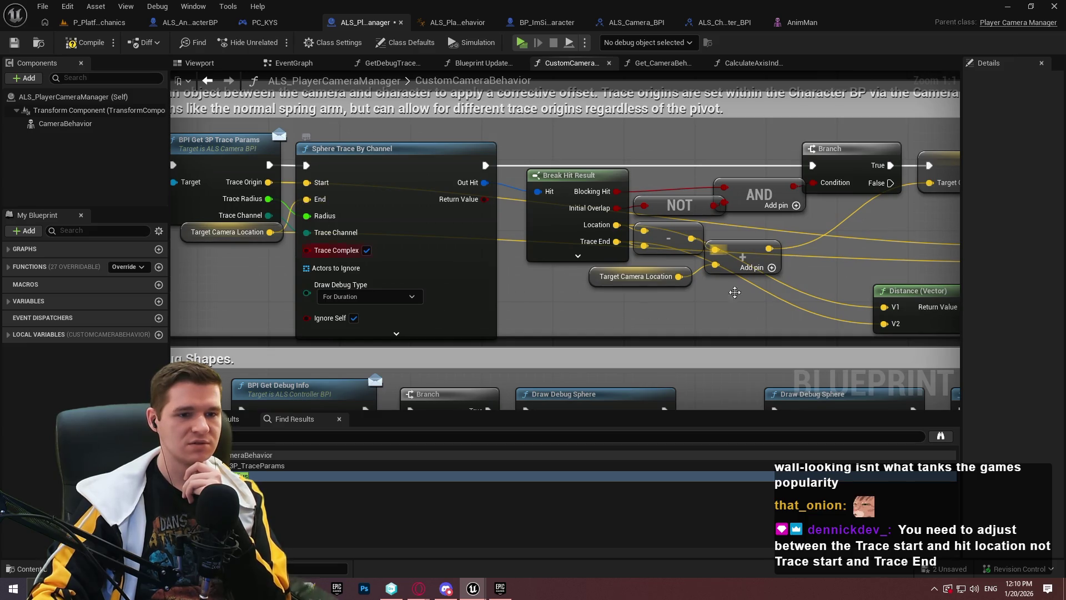
pyautogui.moveTo(785, 296); pyautogui.dragTo(716, 305)
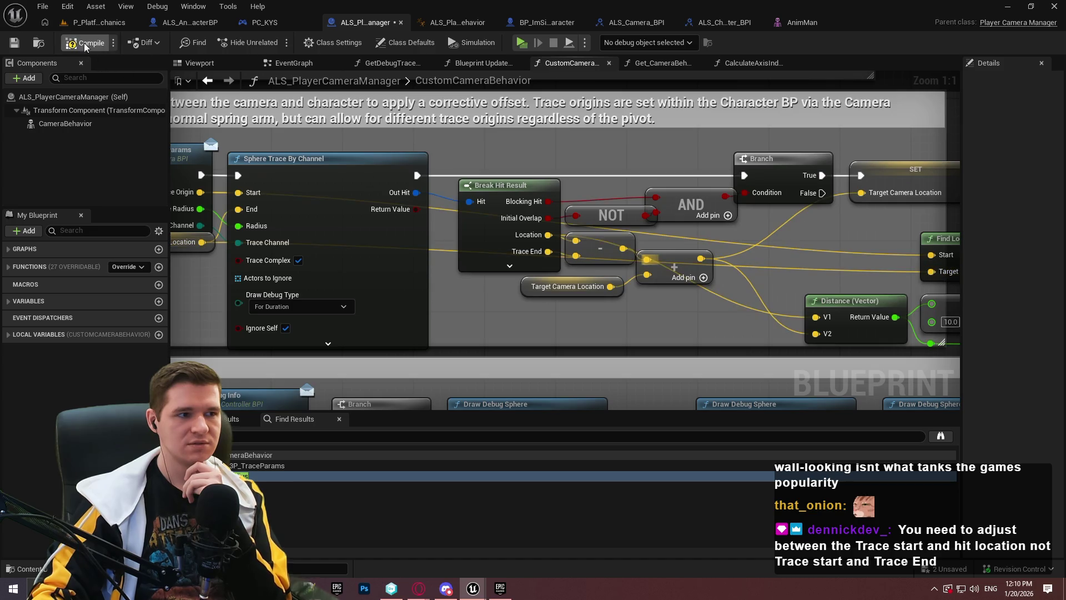
pyautogui.click(521, 43)
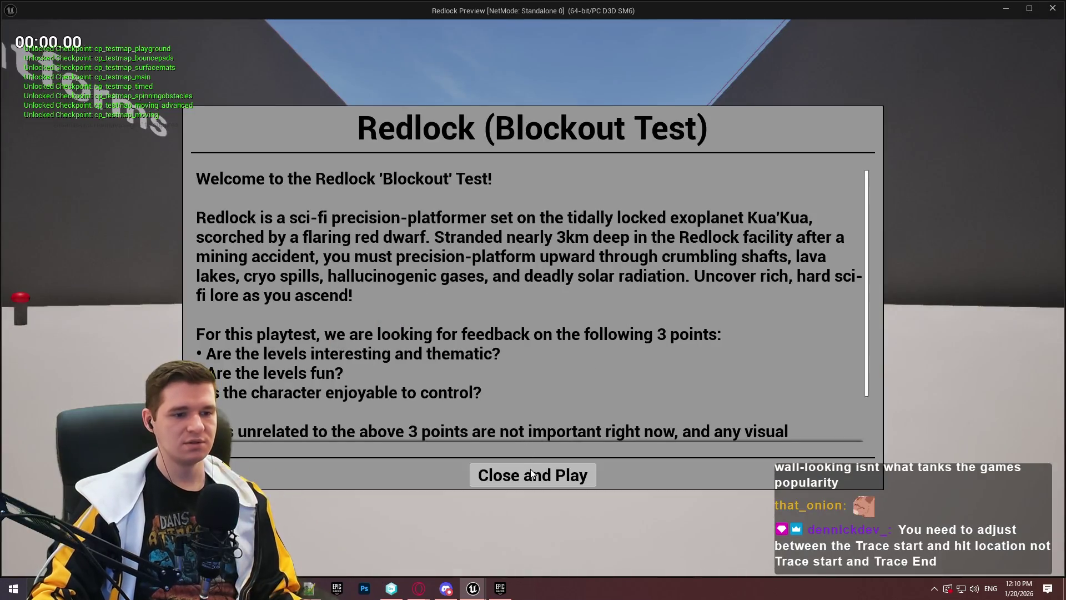
pyautogui.click(532, 474)
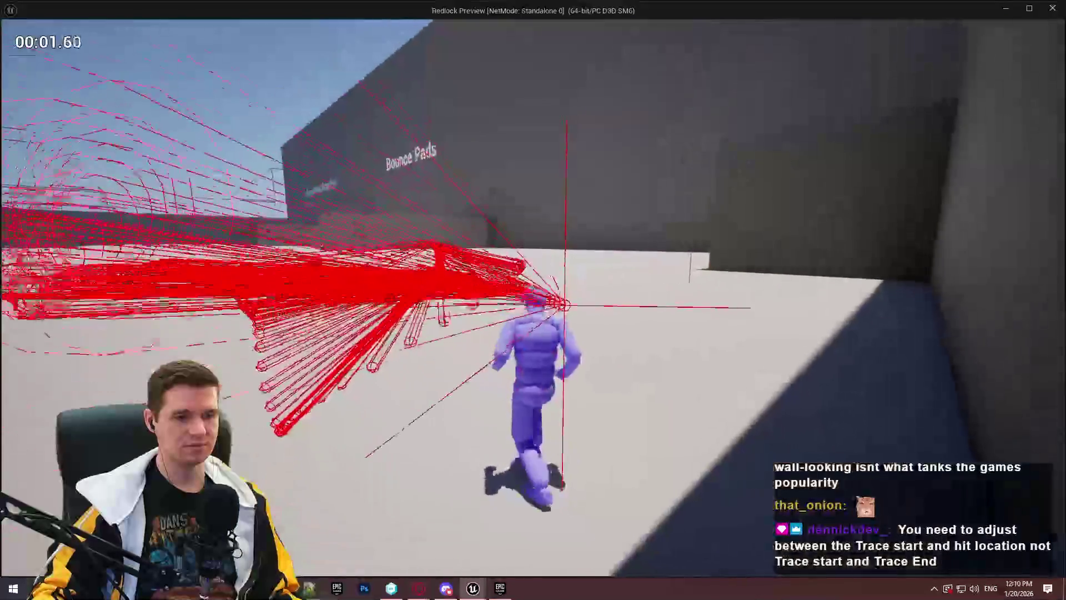
pyautogui.press('w')
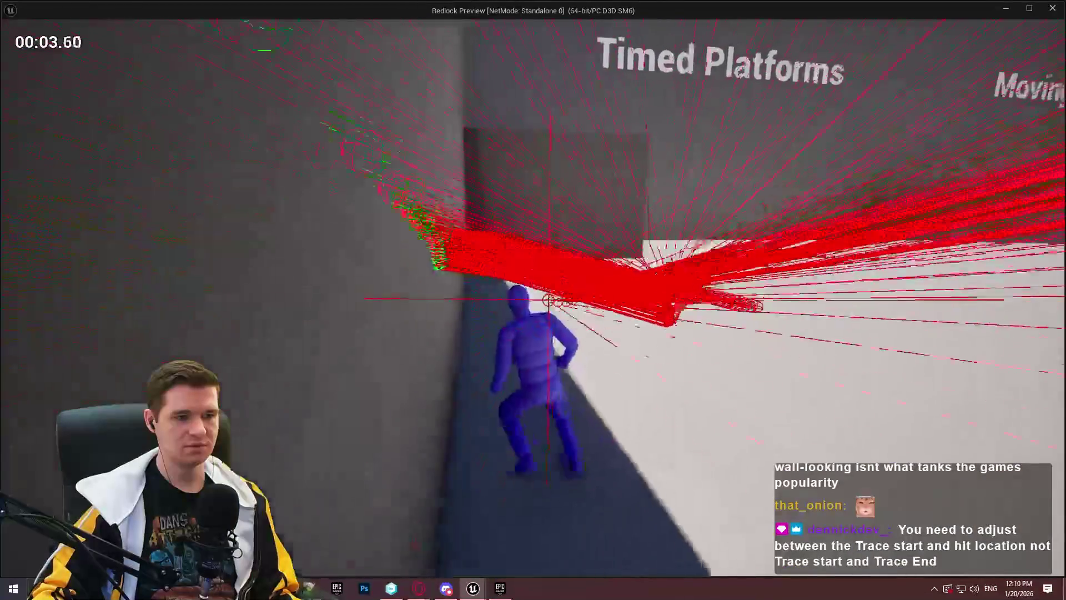
pyautogui.press('w')
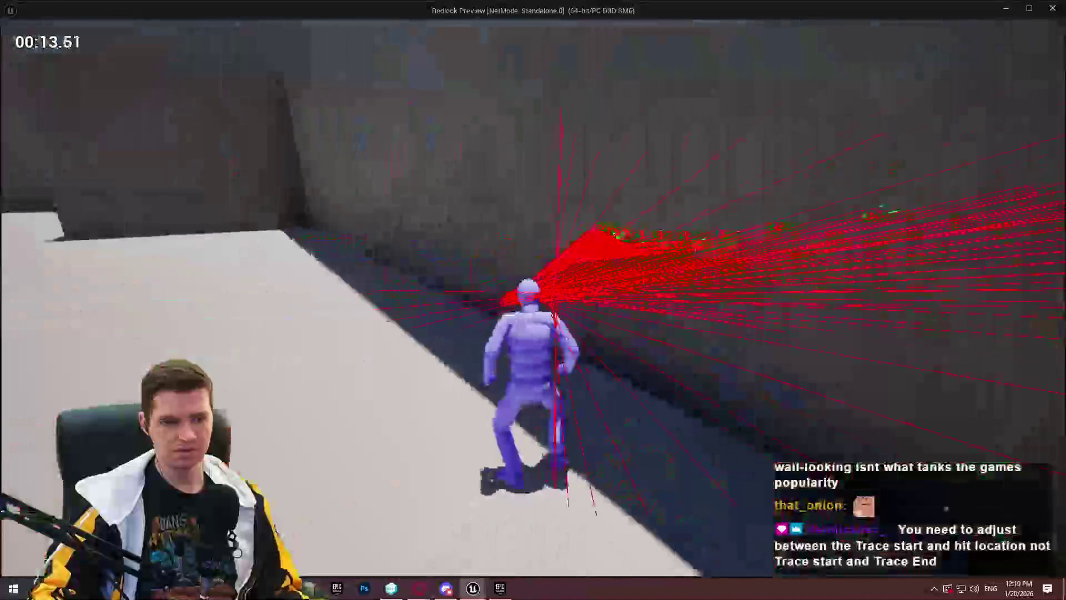
pyautogui.press('Escape')
pyautogui.scroll(2, 577, 290)
pyautogui.moveTo(830, 253)
pyautogui.mouseDown()
pyautogui.moveTo(852, 280)
pyautogui.moveTo(483, 190)
pyautogui.mouseUp()
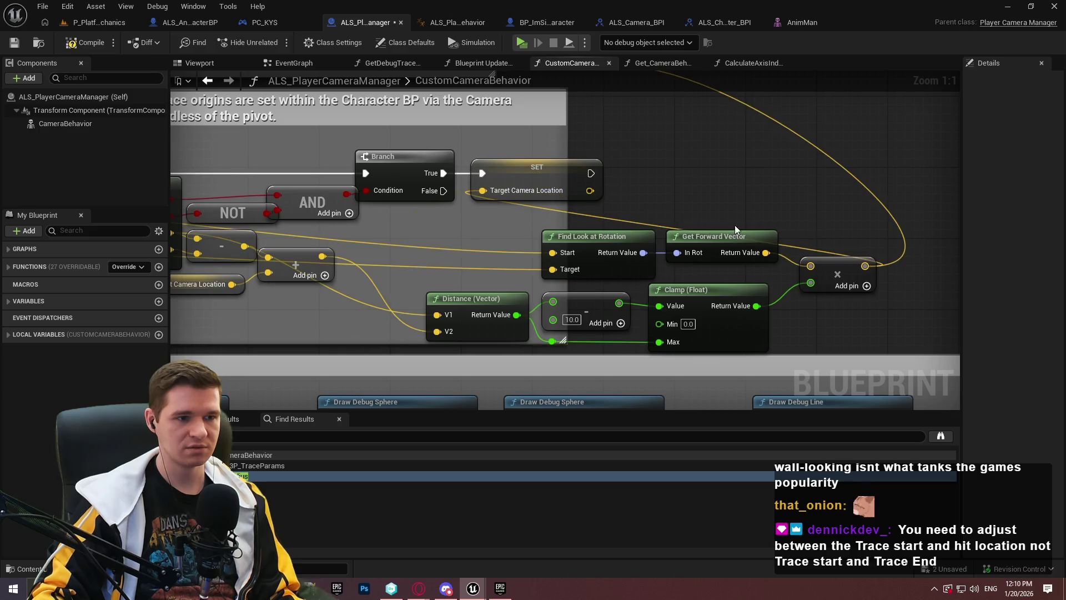
pyautogui.moveTo(670, 151)
pyautogui.mouseDown()
pyautogui.moveTo(804, 196)
pyautogui.moveTo(780, 267)
pyautogui.mouseUp()
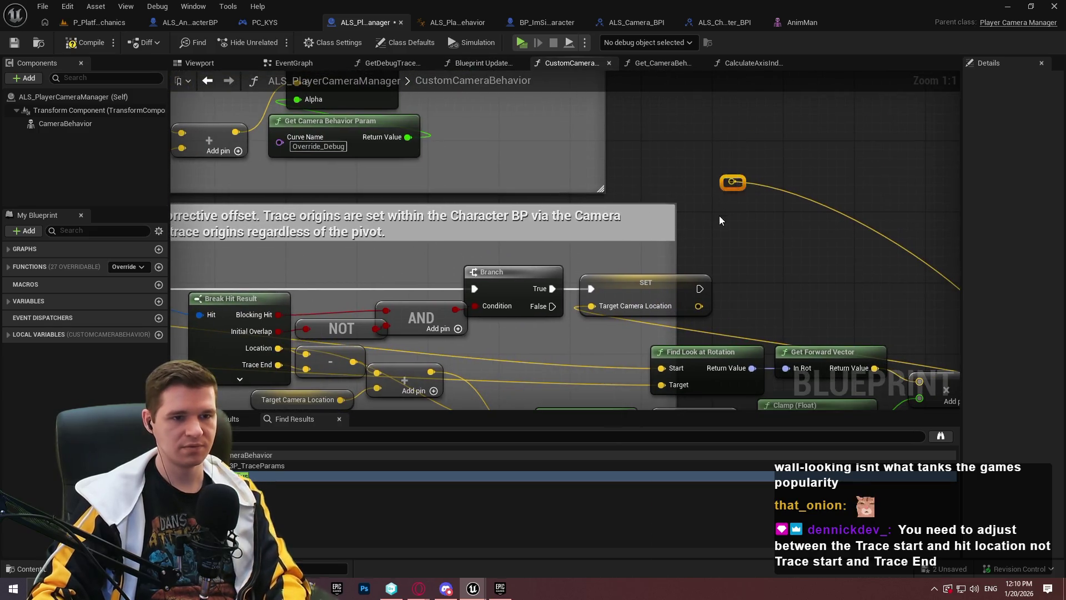
pyautogui.click(520, 43)
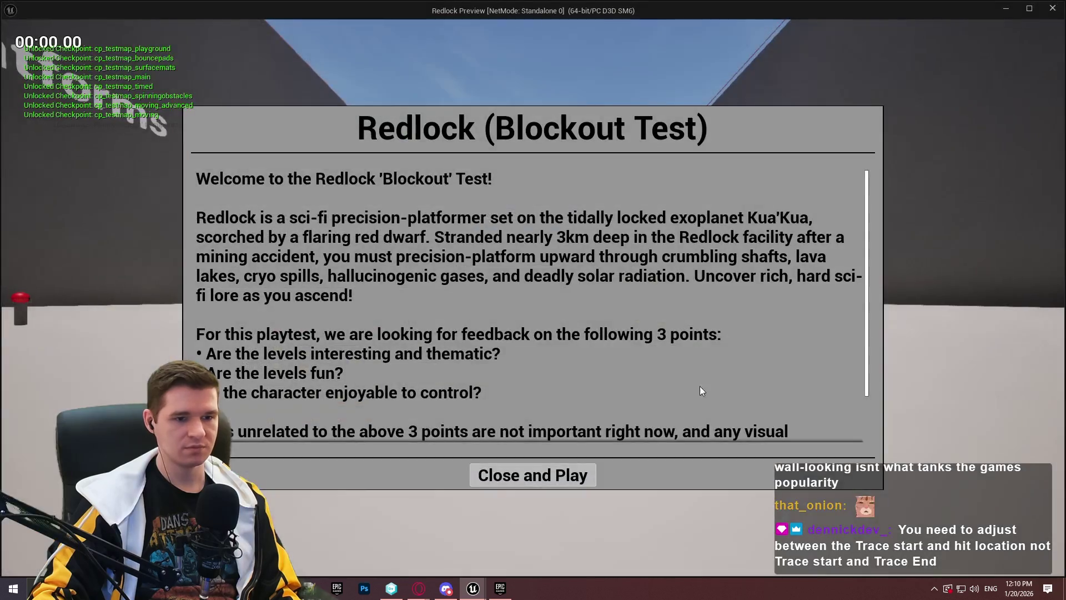
pyautogui.click(584, 475)
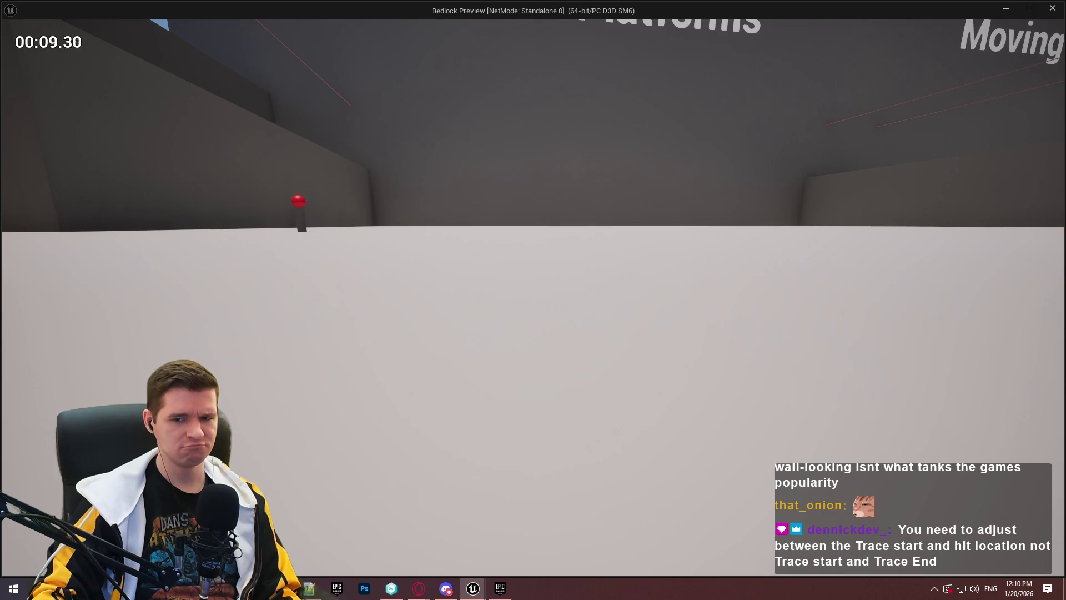
pyautogui.press('Escape')
pyautogui.scroll(-3, 726, 249)
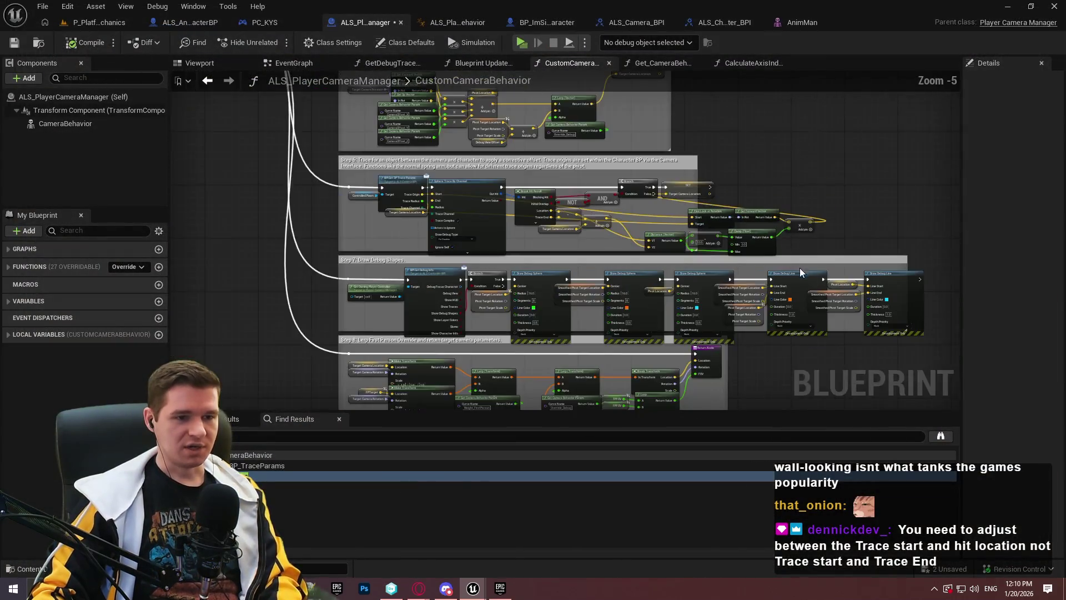
# - Move the Step 7 group down and place the look-at, distance and clamp nodes below the comment
pyautogui.scroll(-2, 795, 270)
pyautogui.moveTo(830, 387)
pyautogui.mouseDown()
pyautogui.moveTo(397, 204)
pyautogui.moveTo(397, 189)
pyautogui.mouseUp()
pyautogui.scroll(5, 444, 167)
pyautogui.moveTo(407, 322)
pyautogui.mouseDown()
pyautogui.moveTo(405, 393)
pyautogui.moveTo(568, 304)
pyautogui.moveTo(641, 344)
pyautogui.moveTo(617, 245)
pyautogui.moveTo(460, 222)
pyautogui.moveTo(805, 290)
pyautogui.mouseUp()
pyautogui.moveTo(877, 302); pyautogui.dragTo(511, 183)
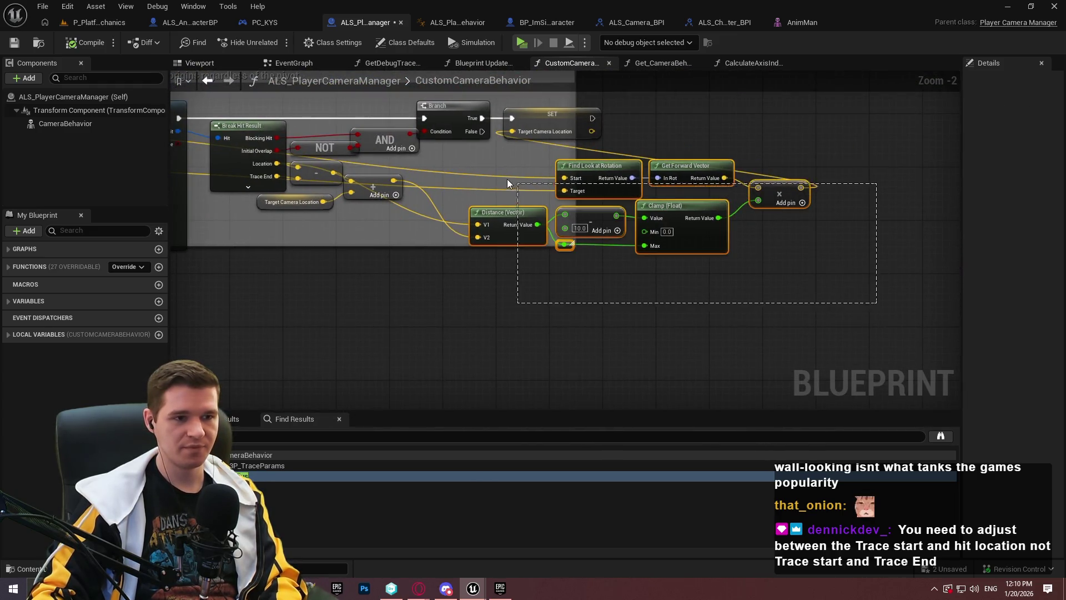
pyautogui.moveTo(608, 179)
pyautogui.mouseDown()
pyautogui.moveTo(247, 338)
pyautogui.moveTo(599, 248)
pyautogui.moveTo(544, 279)
pyautogui.moveTo(527, 312)
pyautogui.mouseUp()
pyautogui.scroll(1, 575, 269)
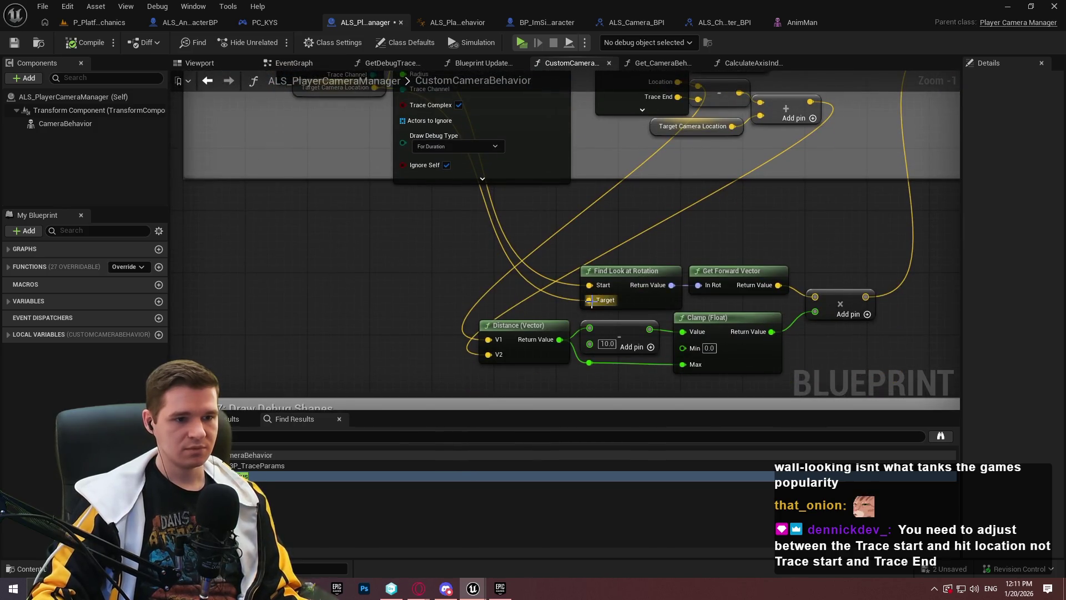
pyautogui.moveTo(575, 269)
pyautogui.mouseDown()
pyautogui.moveTo(544, 311)
pyautogui.moveTo(488, 279)
pyautogui.moveTo(584, 264)
pyautogui.moveTo(502, 330)
pyautogui.mouseUp()
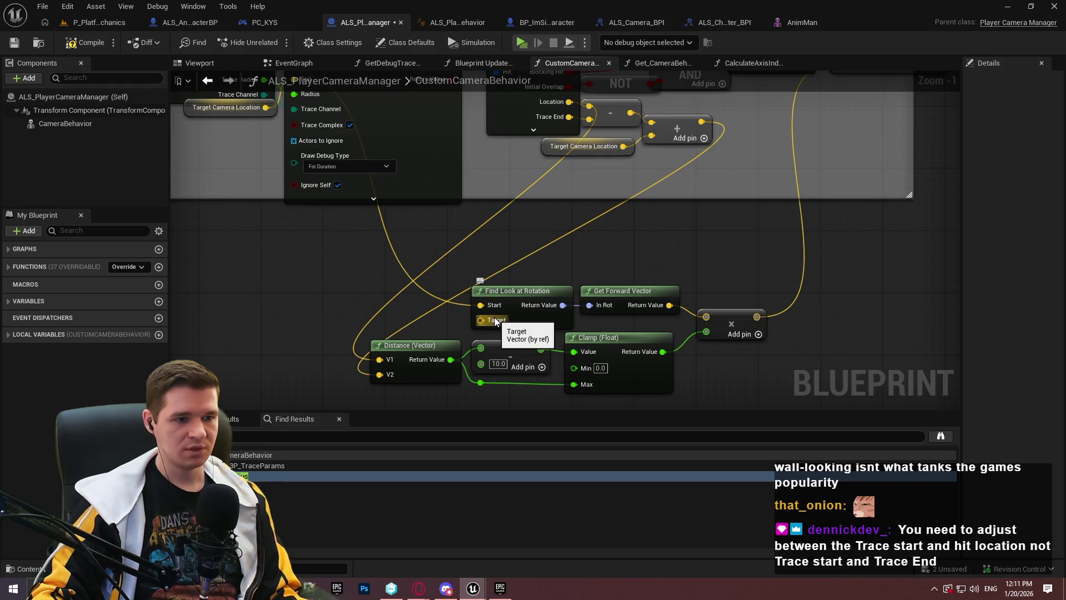
pyautogui.moveTo(504, 301)
pyautogui.mouseDown()
pyautogui.moveTo(521, 312)
pyautogui.moveTo(521, 342)
pyautogui.moveTo(526, 324)
pyautogui.mouseUp()
# - Disconnect Distance's inputs, feed Target Camera Location into the look-at Target, and link V1 to trace End
pyautogui.keyDown('alt'); pyautogui.click(407, 384); pyautogui.keyUp('alt')
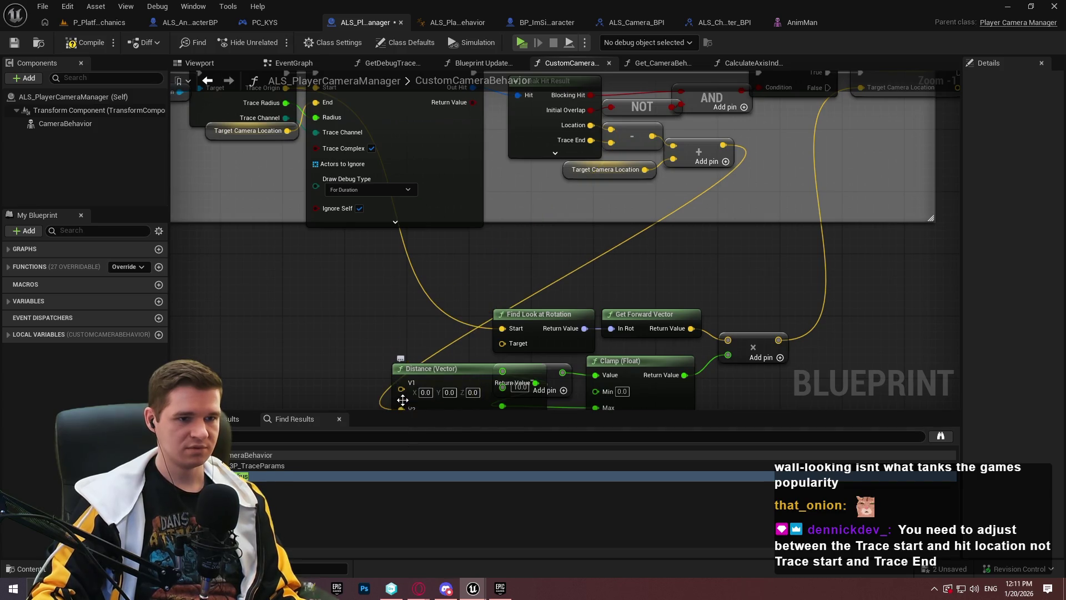
pyautogui.keyDown('alt'); pyautogui.click(403, 410); pyautogui.keyUp('alt')
pyautogui.moveTo(508, 356)
pyautogui.mouseDown()
pyautogui.moveTo(516, 311)
pyautogui.moveTo(484, 360)
pyautogui.moveTo(522, 366)
pyautogui.moveTo(544, 350)
pyautogui.moveTo(548, 365)
pyautogui.moveTo(327, 157)
pyautogui.moveTo(391, 251)
pyautogui.mouseUp()
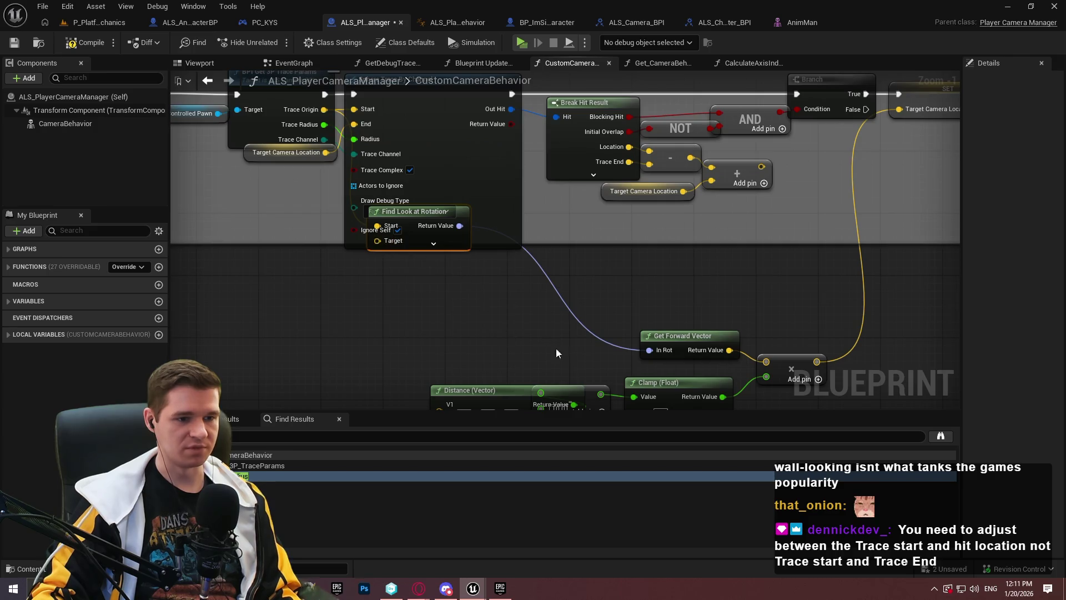
pyautogui.hotkey('ctrl', 'z')
pyautogui.moveTo(541, 365)
pyautogui.mouseDown()
pyautogui.moveTo(302, 152)
pyautogui.moveTo(326, 152)
pyautogui.mouseUp()
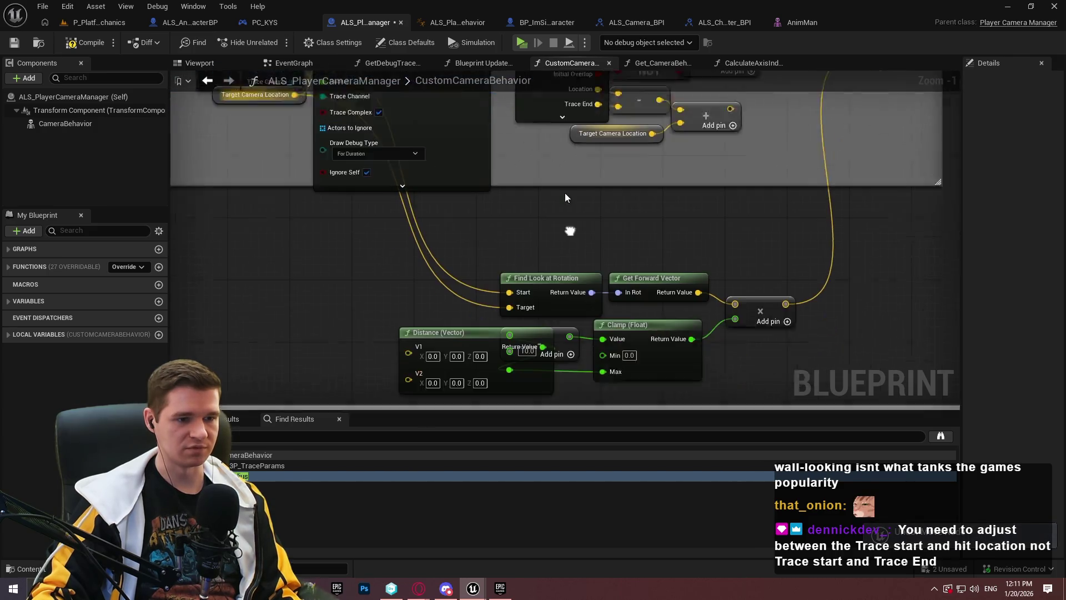
pyautogui.moveTo(422, 320)
pyautogui.mouseDown()
pyautogui.moveTo(430, 214)
pyautogui.moveTo(474, 284)
pyautogui.moveTo(527, 191)
pyautogui.moveTo(295, 331)
pyautogui.mouseUp()
pyautogui.moveTo(315, 156)
pyautogui.mouseDown()
pyautogui.moveTo(335, 158)
pyautogui.moveTo(439, 298)
pyautogui.moveTo(392, 344)
pyautogui.moveTo(474, 225)
pyautogui.moveTo(727, 289)
pyautogui.moveTo(703, 269)
pyautogui.moveTo(684, 173)
pyautogui.moveTo(628, 221)
pyautogui.mouseUp()
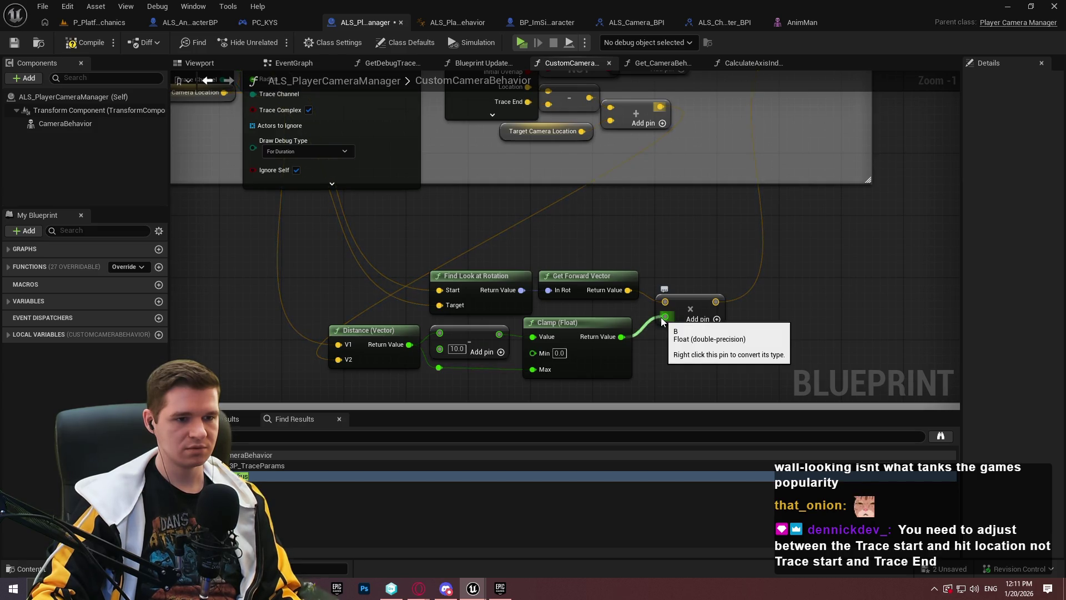
pyautogui.moveTo(661, 318); pyautogui.dragTo(623, 214)
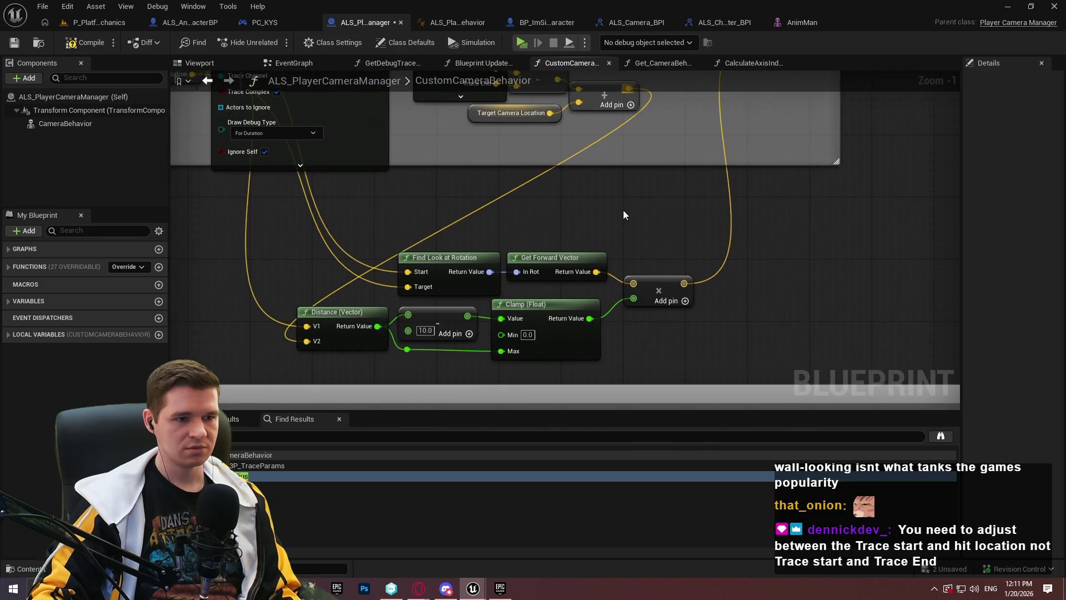
pyautogui.moveTo(743, 345); pyautogui.dragTo(664, 376)
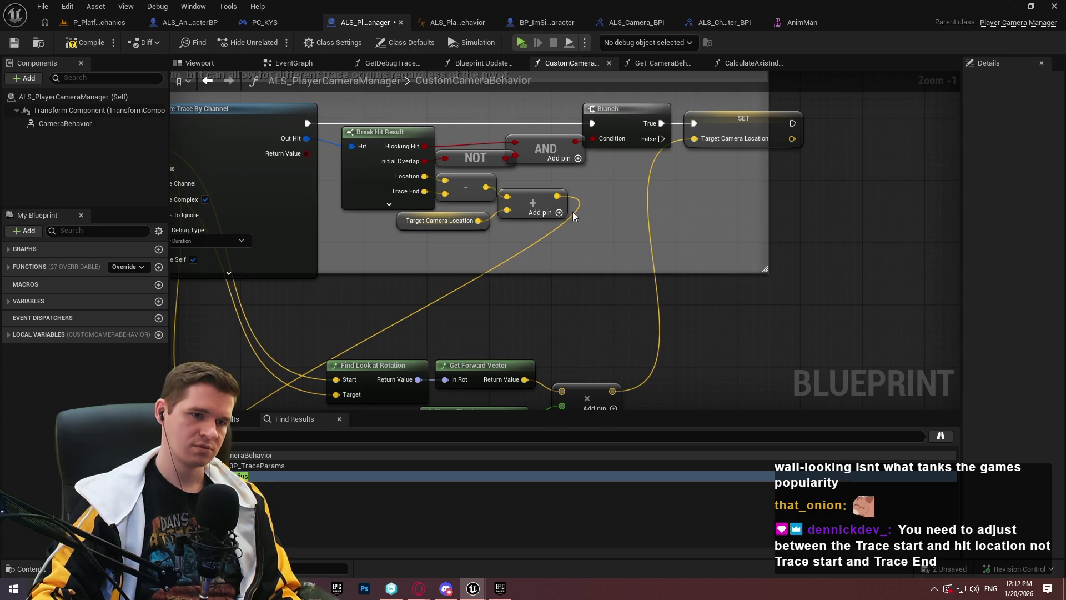
pyautogui.click(520, 43)
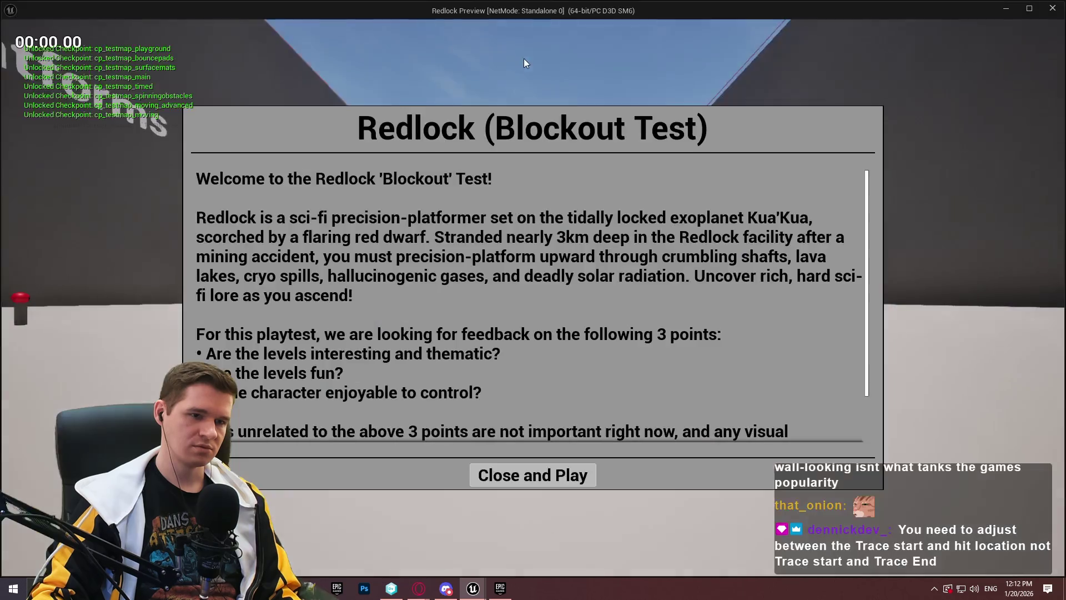
pyautogui.click(561, 476)
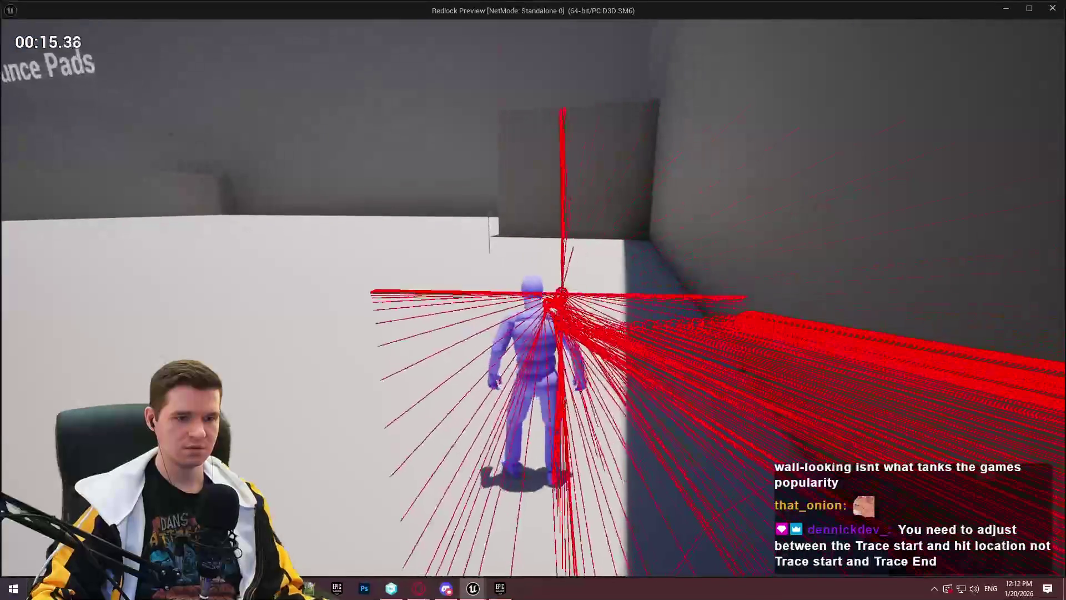
pyautogui.press('Escape')
pyautogui.moveTo(750, 261); pyautogui.dragTo(740, 270)
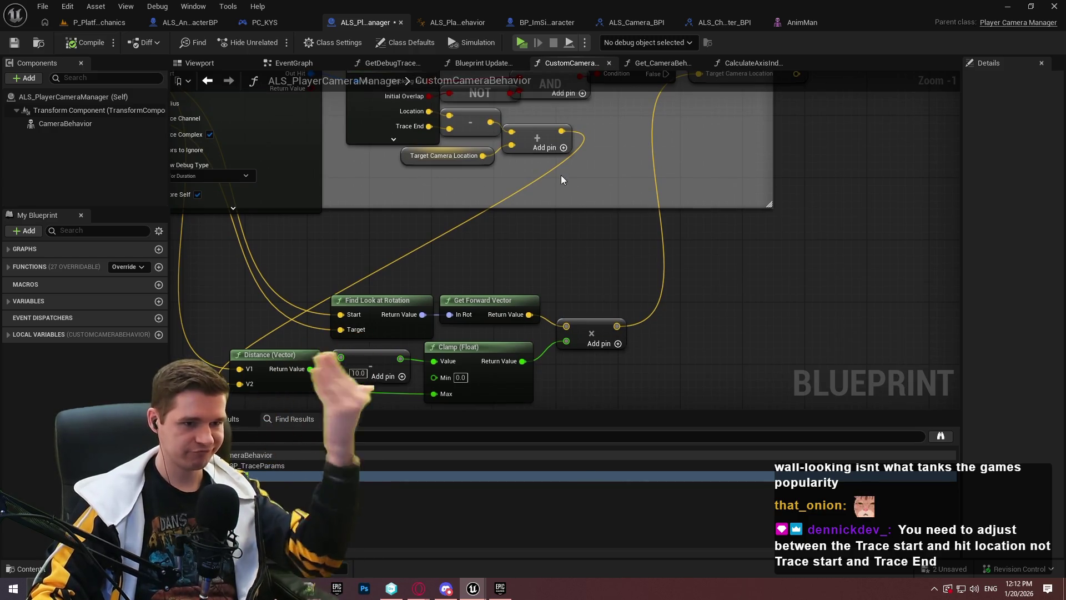
# - Feed the multiply result into the addition, drive Target Camera Location from the sum, and compile
pyautogui.moveTo(576, 254); pyautogui.dragTo(632, 297)
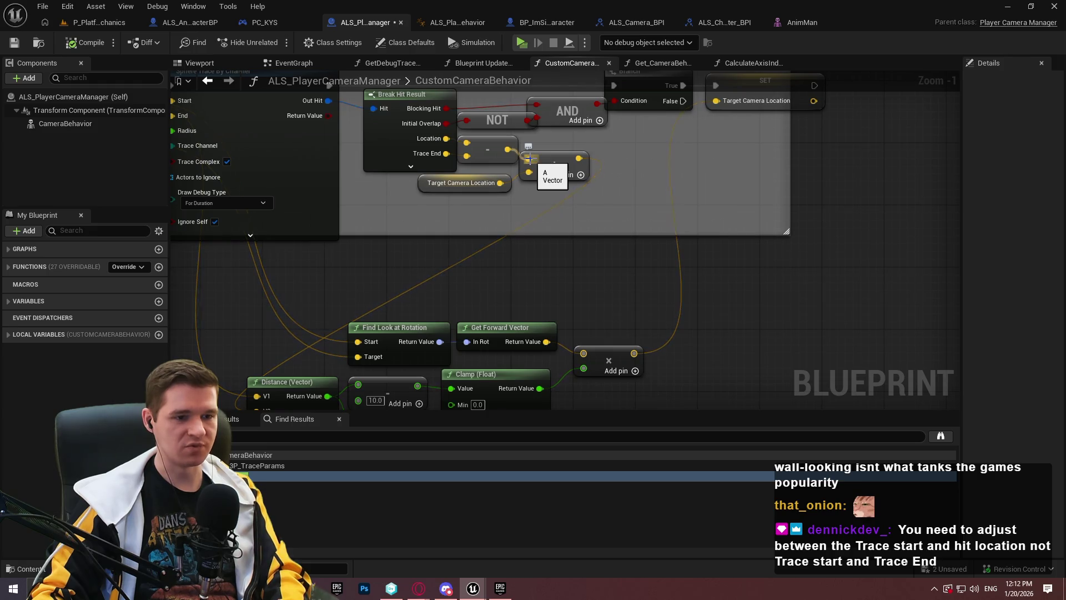
pyautogui.moveTo(633, 364)
pyautogui.mouseDown()
pyautogui.moveTo(625, 322)
pyautogui.moveTo(529, 117)
pyautogui.mouseUp()
pyautogui.click(625, 321)
pyautogui.moveTo(627, 242); pyautogui.dragTo(638, 291)
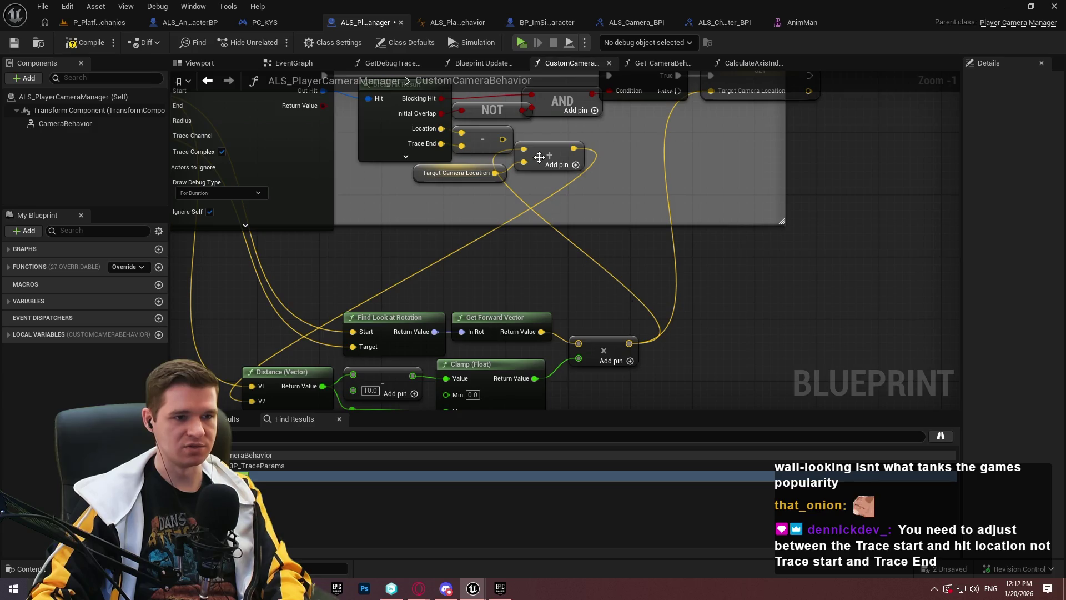
pyautogui.moveTo(574, 148)
pyautogui.mouseDown()
pyautogui.moveTo(691, 115)
pyautogui.moveTo(710, 138)
pyautogui.moveTo(711, 127)
pyautogui.mouseUp()
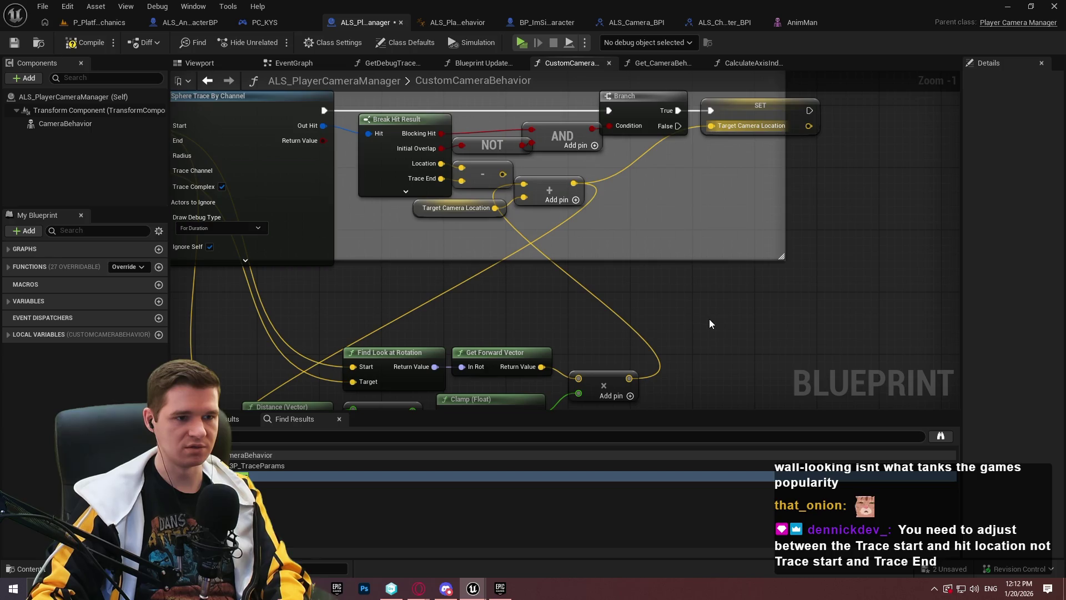
pyautogui.click(91, 43)
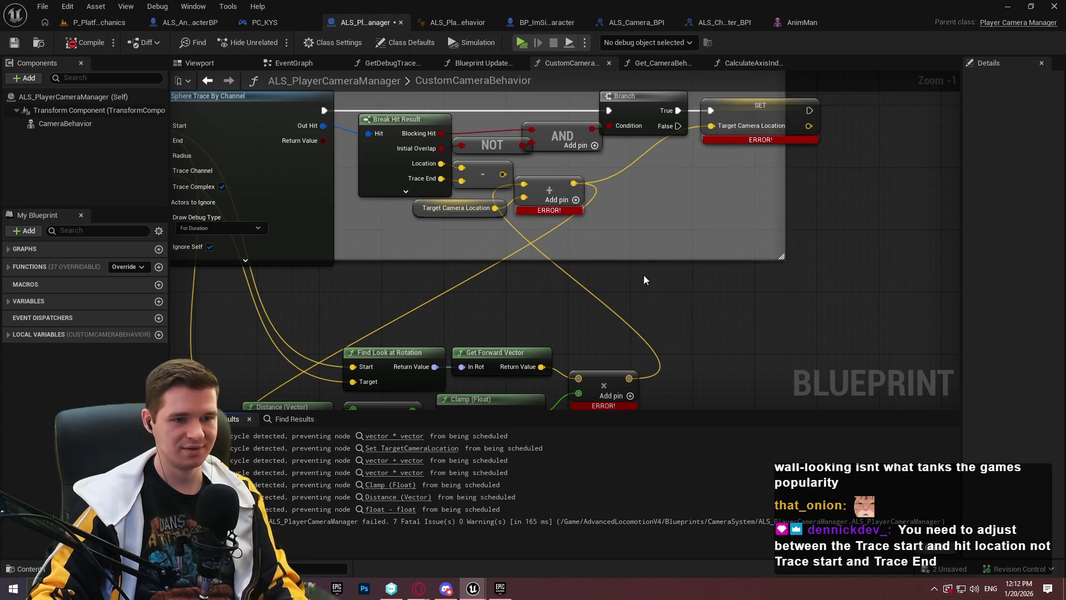
# - Wire the subtraction result into the distance calculation, undoing and redoing the change
pyautogui.scroll(-2, 582, 187)
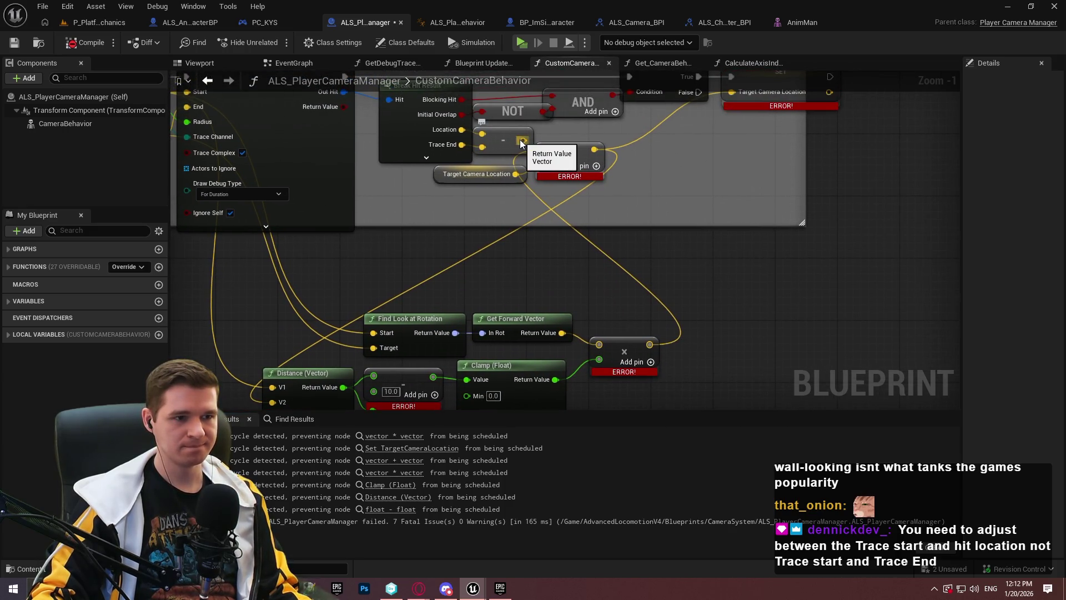
pyautogui.moveTo(520, 143)
pyautogui.mouseDown()
pyautogui.moveTo(275, 397)
pyautogui.moveTo(281, 405)
pyautogui.moveTo(275, 292)
pyautogui.mouseUp()
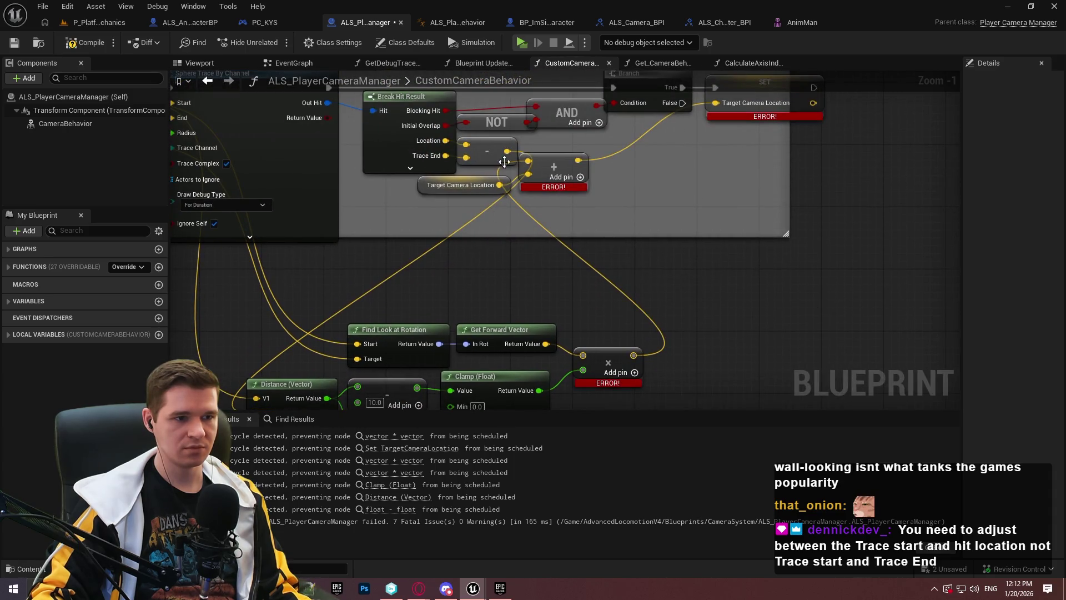
pyautogui.moveTo(521, 187)
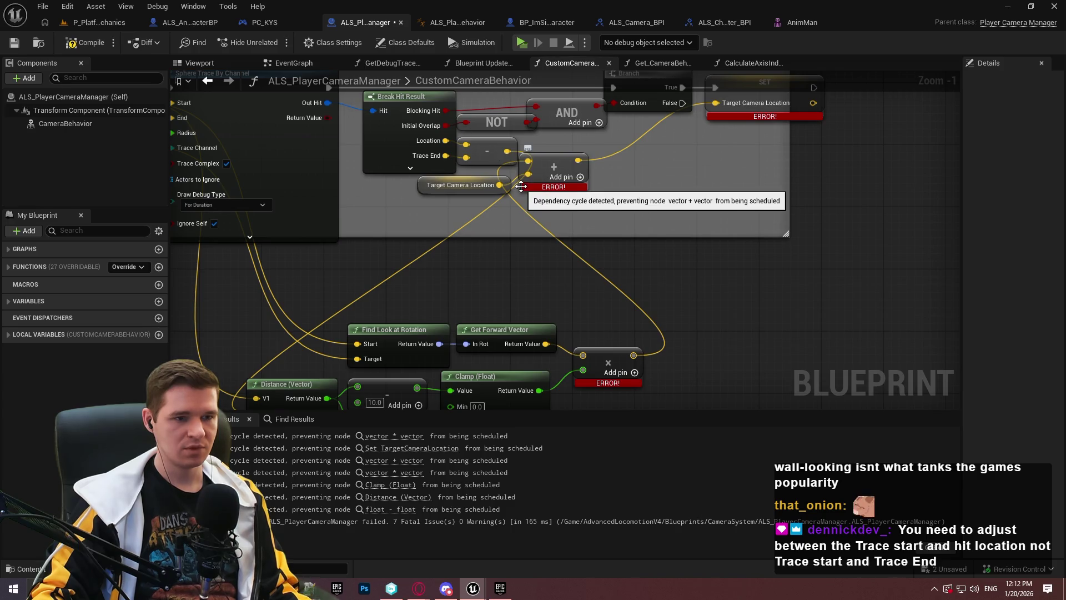
pyautogui.hotkey('ctrl', 'z')
pyautogui.hotkey('ctrl', 'z')
pyautogui.hotkey('ctrl', 'y')
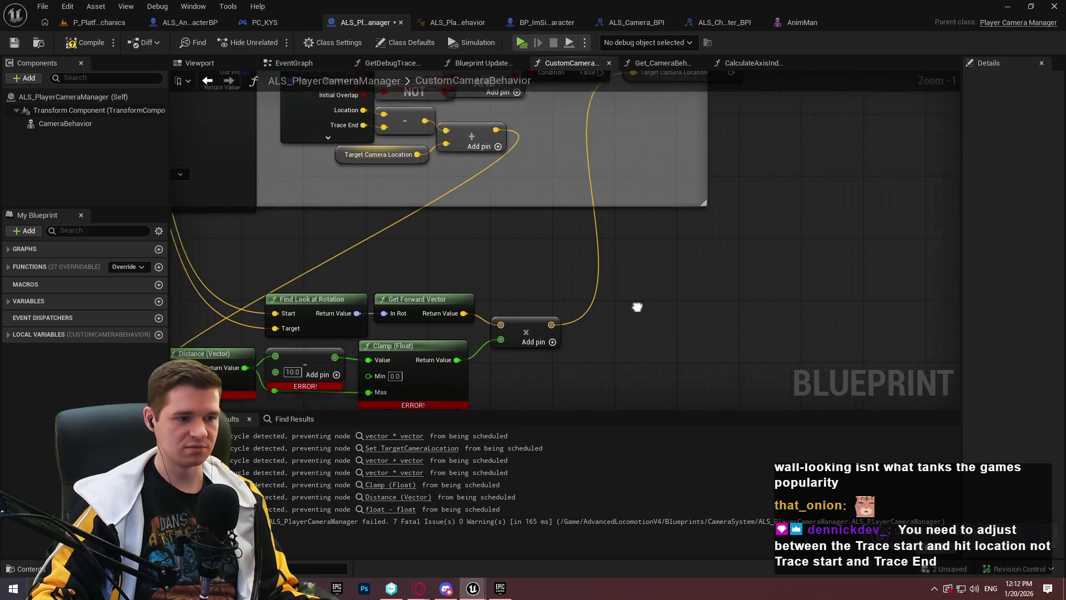
pyautogui.moveTo(502, 171); pyautogui.dragTo(491, 250)
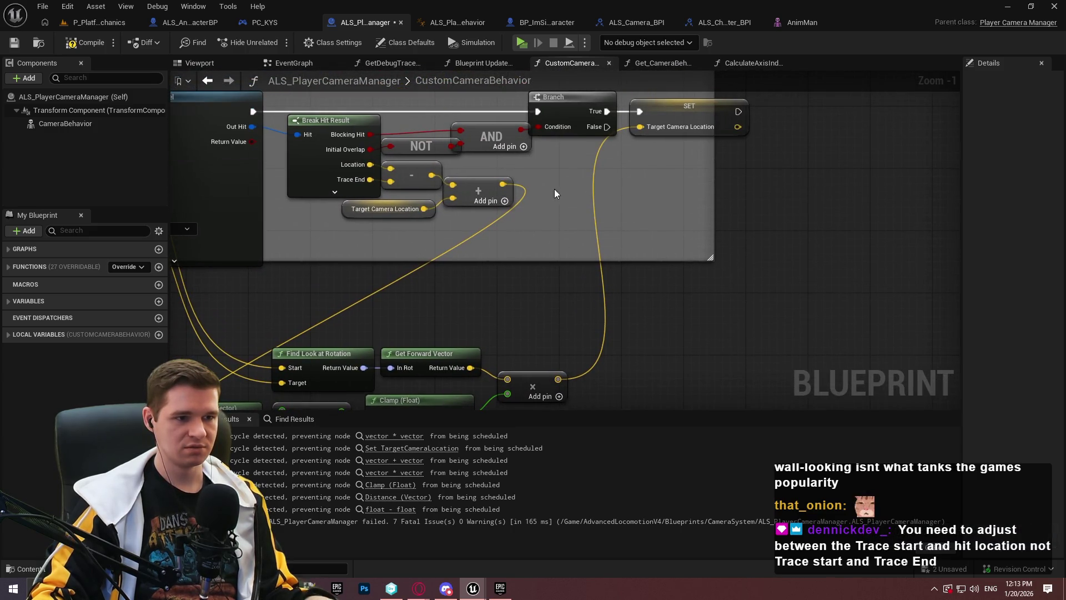
# - Duplicate the Target Camera Location getter and add node, wire the new sum into the setter, and compile
pyautogui.hotkey('ctrl', 'c')
pyautogui.hotkey('ctrl', 'v')
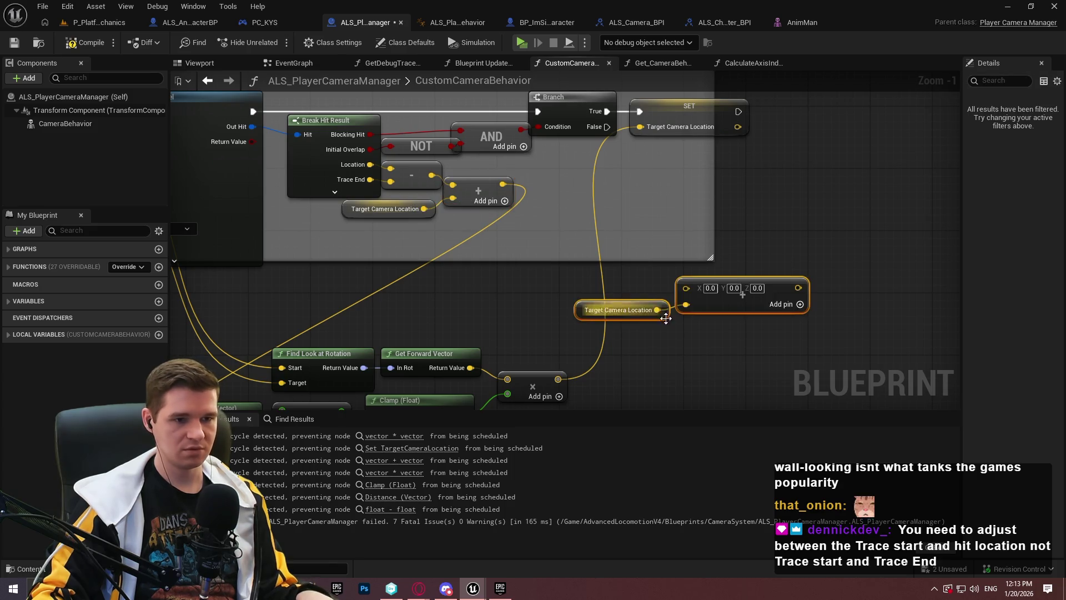
pyautogui.moveTo(687, 288)
pyautogui.mouseDown()
pyautogui.moveTo(559, 328)
pyautogui.moveTo(554, 307)
pyautogui.mouseUp()
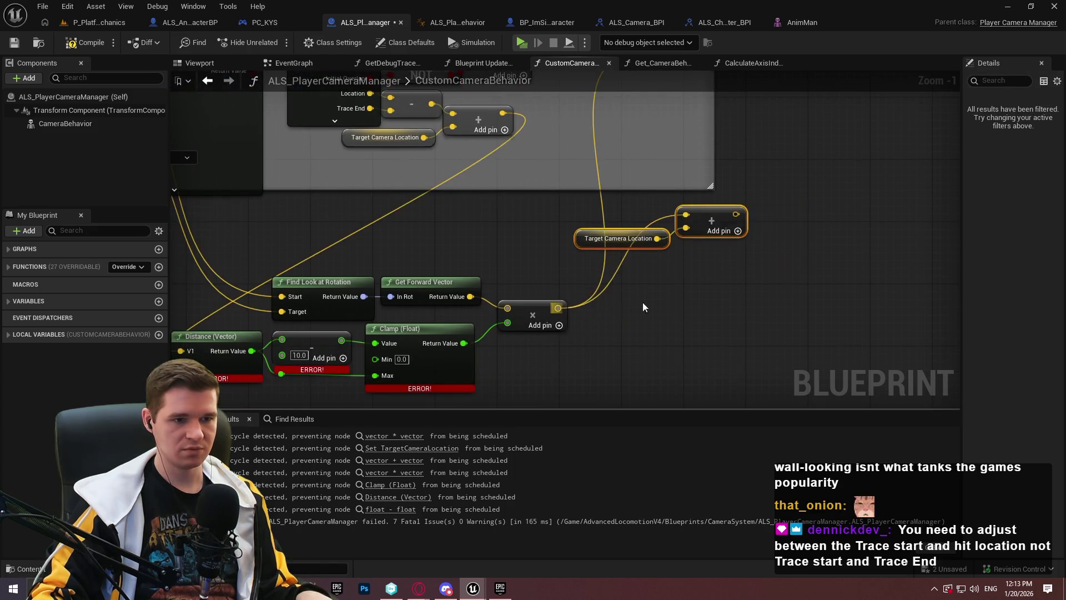
pyautogui.moveTo(721, 272); pyautogui.dragTo(626, 114)
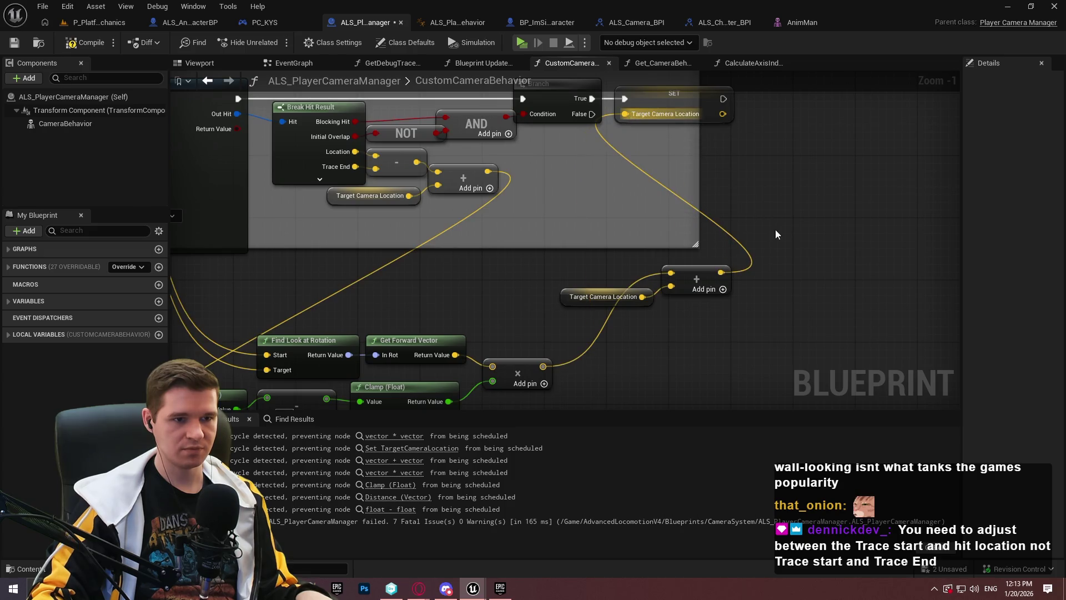
pyautogui.click(91, 43)
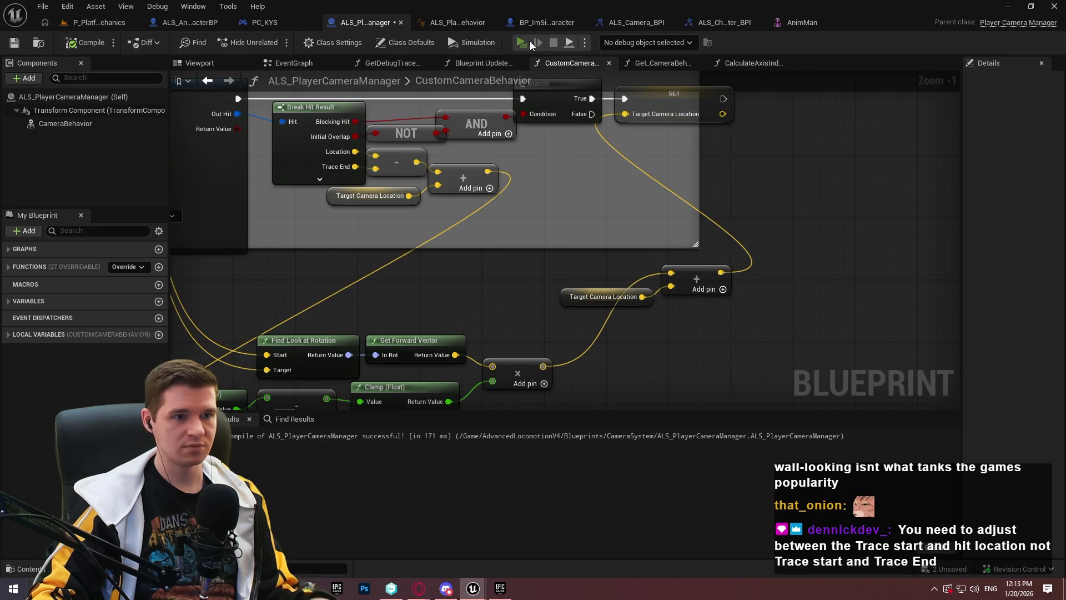
# - Play-test the game to check the camera, then exit with Esc
pyautogui.click(529, 43)
pyautogui.click(532, 475)
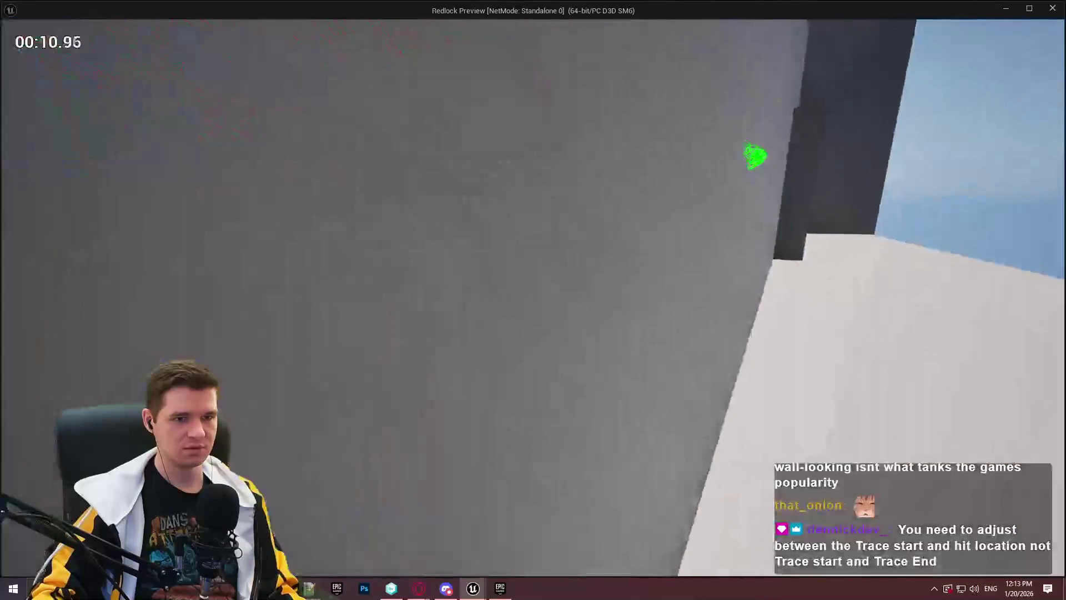
pyautogui.press('Escape')
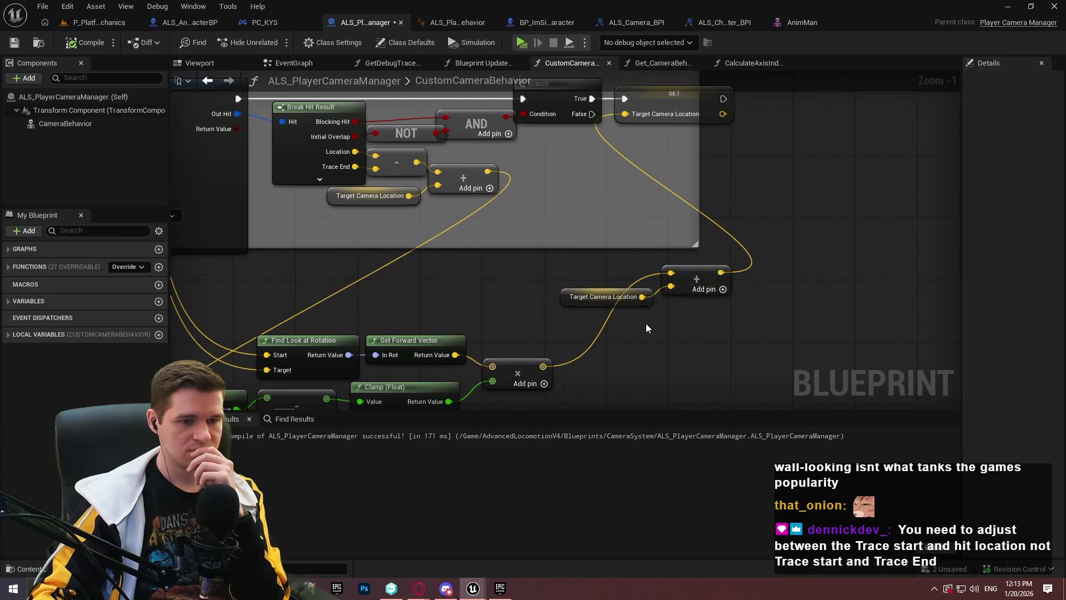
pyautogui.moveTo(631, 324); pyautogui.dragTo(618, 258)
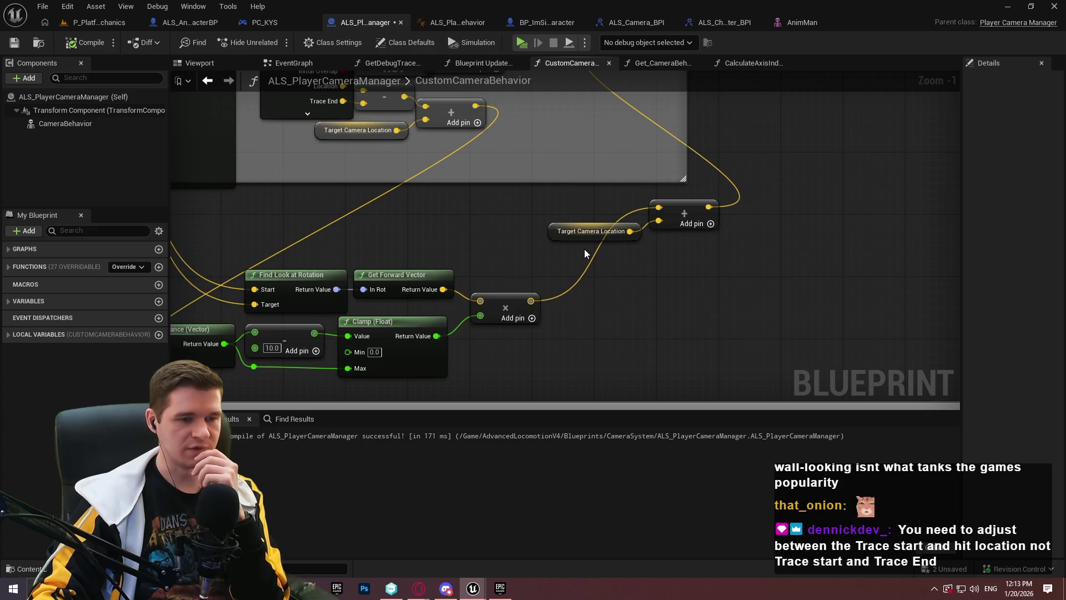
pyautogui.moveTo(584, 249); pyautogui.dragTo(584, 359)
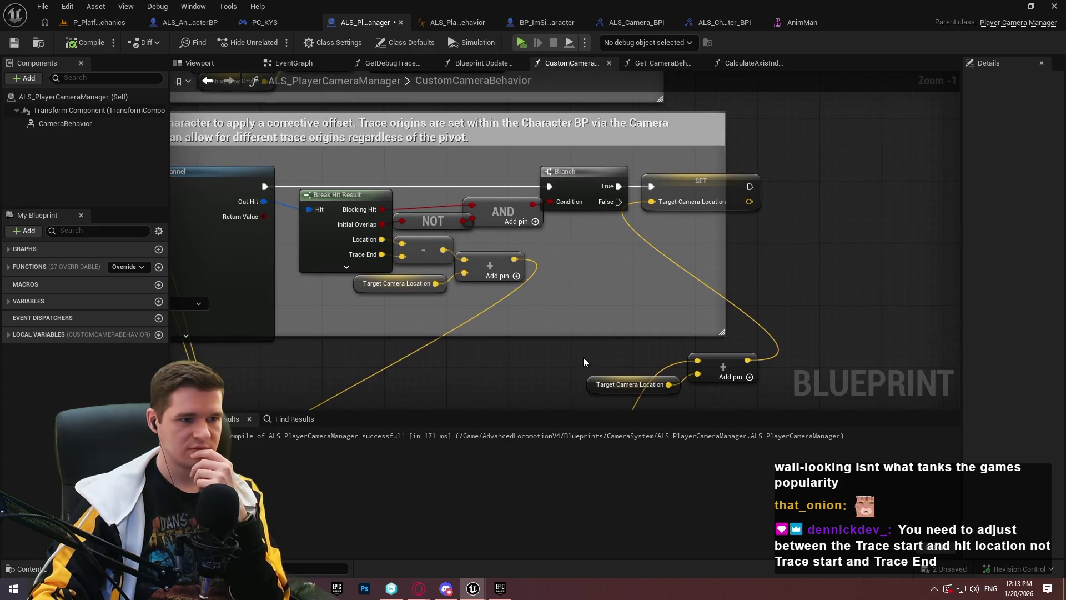
pyautogui.moveTo(577, 347)
pyautogui.mouseDown()
pyautogui.moveTo(592, 158)
pyautogui.moveTo(576, 173)
pyautogui.mouseUp()
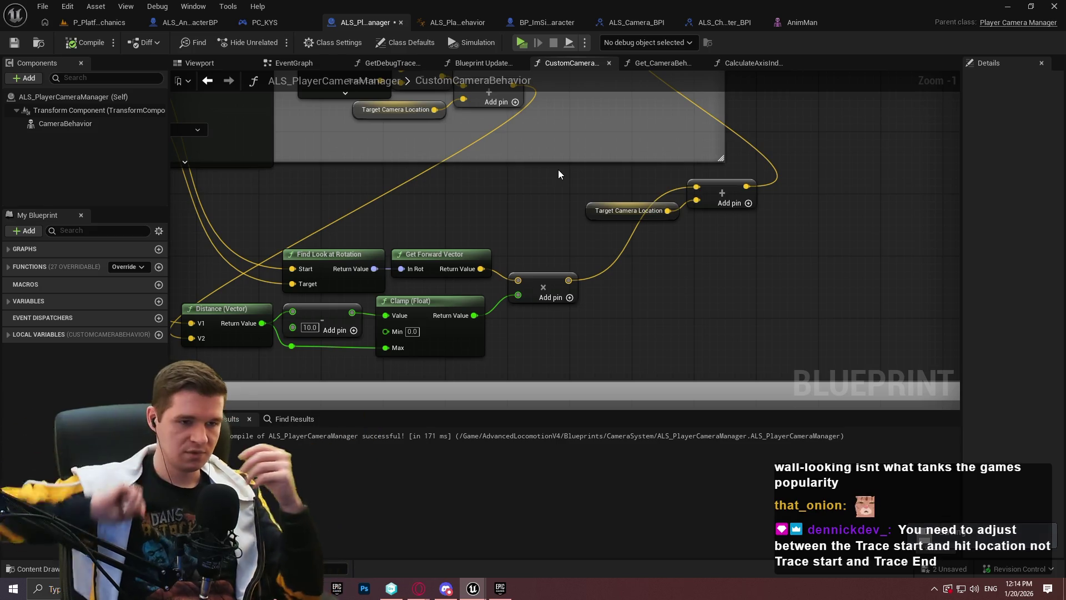
pyautogui.moveTo(489, 173)
pyautogui.mouseDown()
pyautogui.moveTo(778, 344)
pyautogui.moveTo(729, 340)
pyautogui.moveTo(657, 197)
pyautogui.moveTo(665, 277)
pyautogui.mouseUp()
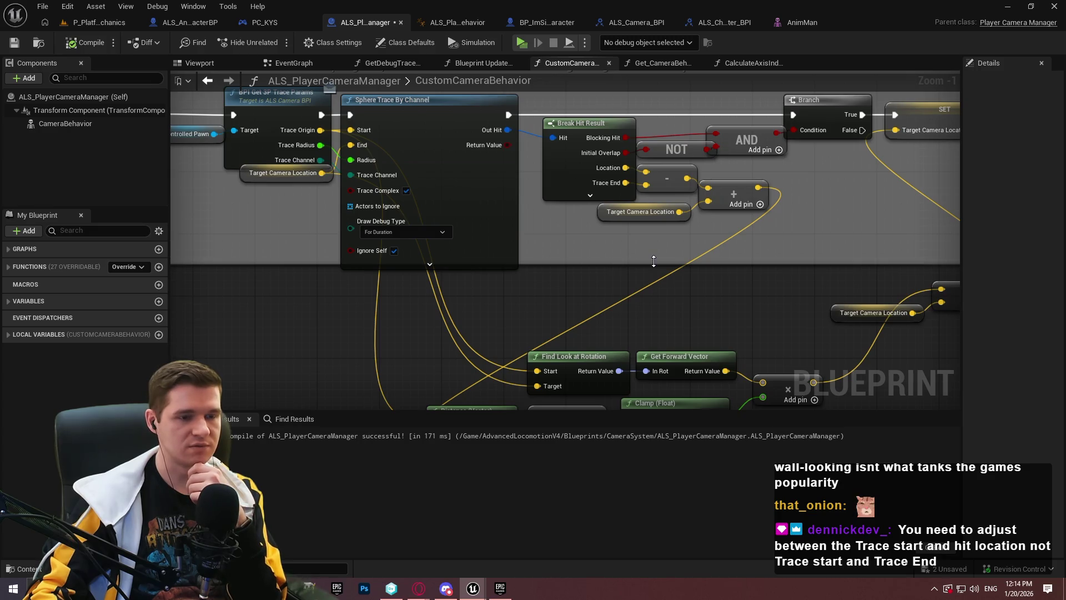
# - Expand Break Hit Result to inspect all its outputs, then collapse it again
pyautogui.click(590, 195)
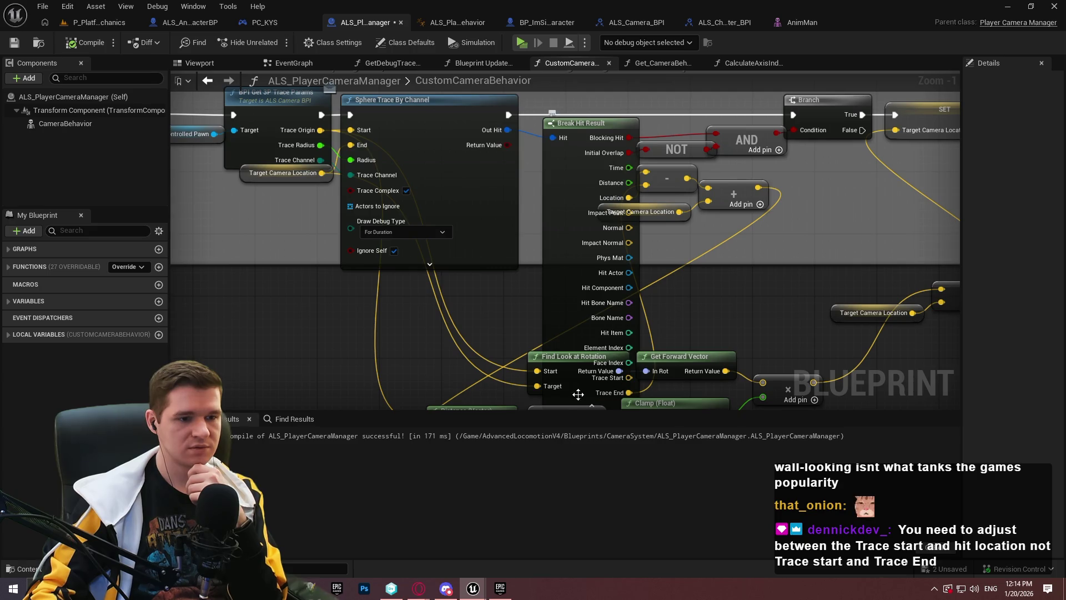
pyautogui.scroll(-3, 605, 334)
pyautogui.click(580, 327)
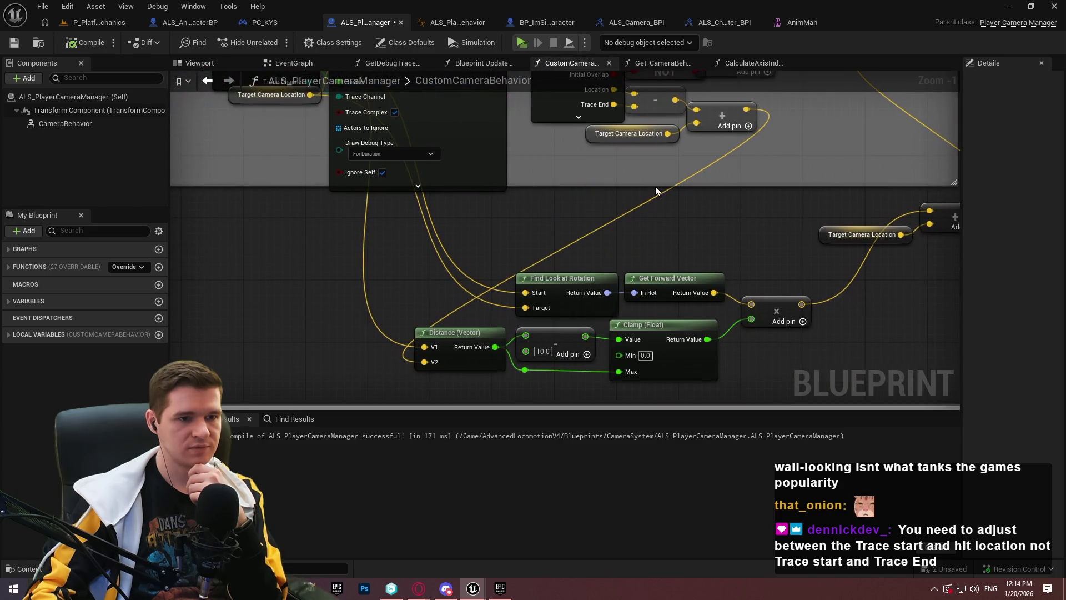
pyautogui.scroll(3, 696, 285)
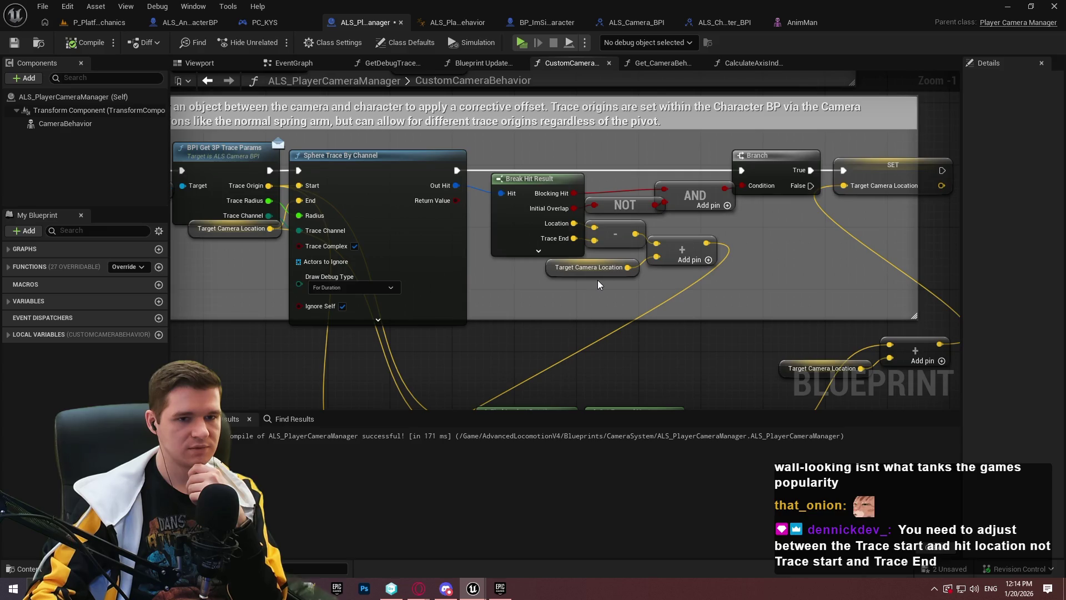
# - Connect Break Hit Result's Trace End to Find Look at Rotation's Target
pyautogui.moveTo(652, 288)
pyautogui.mouseDown()
pyautogui.moveTo(582, 194)
pyautogui.moveTo(571, 220)
pyautogui.mouseUp()
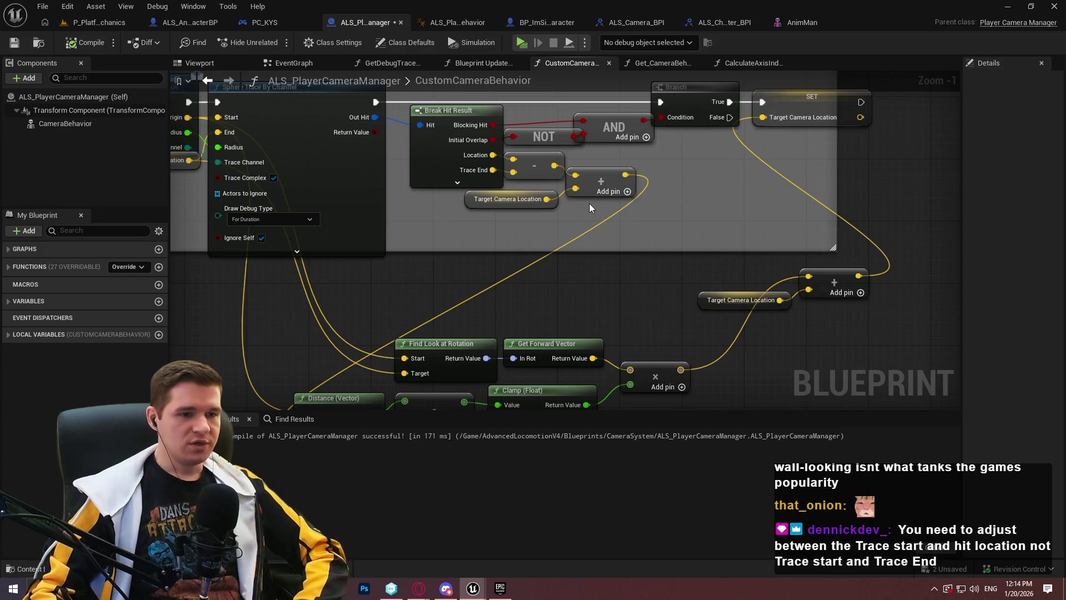
pyautogui.moveTo(577, 221); pyautogui.dragTo(678, 245)
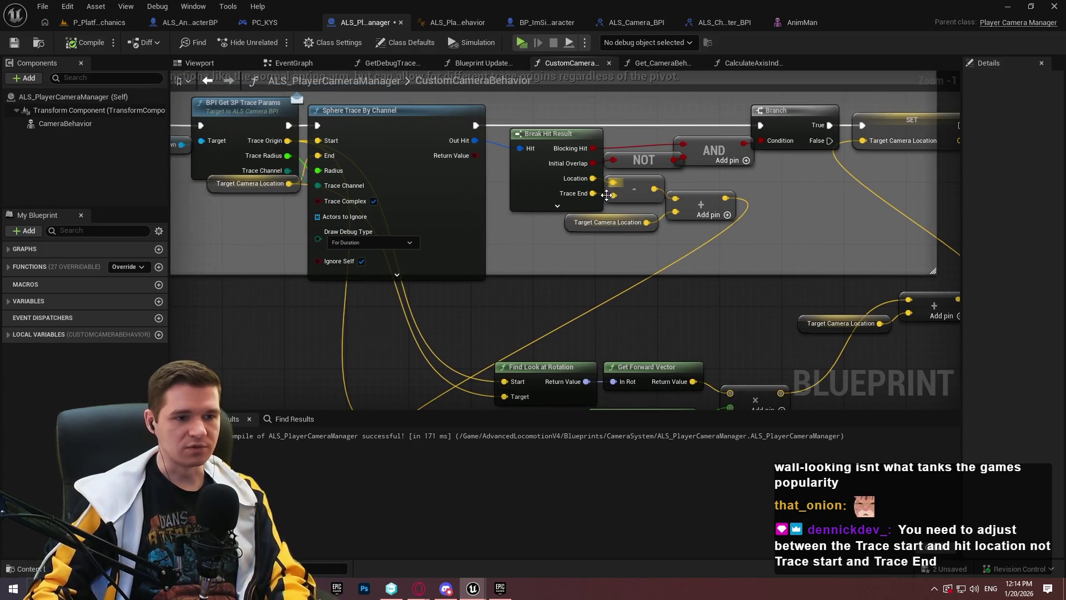
pyautogui.moveTo(728, 245); pyautogui.dragTo(709, 192)
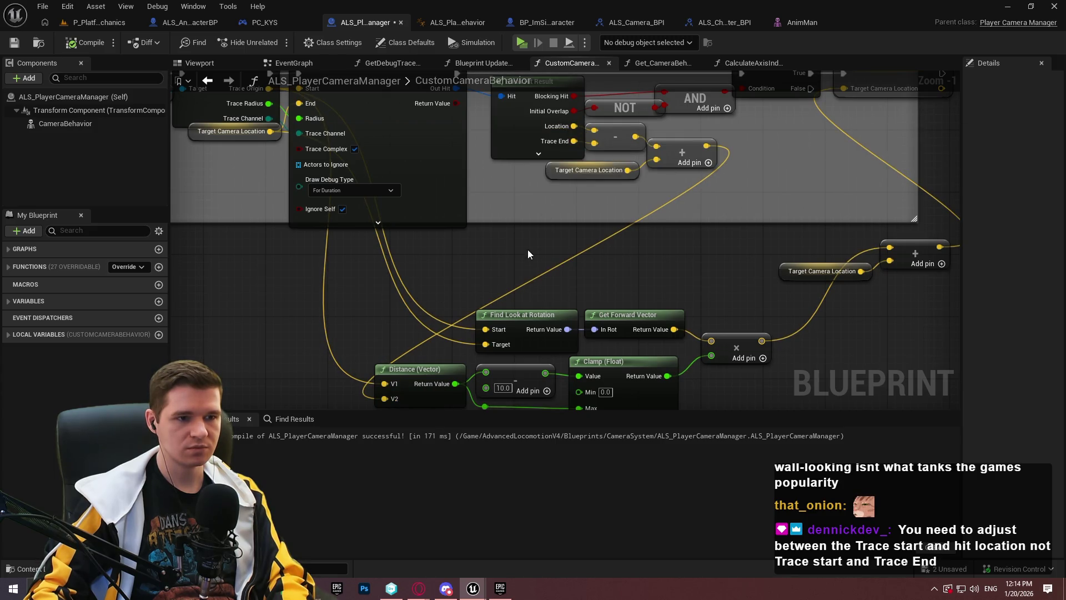
pyautogui.moveTo(534, 253); pyautogui.dragTo(539, 278)
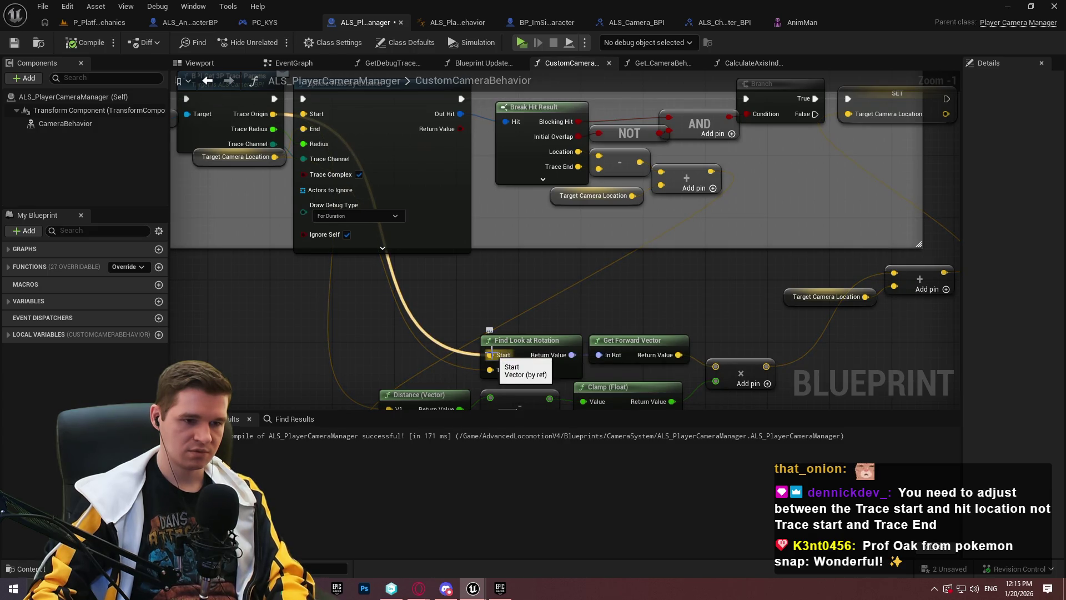
pyautogui.moveTo(575, 166)
pyautogui.mouseDown()
pyautogui.moveTo(504, 370)
pyautogui.moveTo(577, 157)
pyautogui.mouseUp()
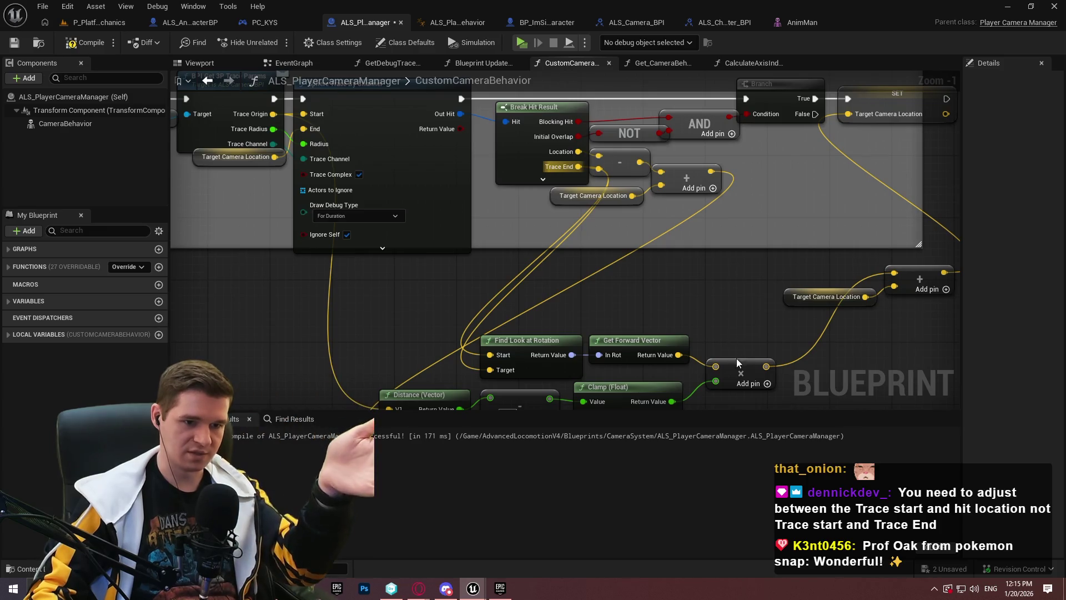
# - Marquee-select the distance, add and clamp nodes, then clear the selection
pyautogui.moveTo(734, 354); pyautogui.dragTo(683, 221)
pyautogui.moveTo(601, 317); pyautogui.dragTo(384, 261)
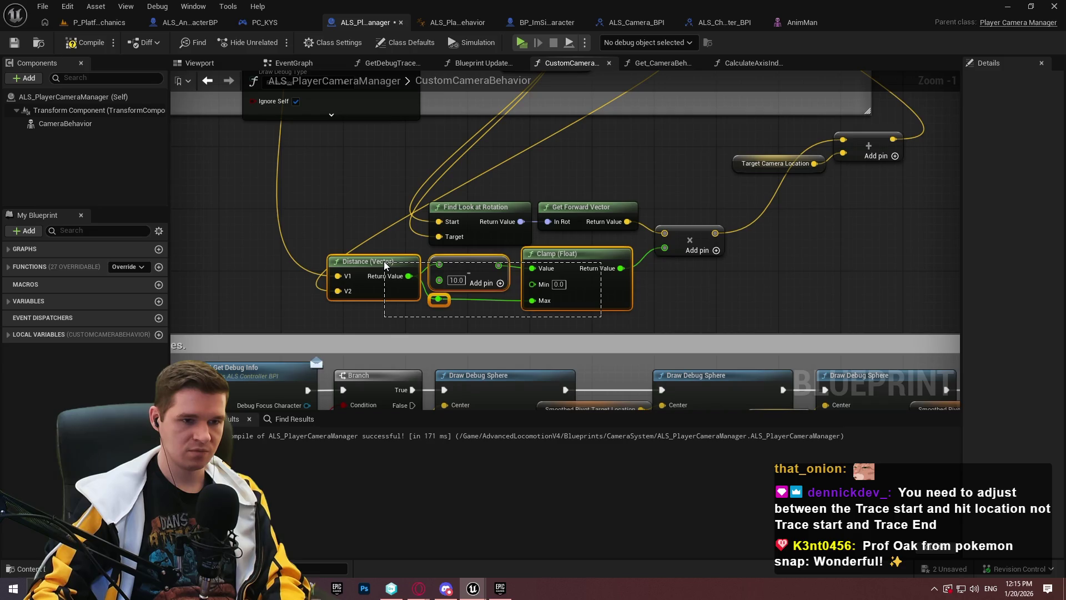
pyautogui.moveTo(383, 261); pyautogui.dragTo(382, 261)
pyautogui.click(657, 189)
pyautogui.moveTo(657, 189); pyautogui.dragTo(635, 249)
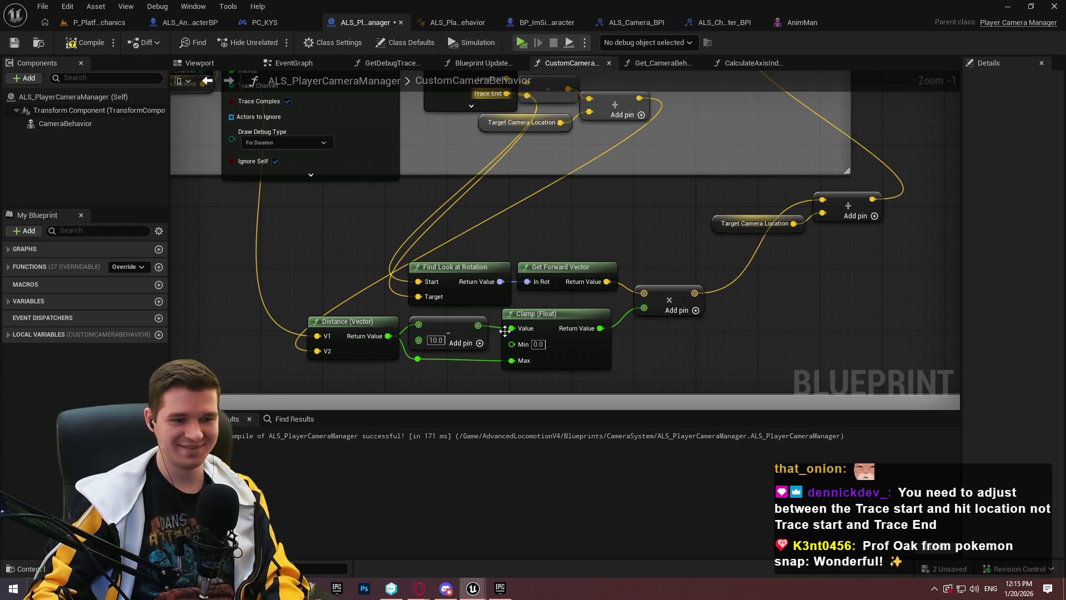
# - Delete the distance, add and clamp nodes and set the multiplier to a single float of 10
pyautogui.moveTo(572, 383); pyautogui.dragTo(353, 325)
pyautogui.press('Delete')
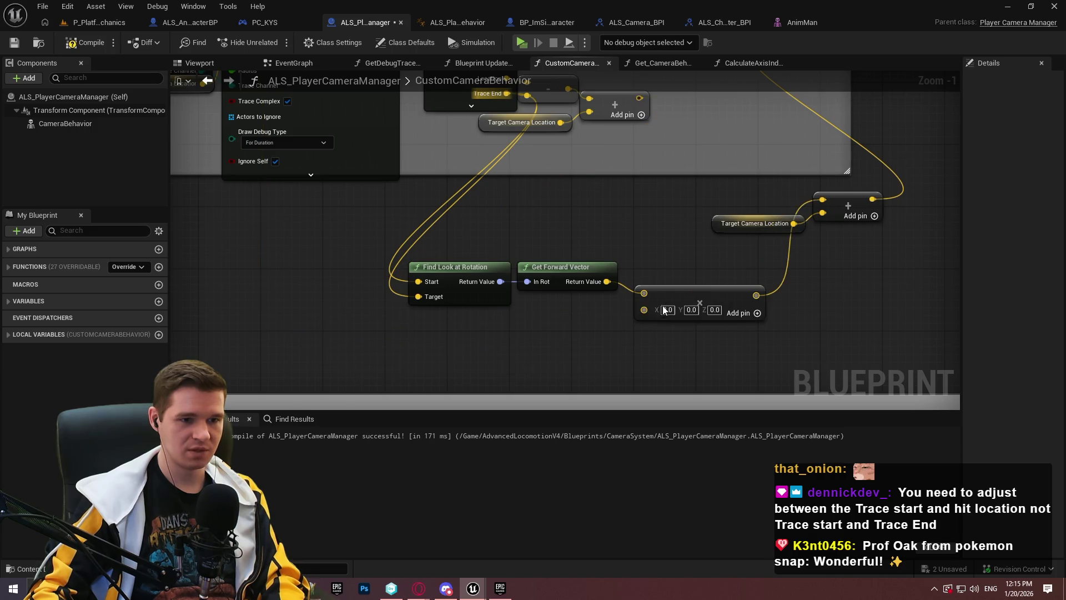
pyautogui.rightClick(642, 307)
pyautogui.rightClick(624, 252)
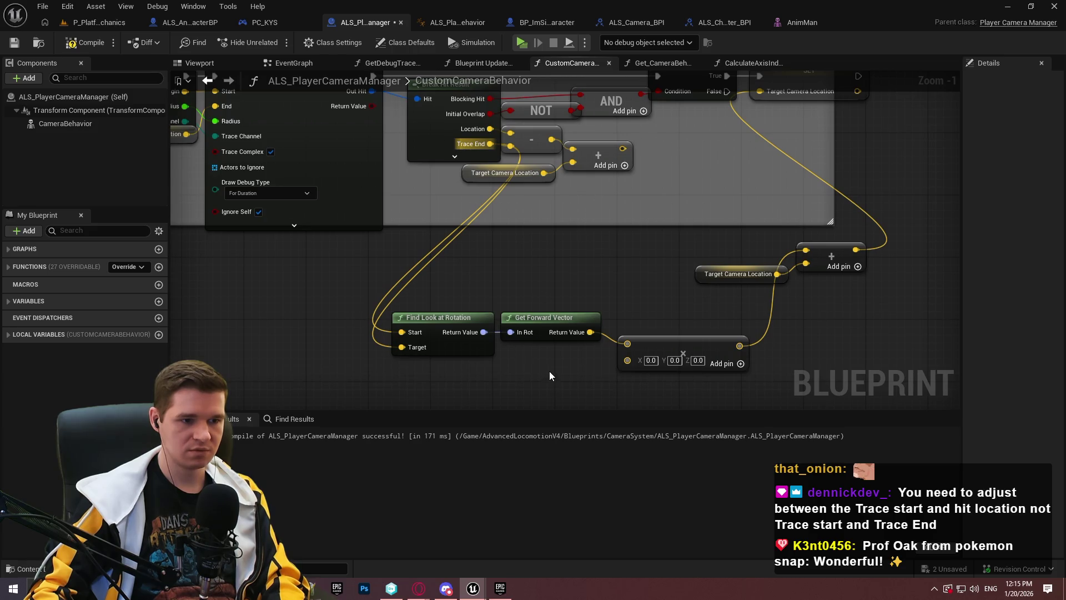
pyautogui.rightClick(633, 360)
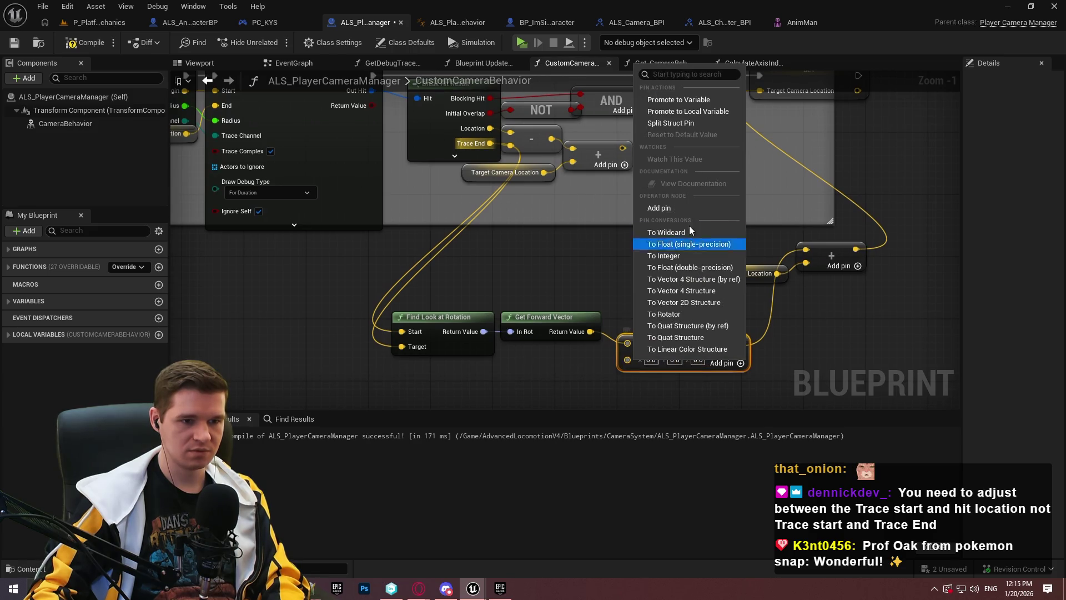
pyautogui.click(674, 253)
pyautogui.write('10')
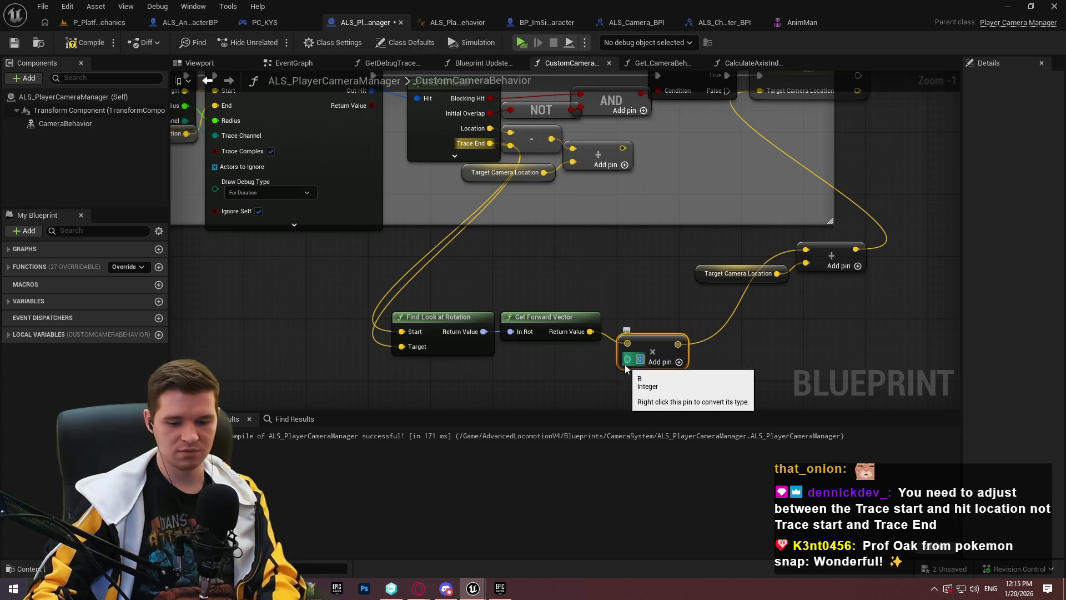
pyautogui.click(738, 368)
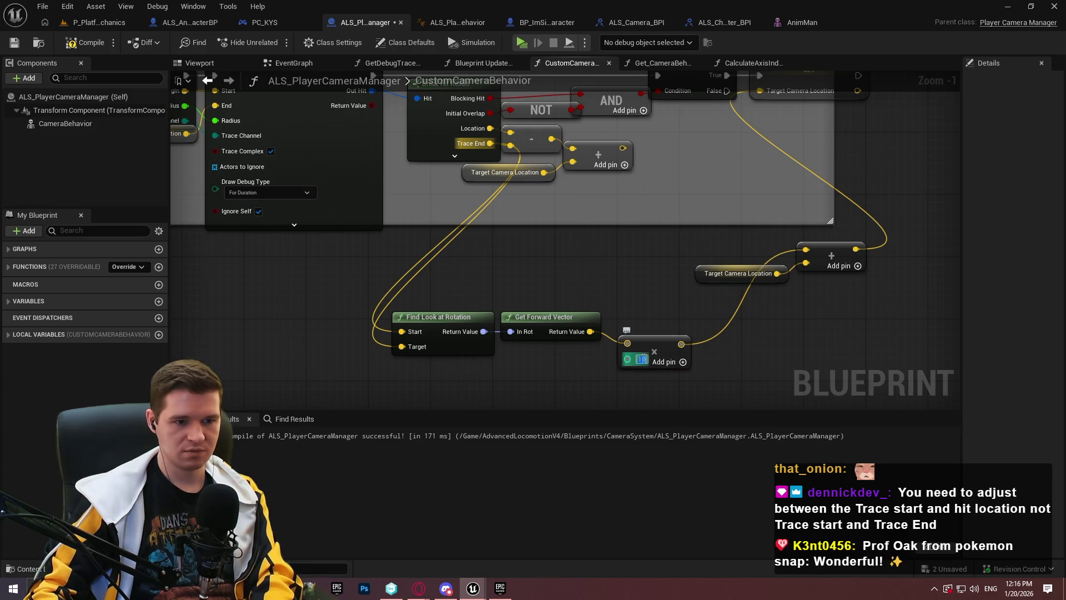
# - Add the scaled forward vector as a third sum input, remove duplicates, set Target Camera Location, and play
pyautogui.moveTo(641, 339); pyautogui.dragTo(644, 321)
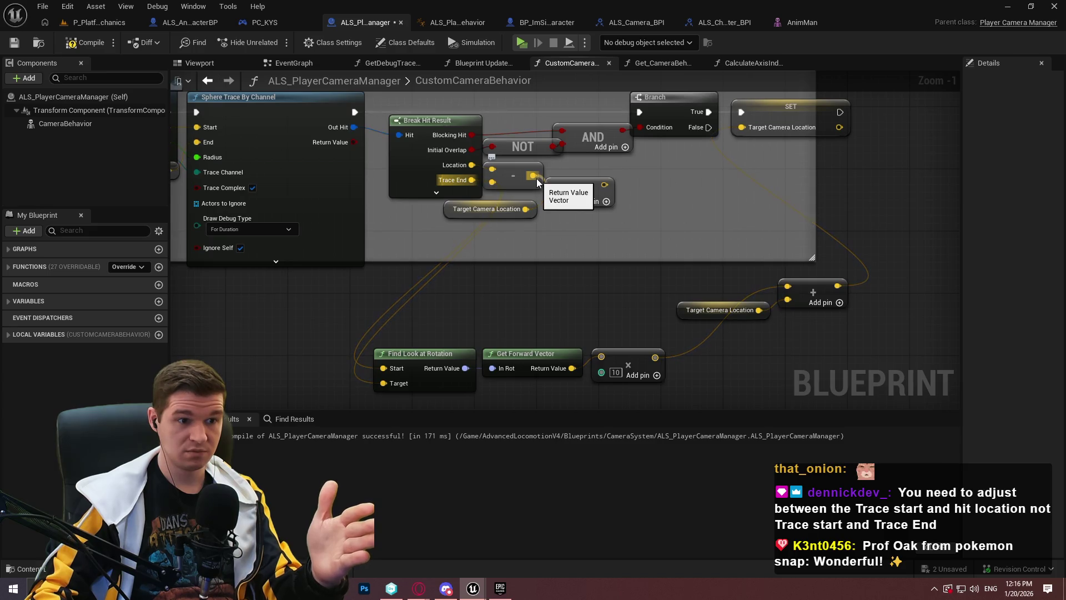
pyautogui.moveTo(533, 175); pyautogui.dragTo(555, 185)
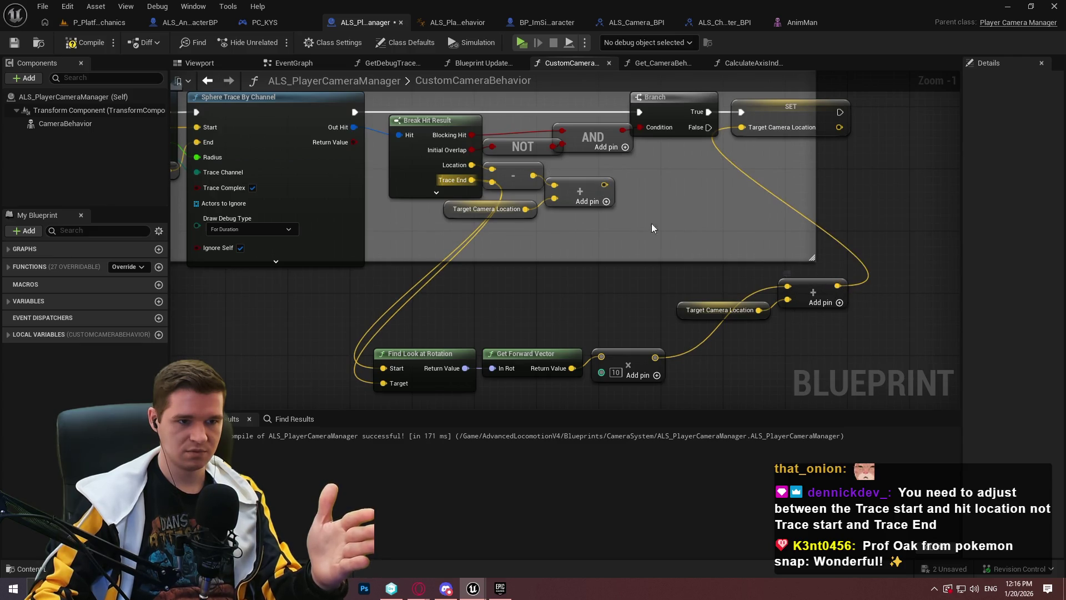
pyautogui.click(606, 201)
pyautogui.moveTo(656, 357); pyautogui.dragTo(556, 214)
pyautogui.moveTo(862, 343); pyautogui.dragTo(719, 276)
pyautogui.press('Delete')
pyautogui.moveTo(605, 191); pyautogui.dragTo(742, 127)
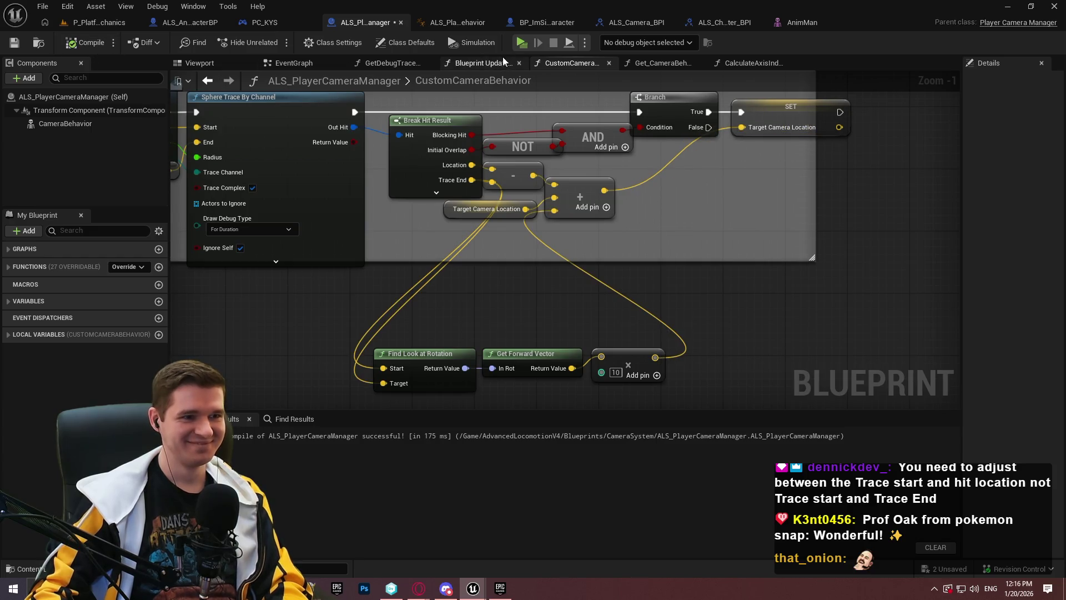
pyautogui.click(521, 43)
pyautogui.click(561, 477)
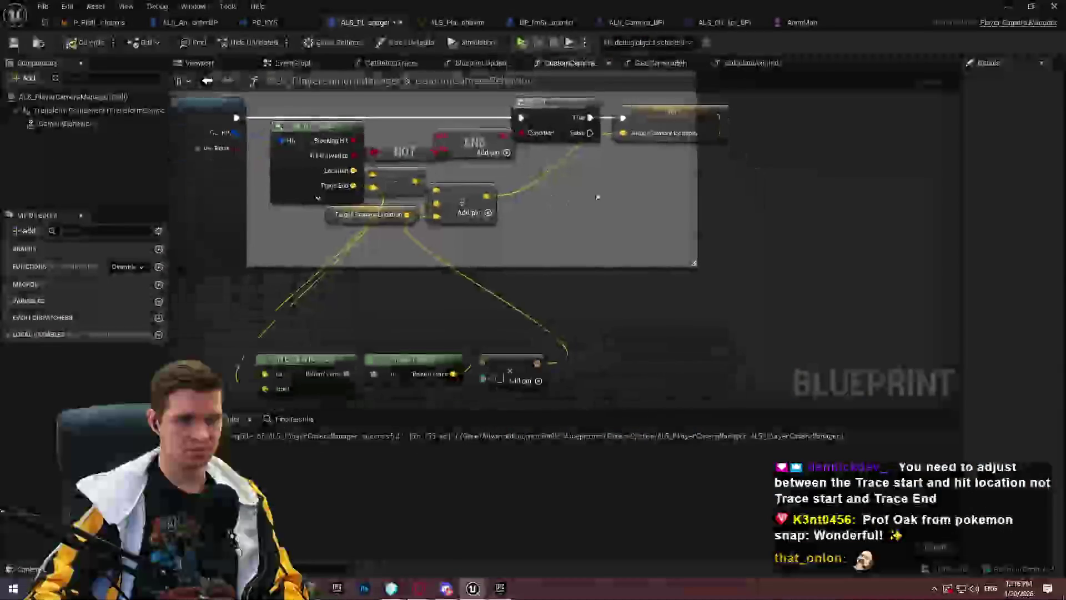
# - Add a magenta Draw Debug Point after the setter with size 15 and duration 2, then play-test
pyautogui.moveTo(722, 117); pyautogui.dragTo(775, 112)
pyautogui.write('draw')
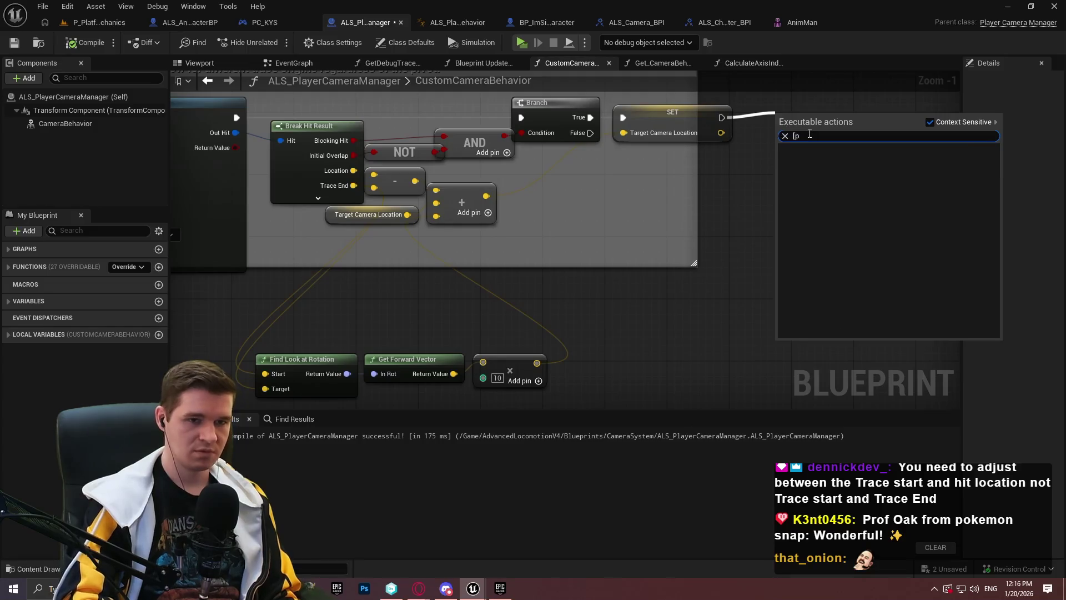
pyautogui.write(' debug poin')
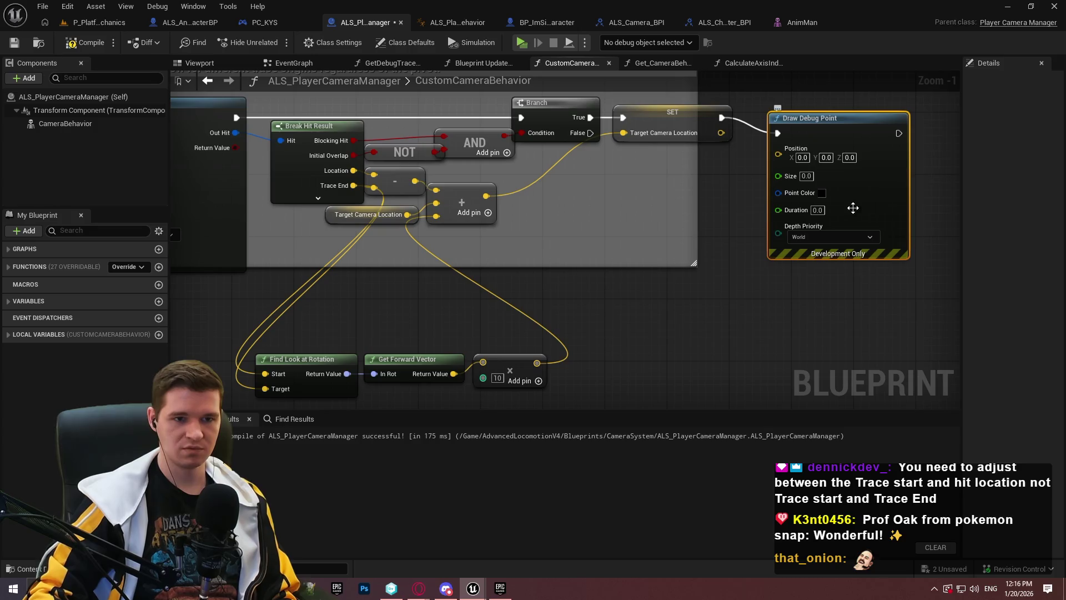
pyautogui.click(822, 194)
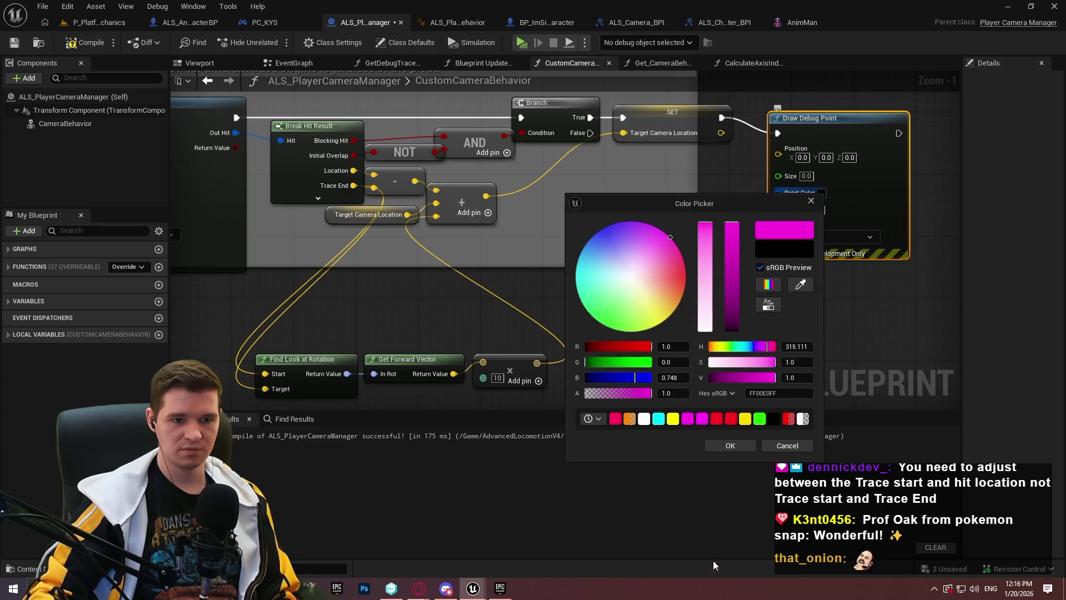
pyautogui.click(720, 446)
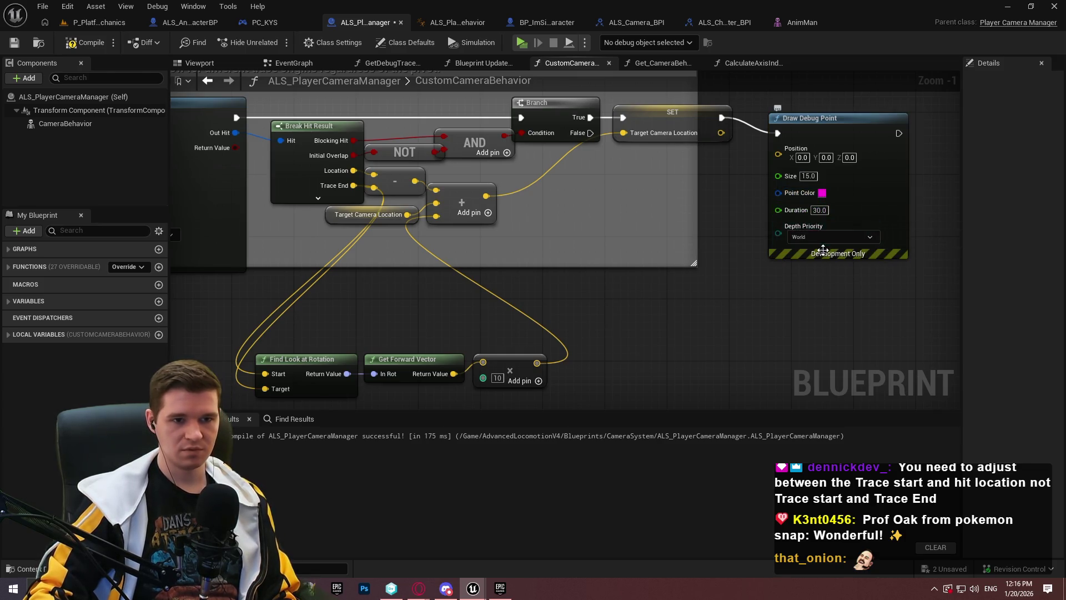
pyautogui.moveTo(707, 298); pyautogui.dragTo(870, 307)
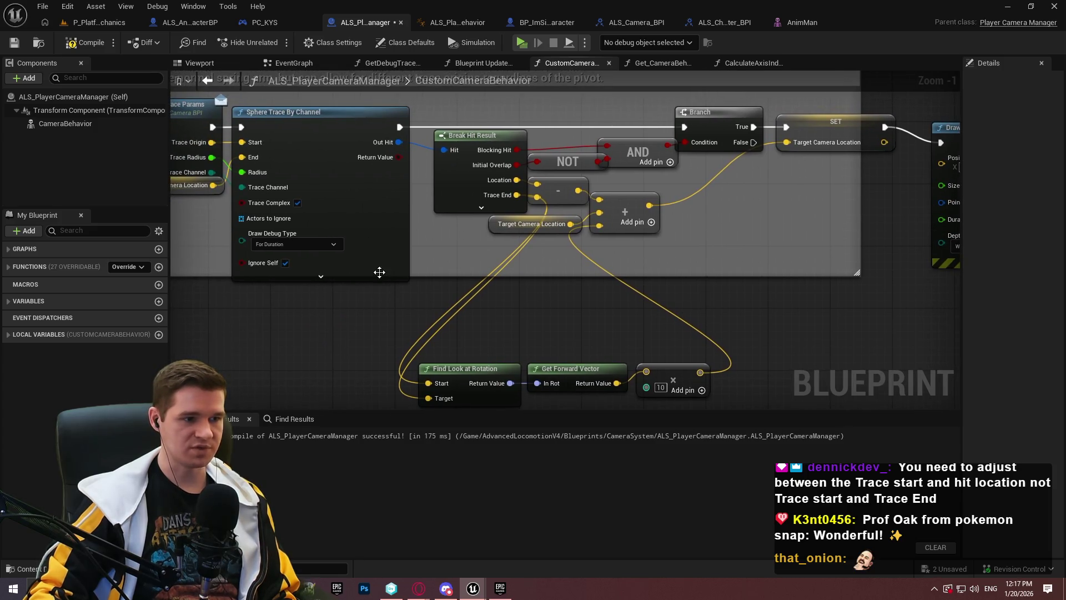
pyautogui.moveTo(735, 383); pyautogui.dragTo(621, 366)
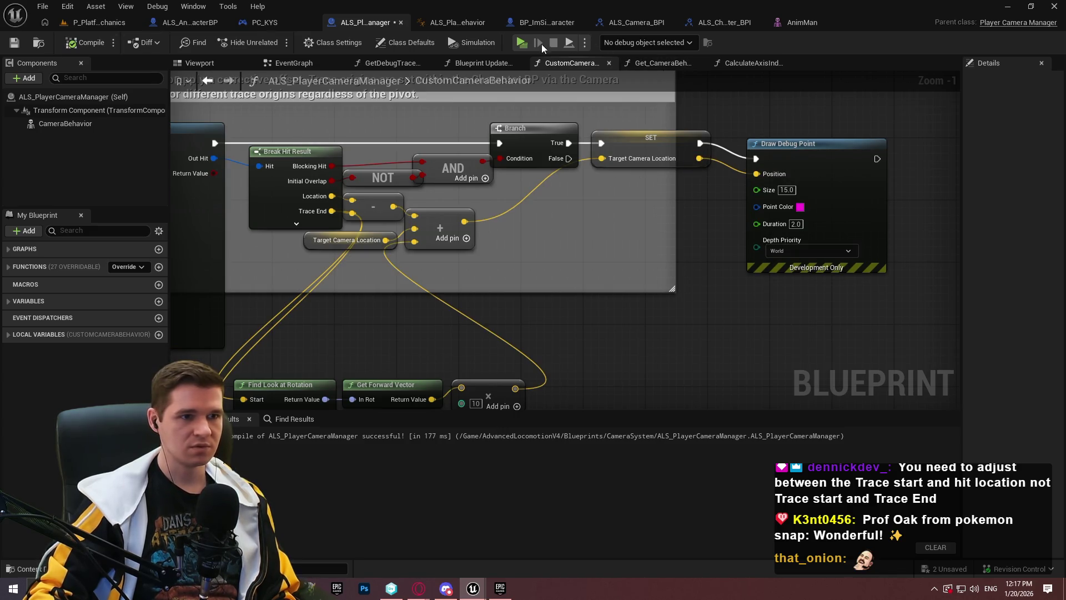
pyautogui.click(523, 47)
pyautogui.click(562, 475)
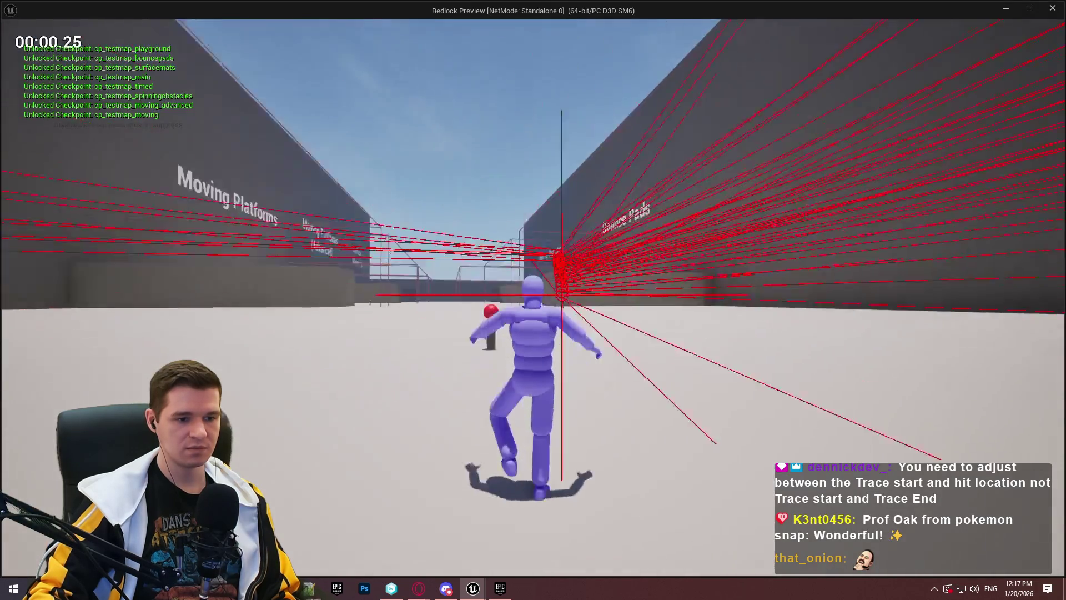
pyautogui.press('w')
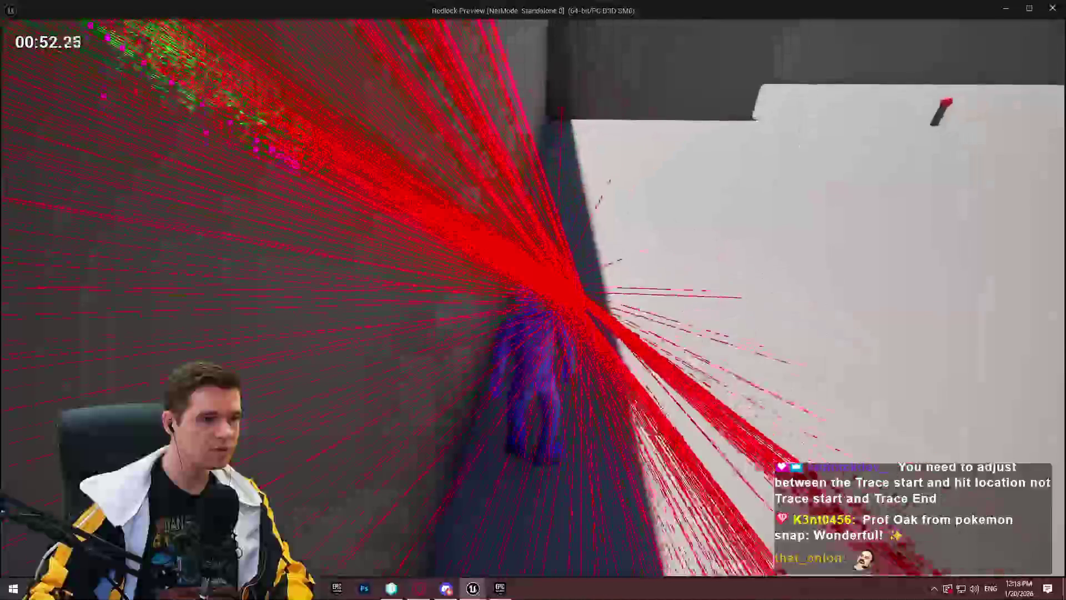
pyautogui.press('Print')
pyautogui.moveTo(186, 217); pyautogui.dragTo(281, 296)
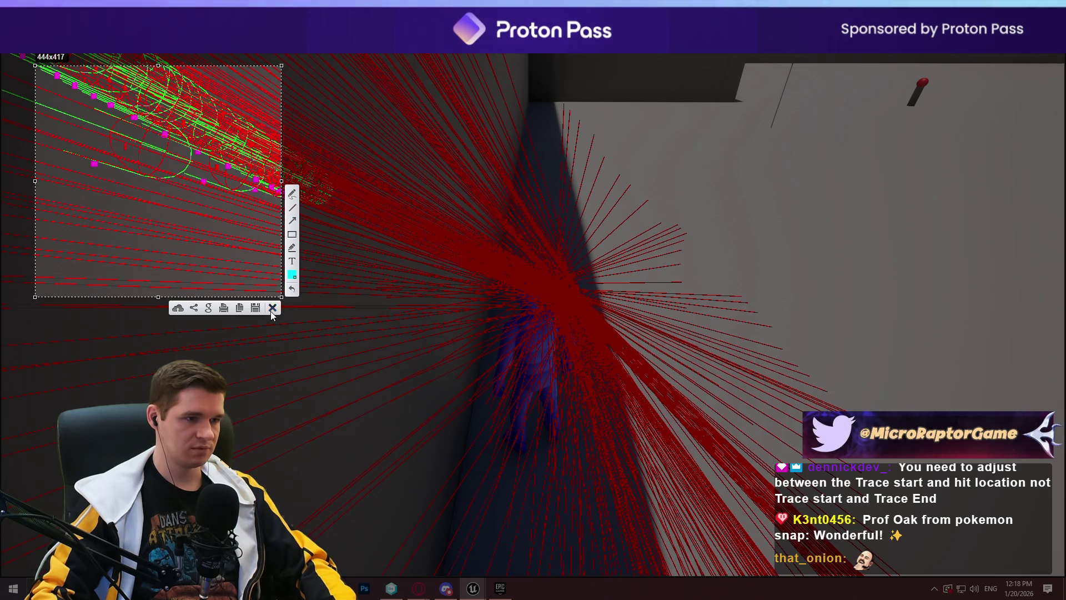
pyautogui.click(272, 309)
pyautogui.press('Escape')
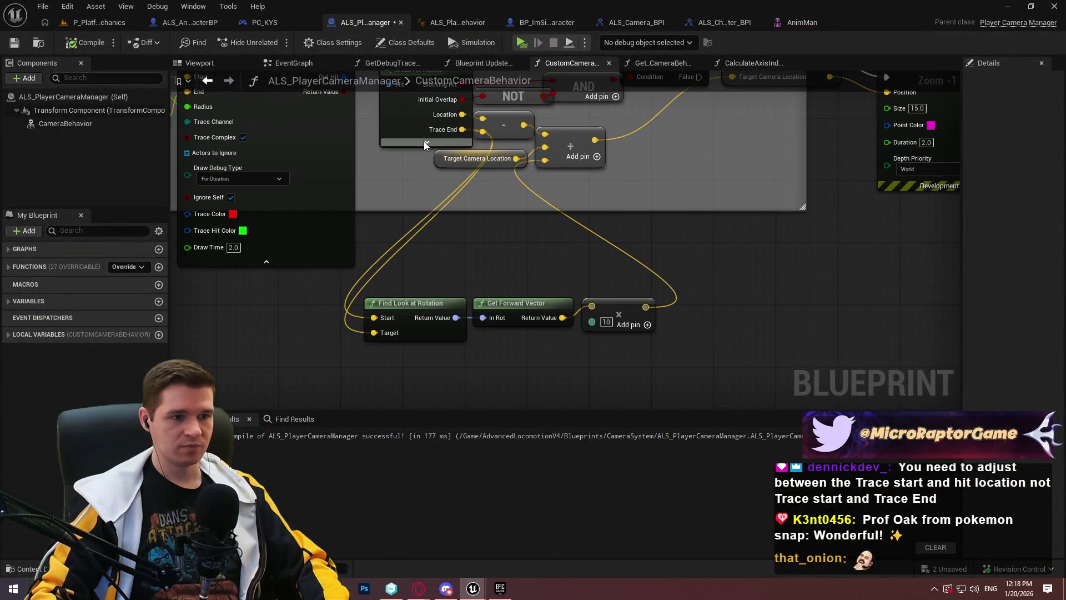
# - Expand Break Hit Result and create a Multiply node from its Impact Normal output
pyautogui.click(424, 141)
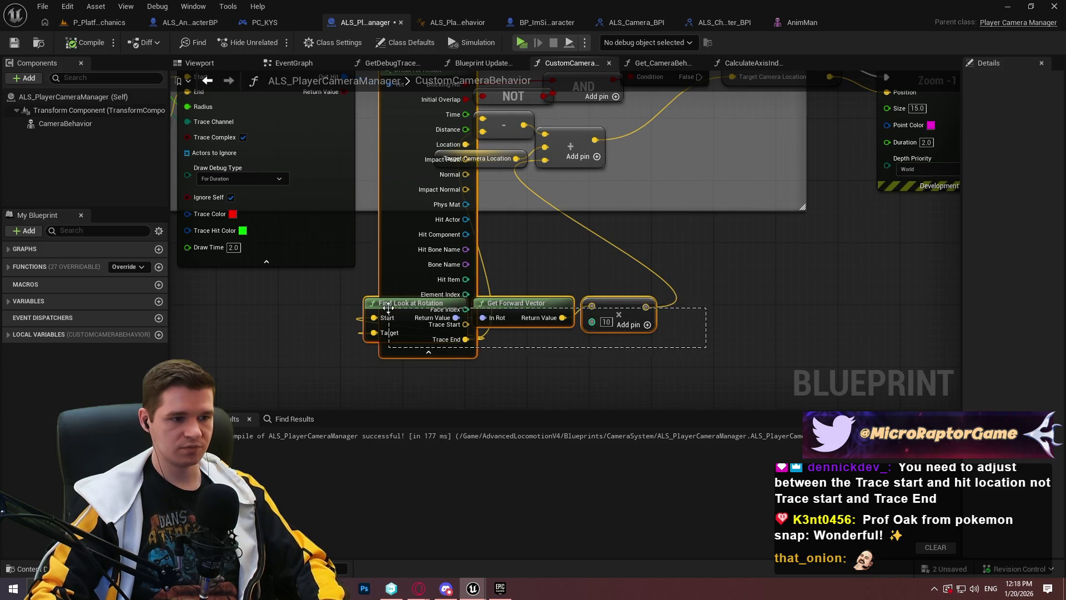
pyautogui.moveTo(434, 315); pyautogui.dragTo(698, 339)
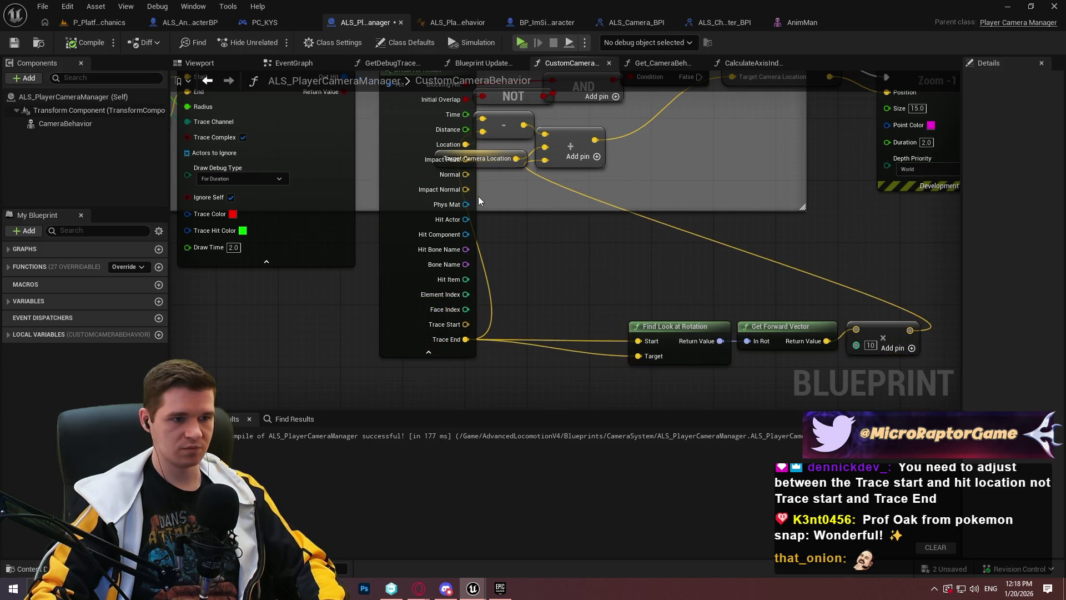
pyautogui.moveTo(501, 224); pyautogui.dragTo(536, 245)
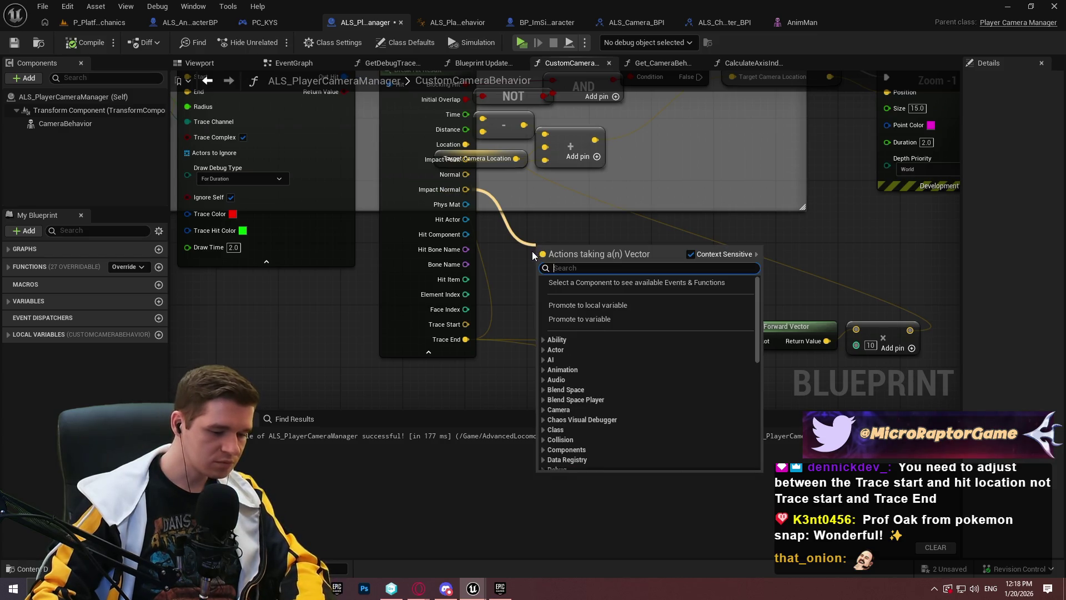
pyautogui.write('*')
pyautogui.click(584, 302)
# - Wire Impact Normal into the multiply-by-10 node and launch a play-test
pyautogui.rightClick(542, 262)
pyautogui.click(758, 244)
pyautogui.moveTo(616, 253); pyautogui.dragTo(530, 198)
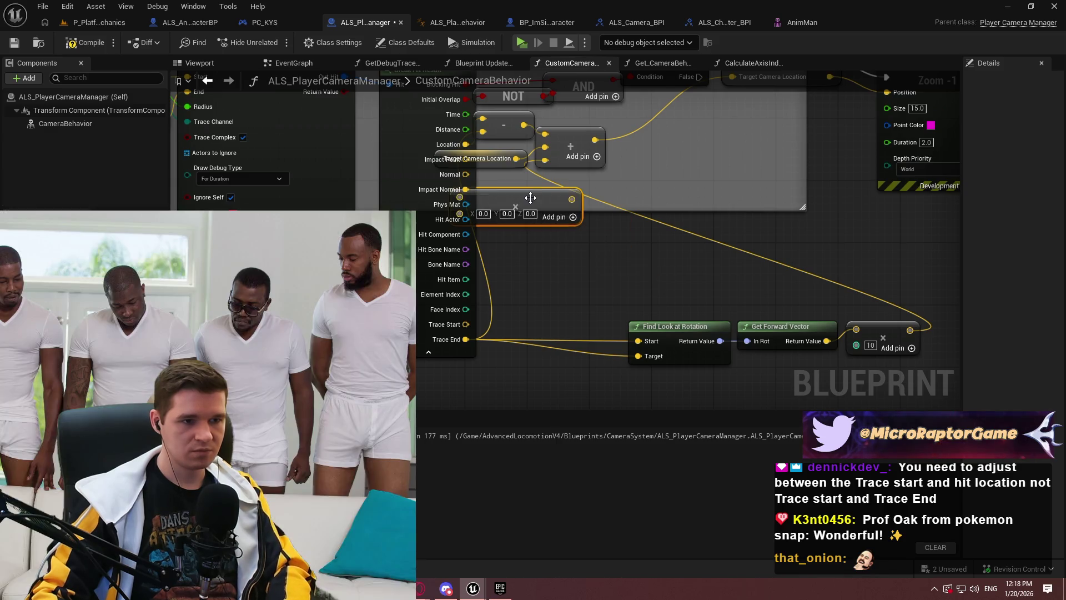
pyautogui.moveTo(848, 311); pyautogui.dragTo(860, 327)
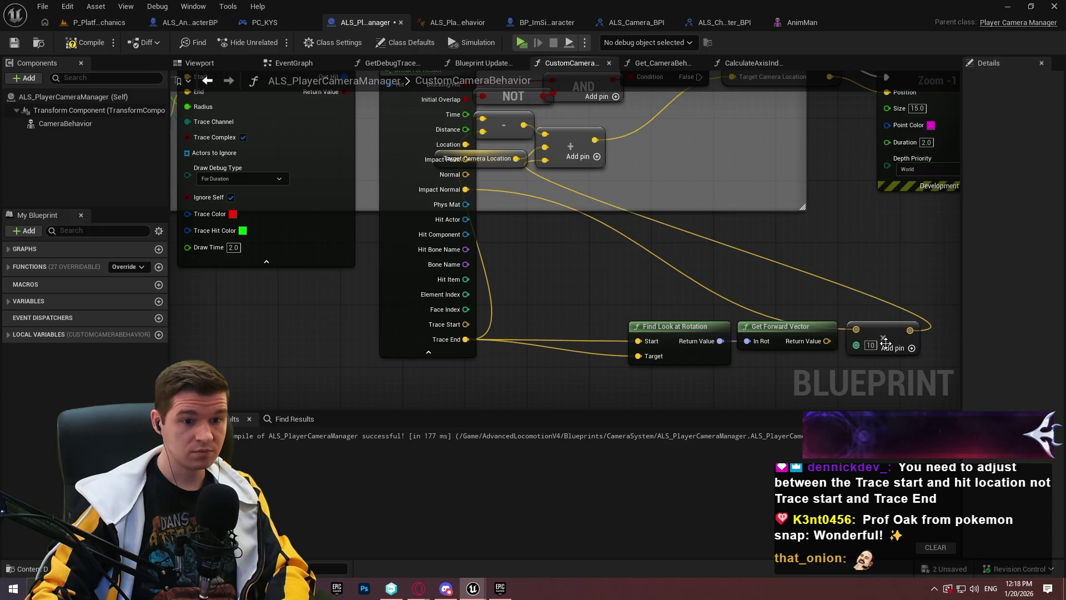
pyautogui.moveTo(429, 267); pyautogui.dragTo(403, 298)
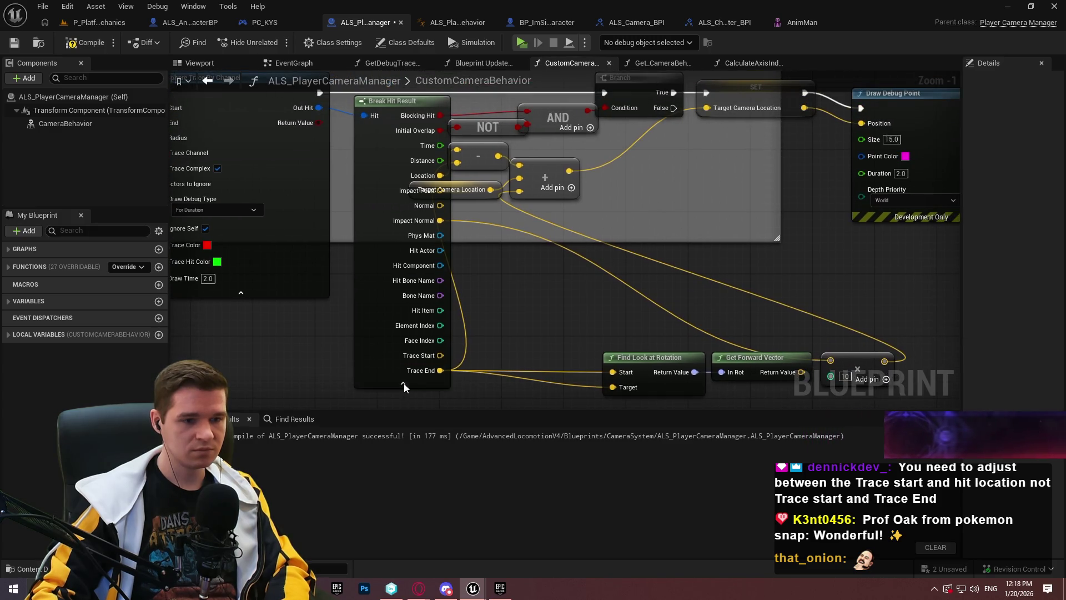
pyautogui.click(521, 44)
# - Walk the character into a wall, stop the game, and pan back to the look-at and multiply nodes
pyautogui.press('Return')
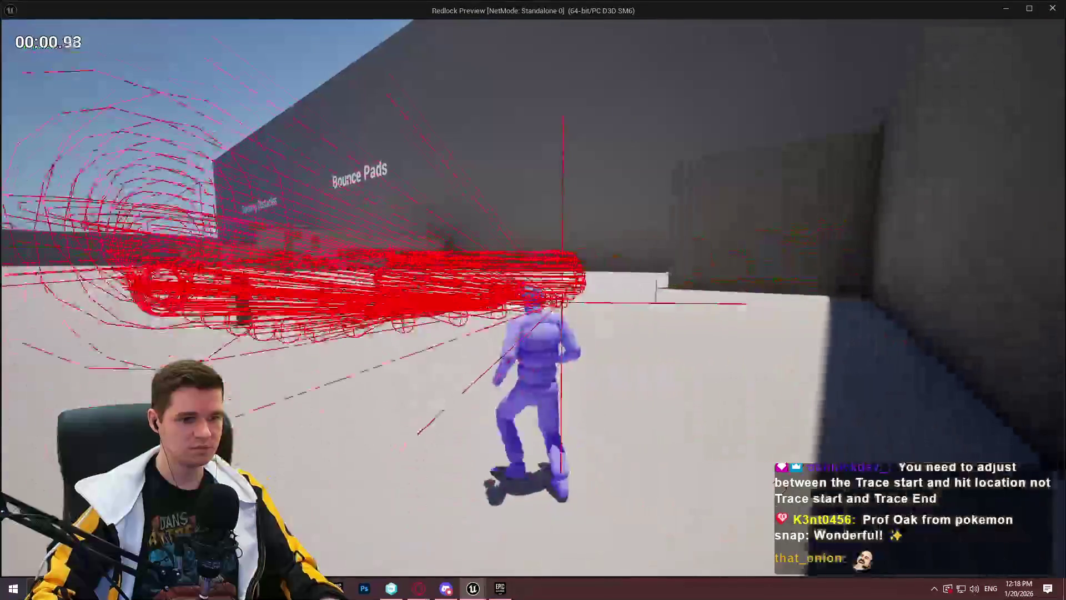
pyautogui.press('w')
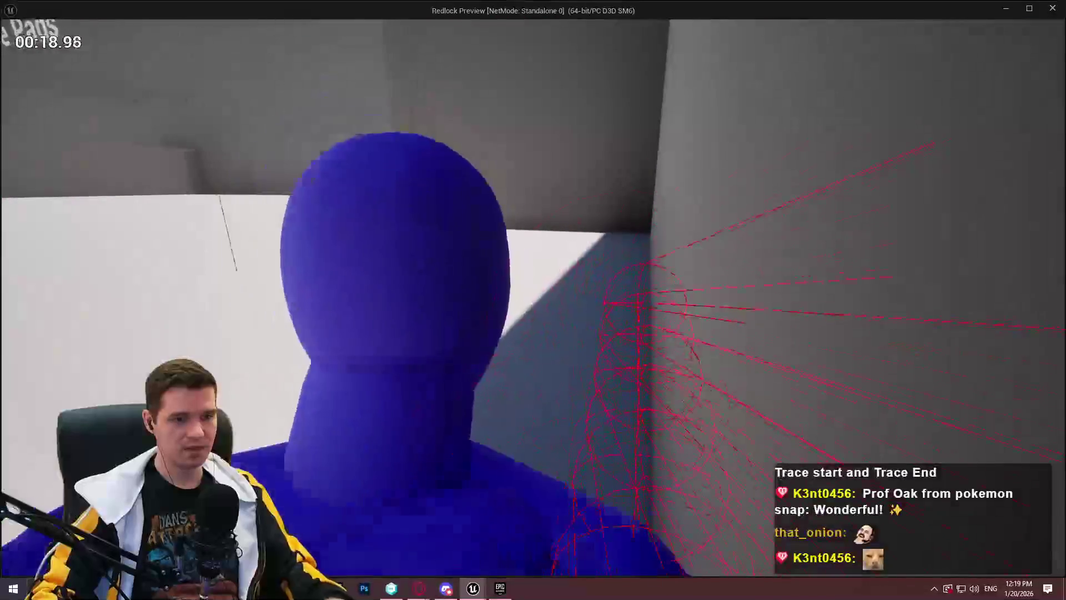
pyautogui.press('Escape')
pyautogui.moveTo(922, 408); pyautogui.dragTo(778, 328)
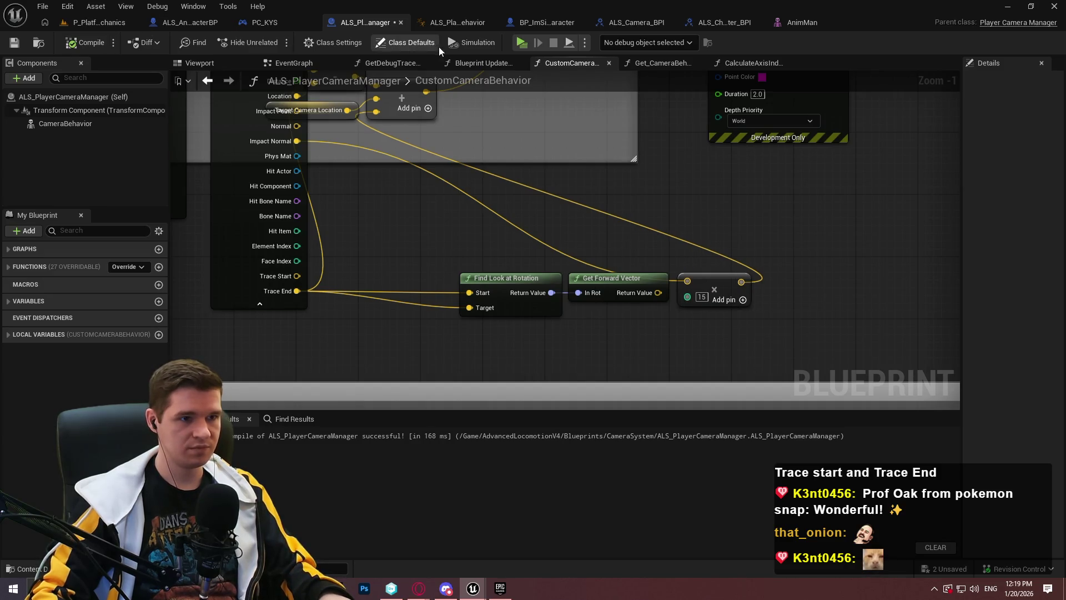
# - Run another quick play-test and stop it
pyautogui.hotkey('alt', 'p')
pyautogui.press('Return')
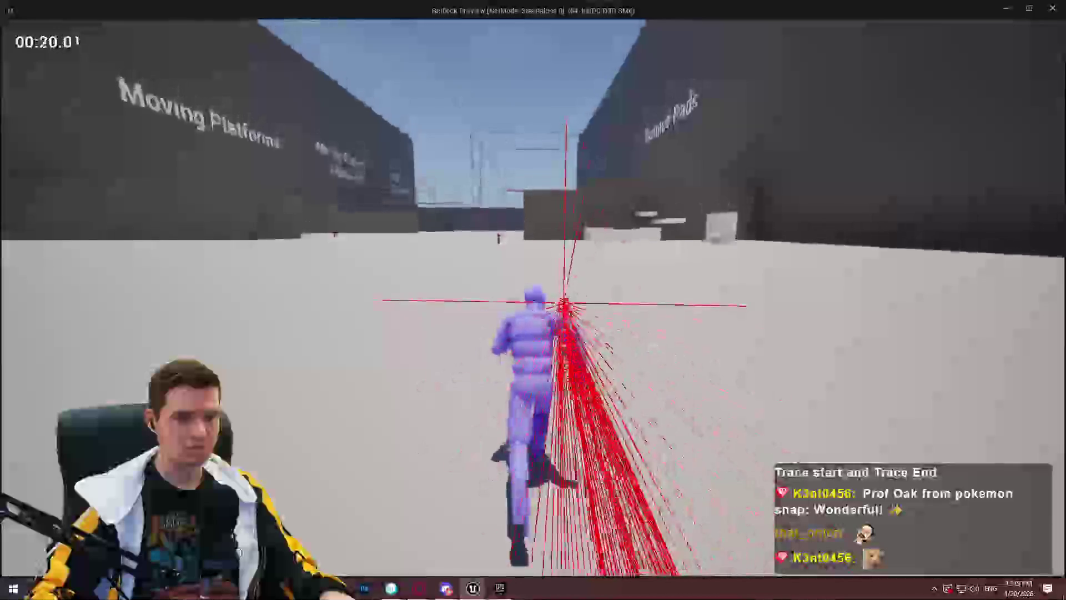
pyautogui.press('Escape')
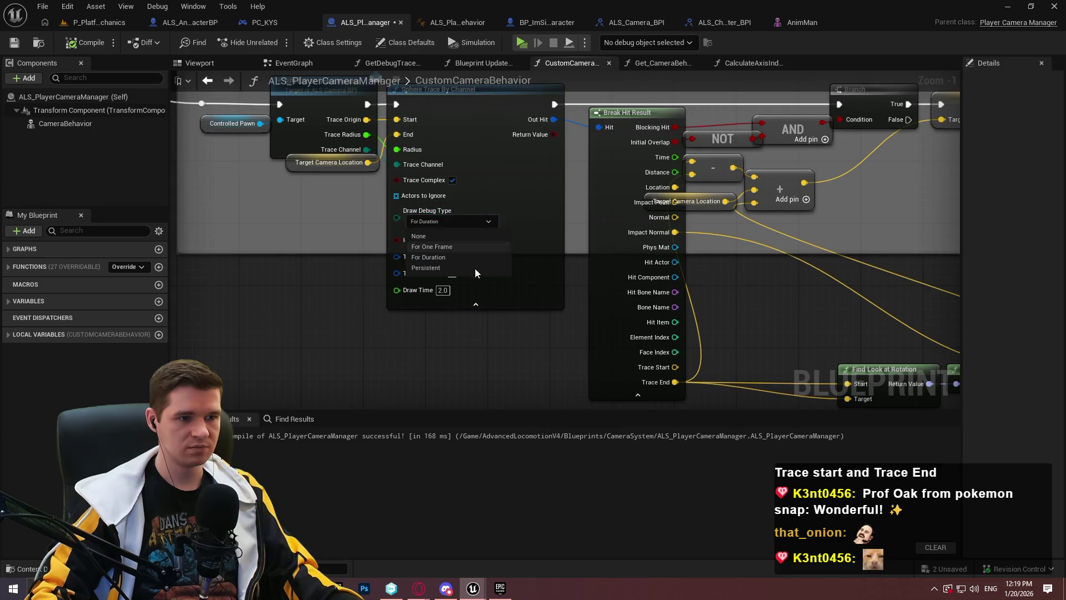
# - Set the sphere trace's Draw Debug Type to None, collapse Break Hit Result, and relaunch the game
pyautogui.click(448, 245)
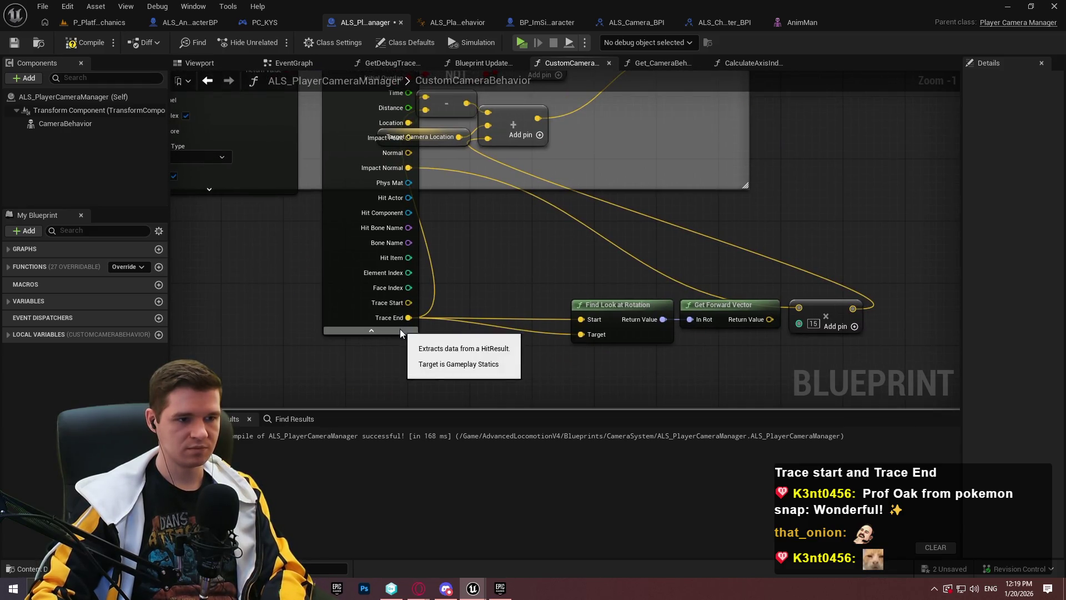
pyautogui.click(400, 331)
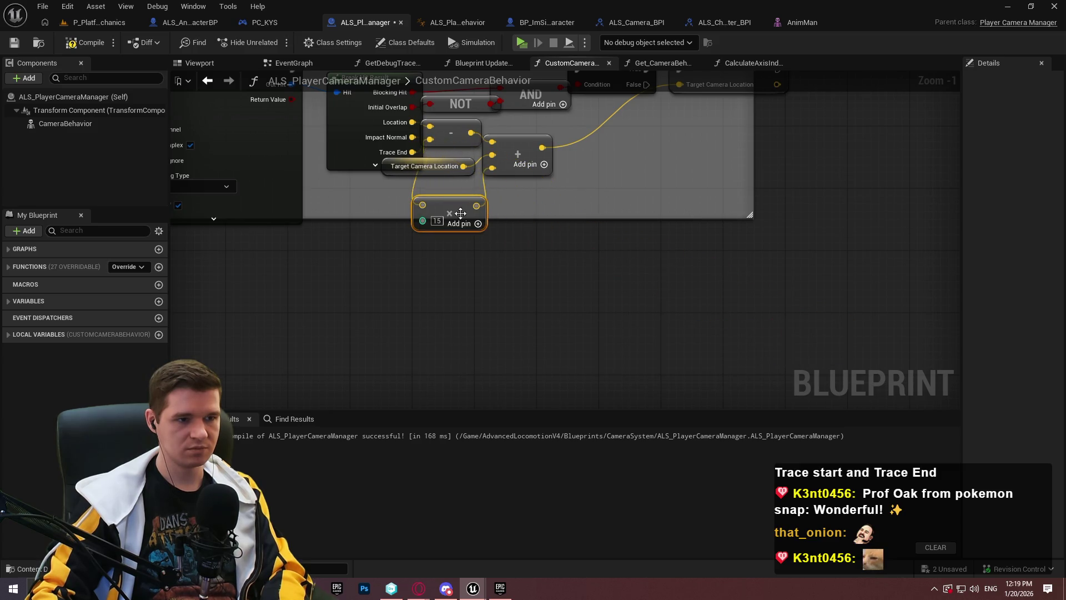
pyautogui.click(521, 43)
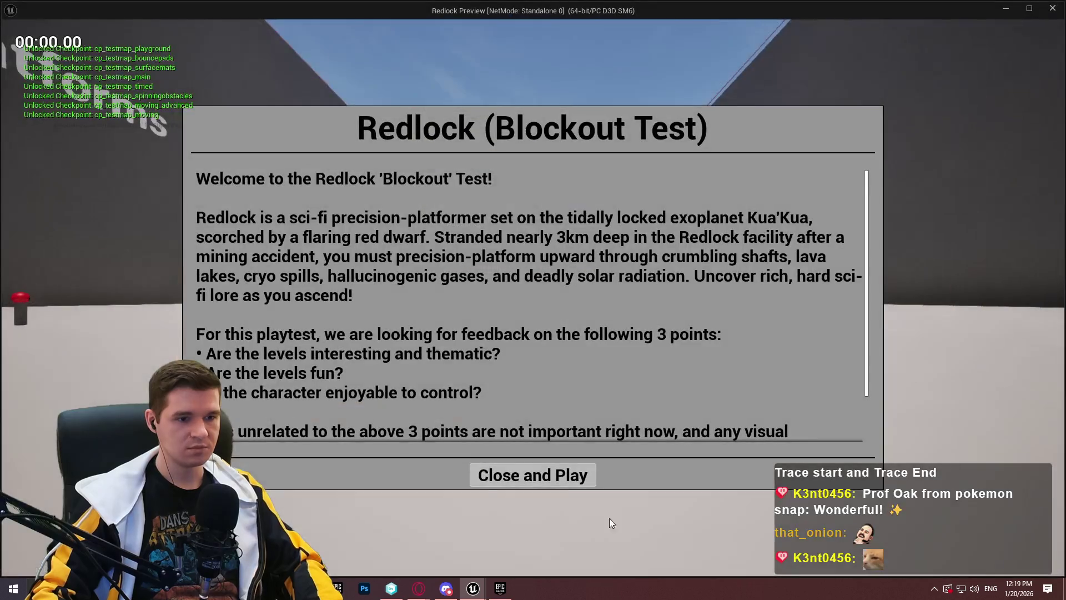
# - Close the Redlock welcome dialog and jump twice while running to check the camera
pyautogui.click(562, 476)
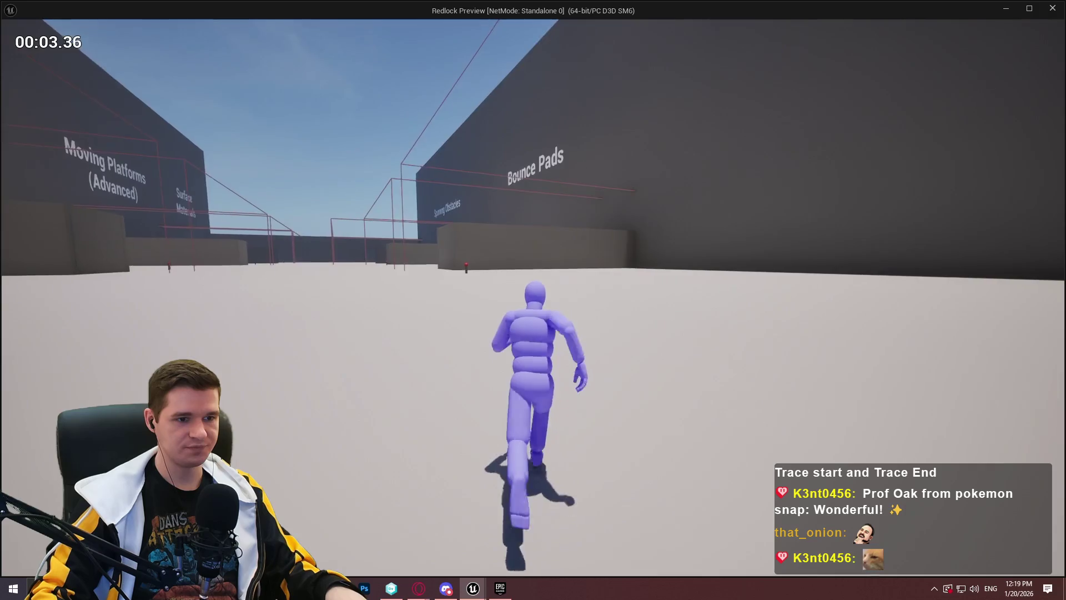
pyautogui.press('space')
pyautogui.press('space')
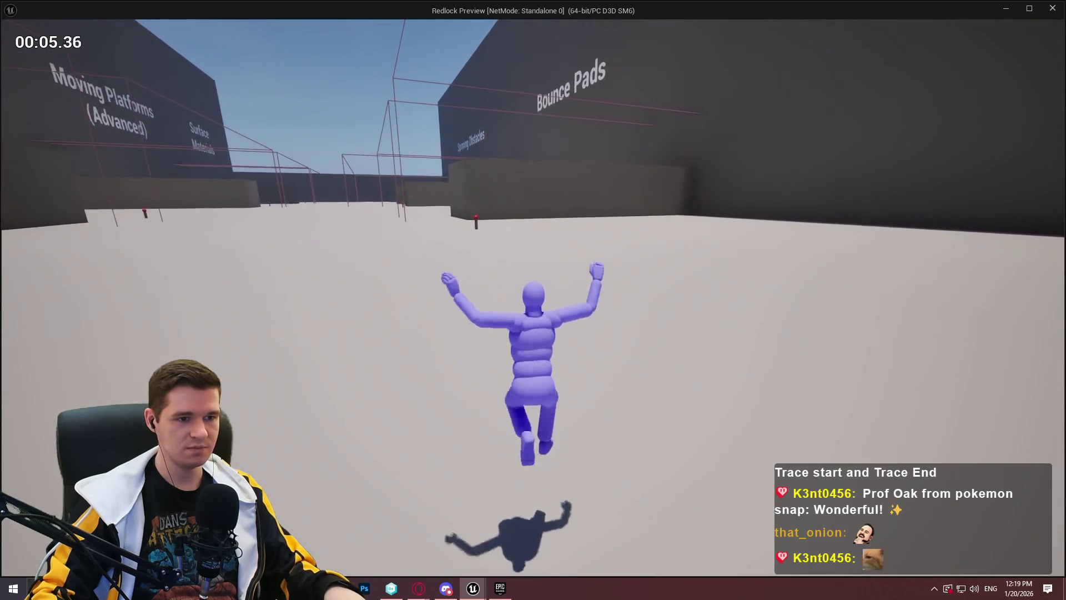
pyautogui.press('space')
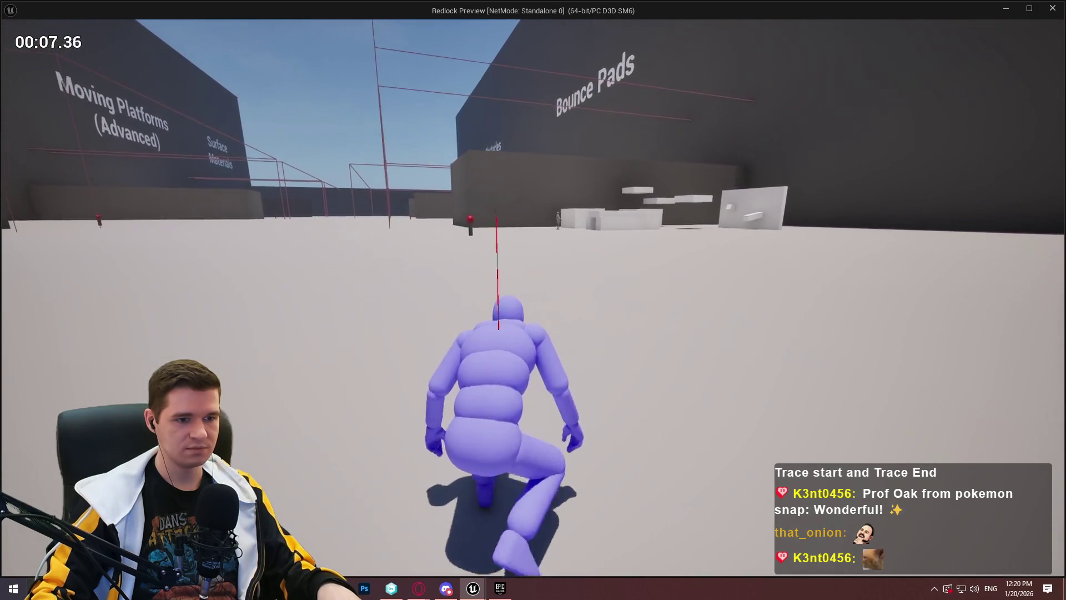